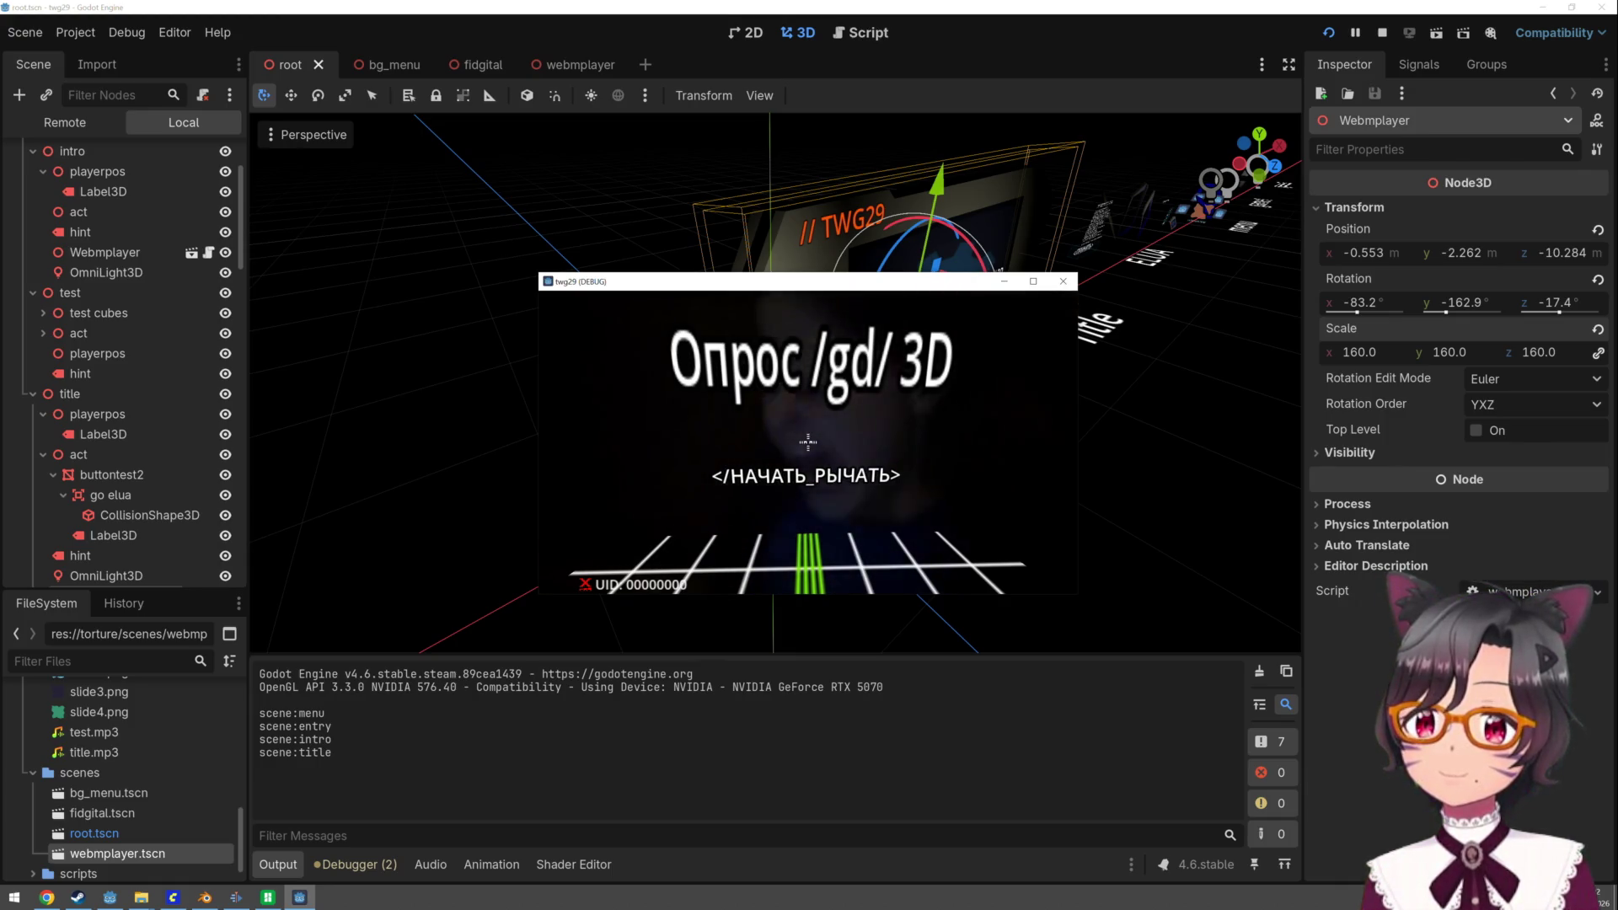
- Click through the game's title screen, user agreement and three slides
{"action": "left_click", "coordinate": [808, 441]}
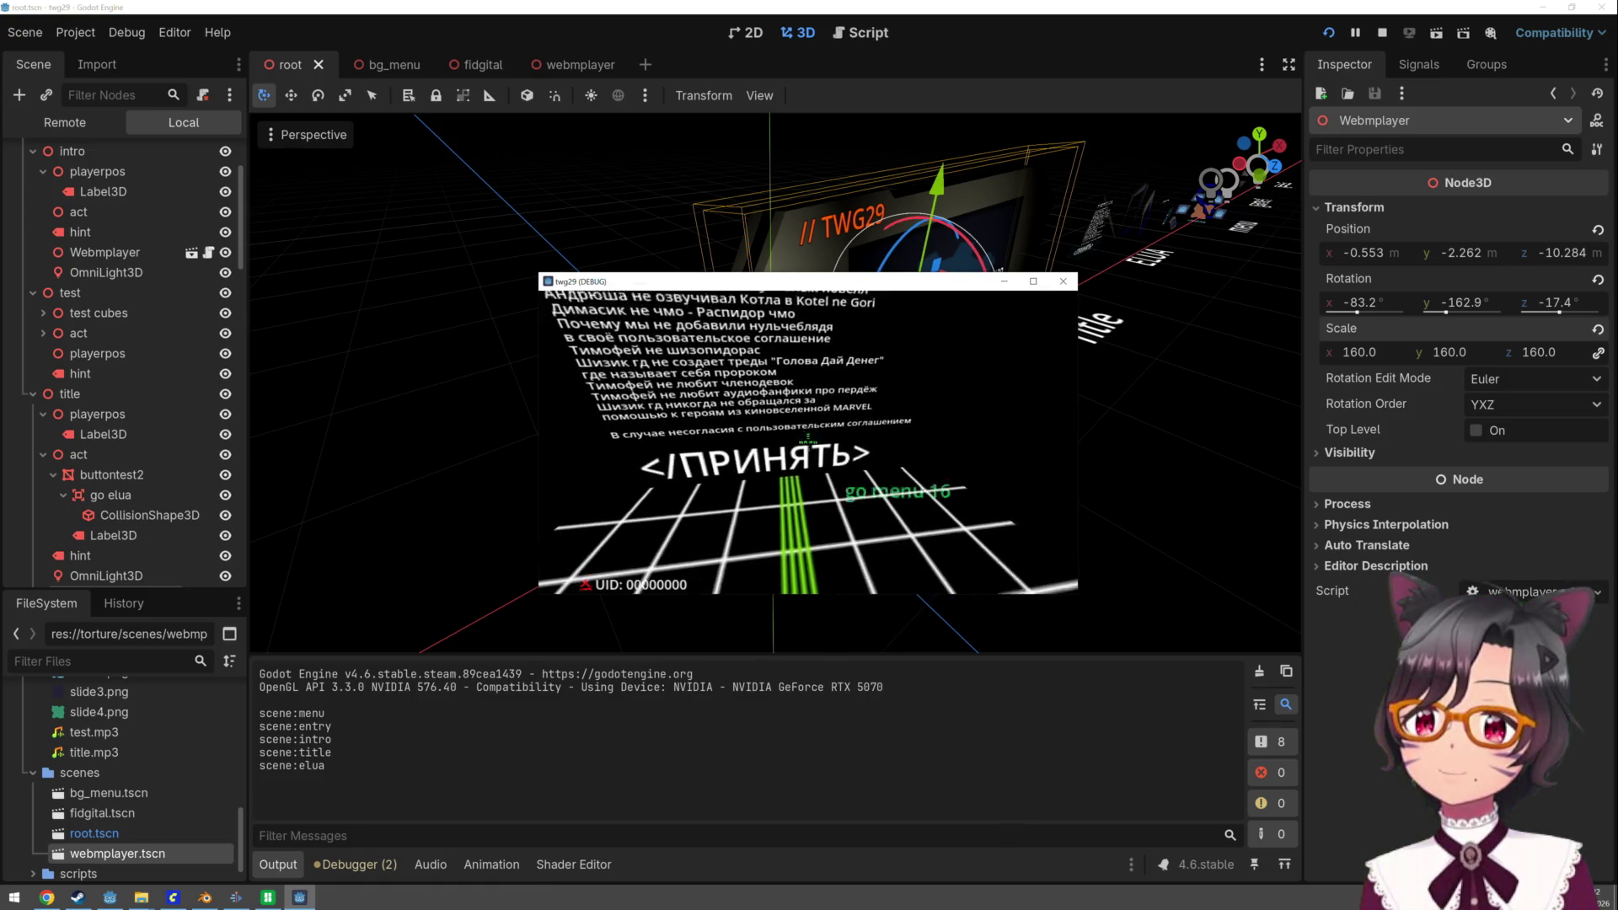
{"action": "left_click", "coordinate": [808, 439]}
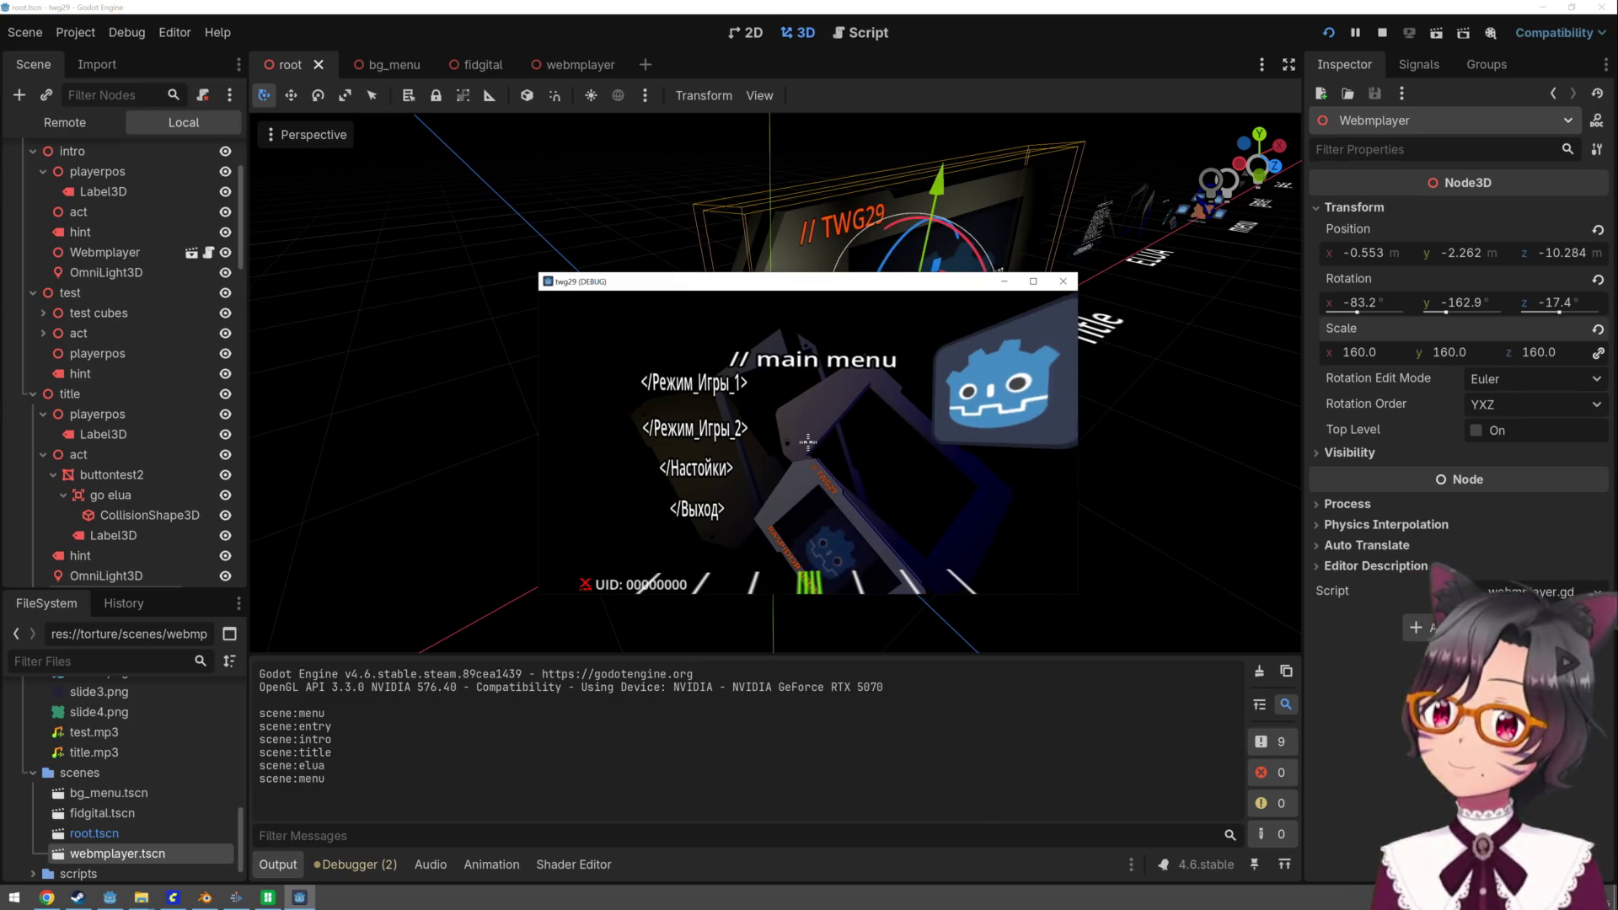
{"action": "left_click", "coordinate": [807, 437]}
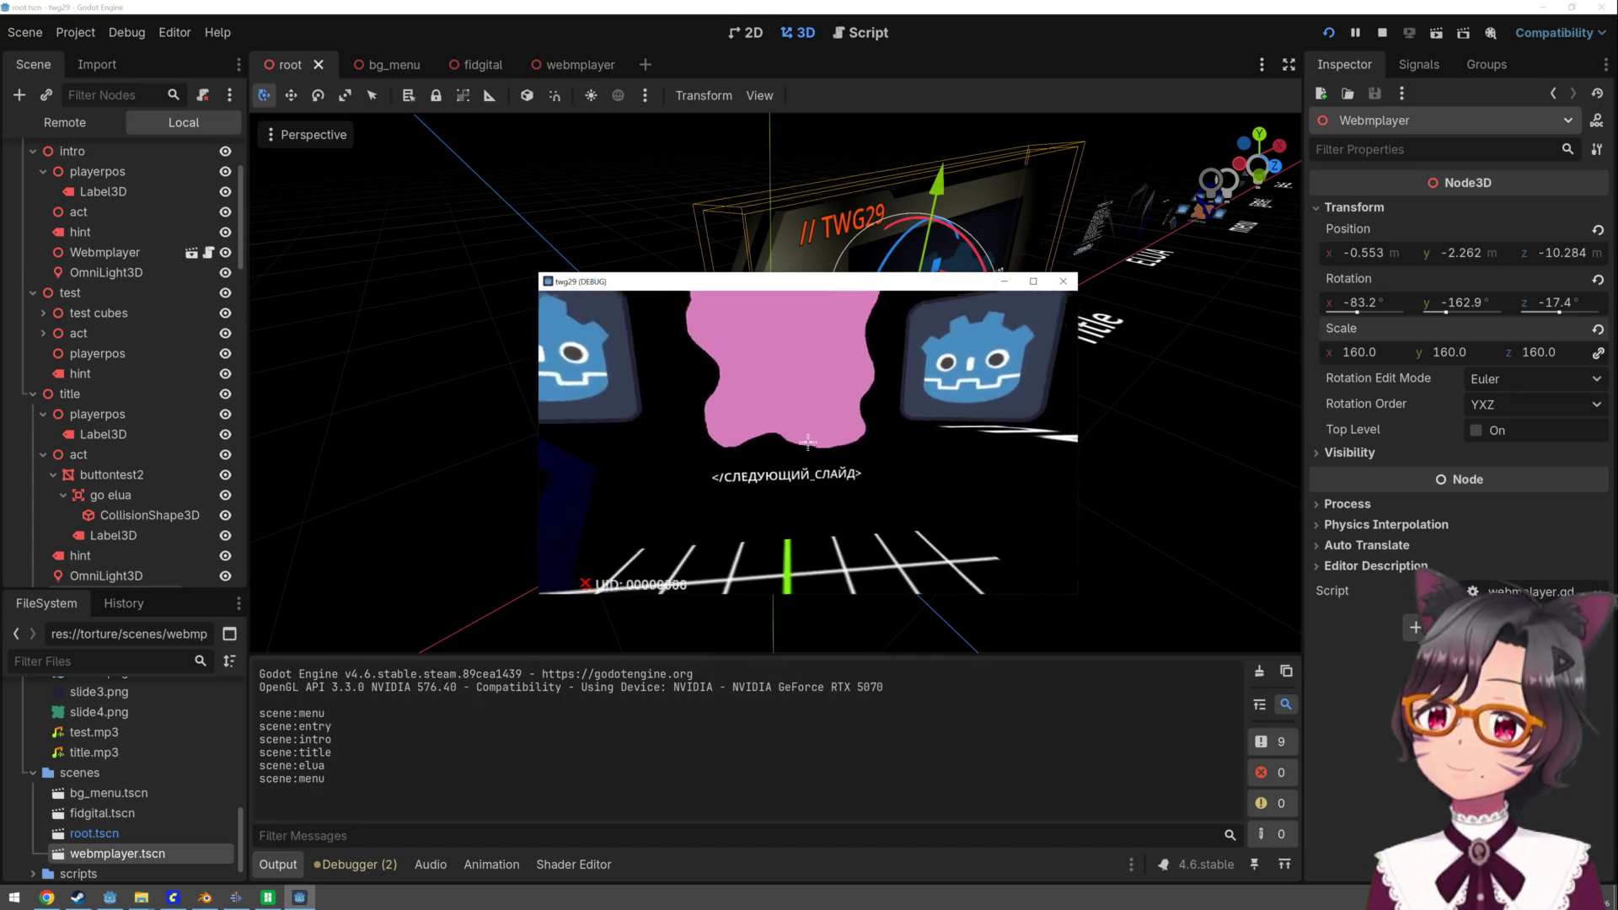
{"action": "left_click", "coordinate": [808, 440]}
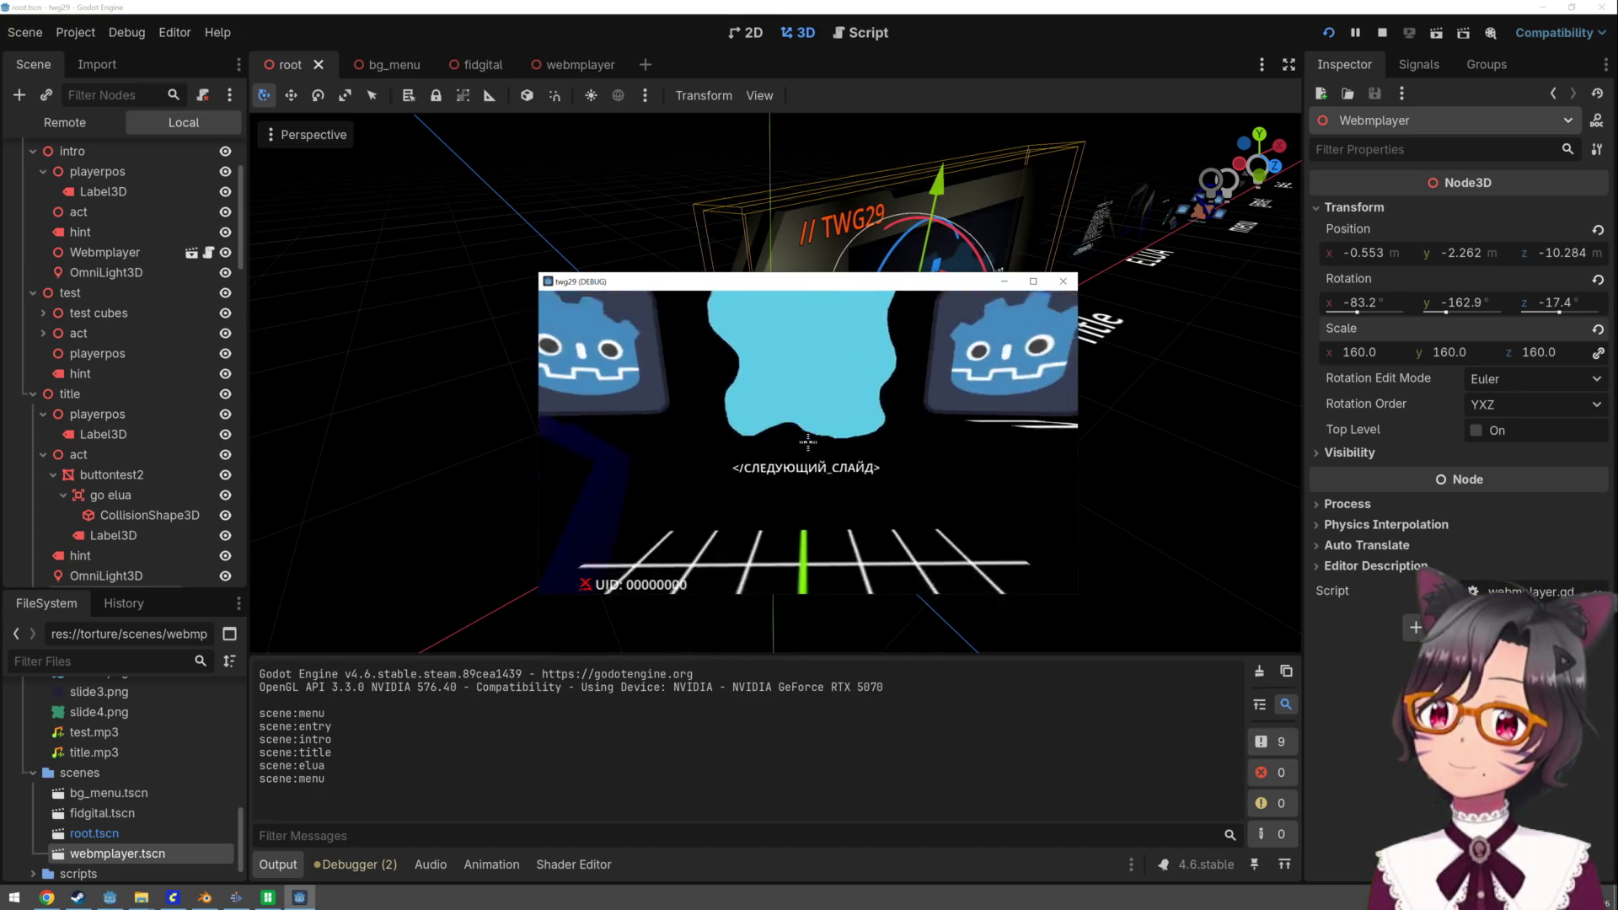
{"action": "left_click", "coordinate": [808, 440]}
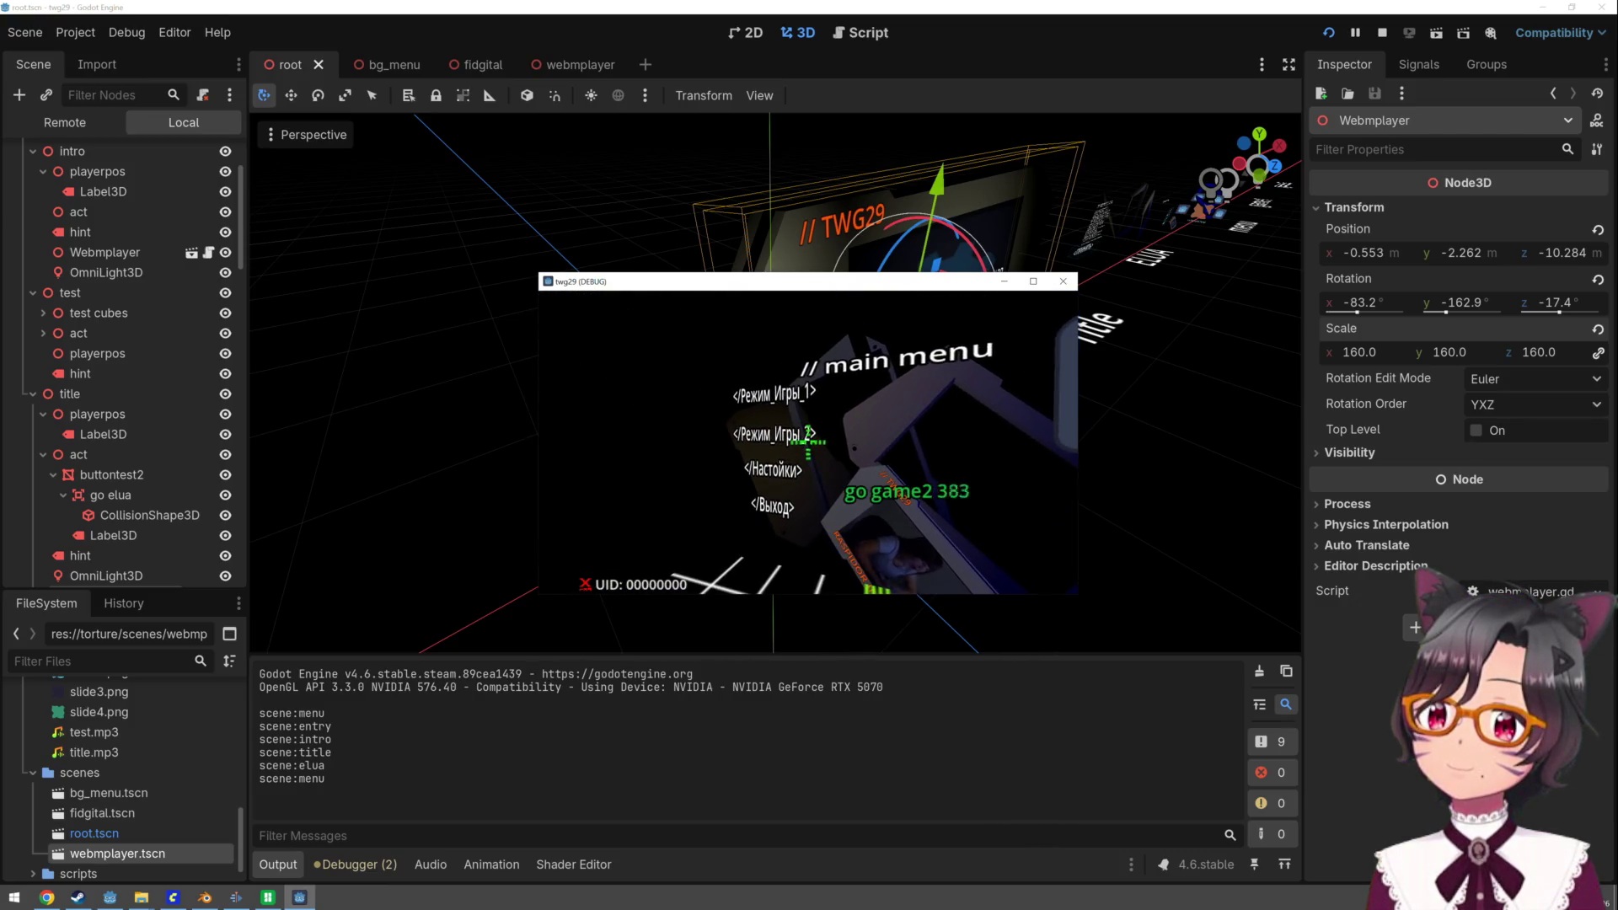
- Open game mode 2's cube demo, return to the menu with Escape, and stop the game with F8
{"action": "left_click", "coordinate": [808, 440]}
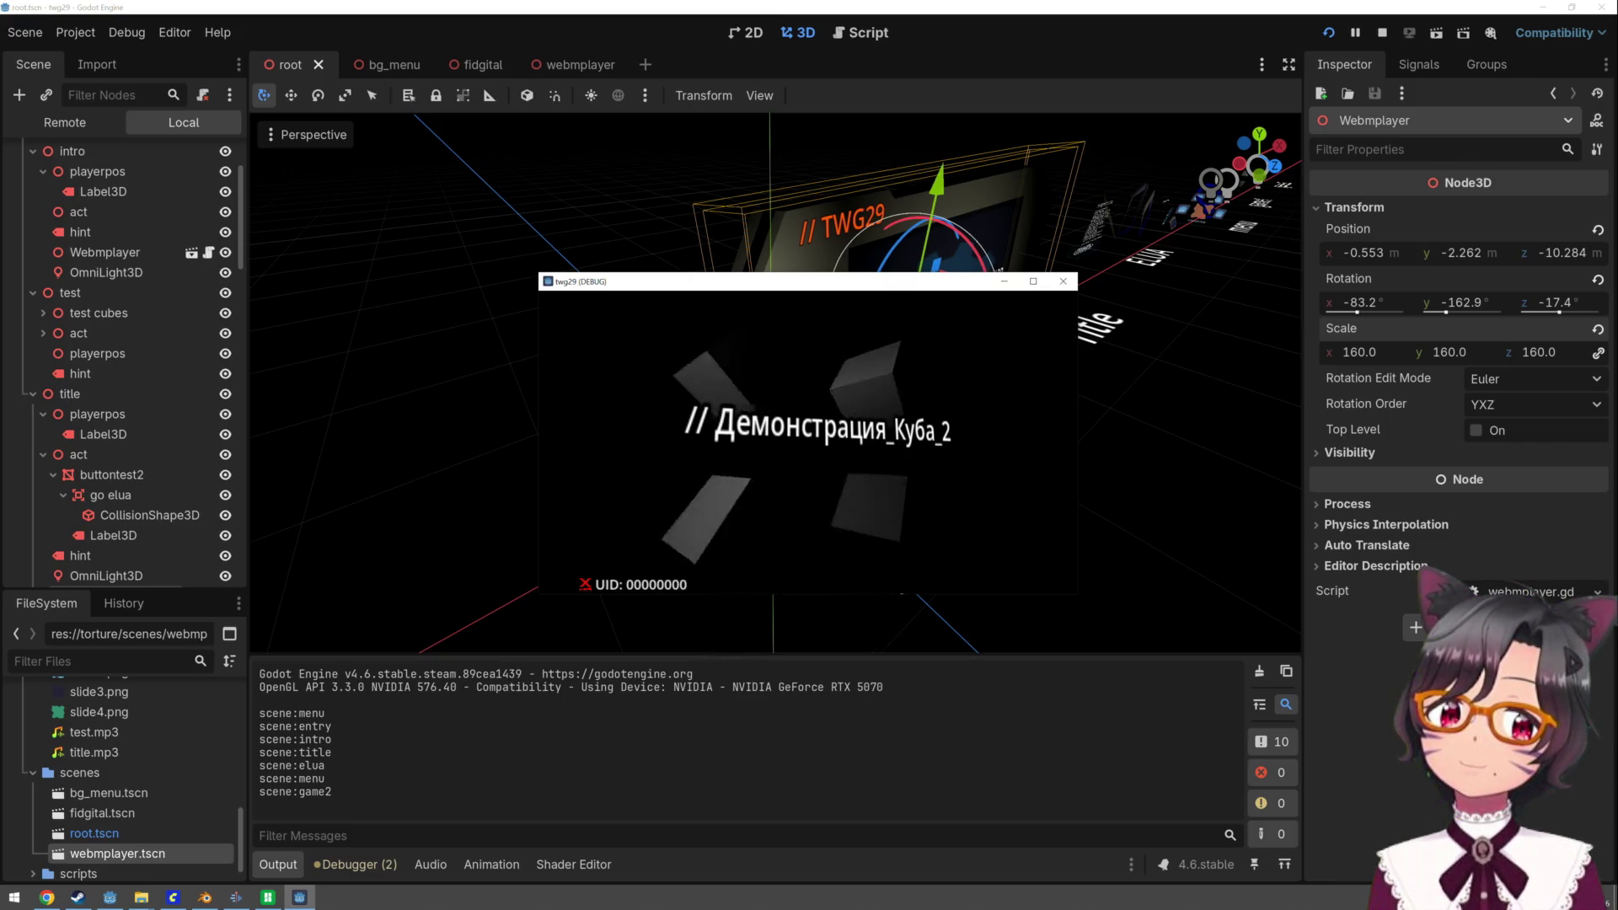
{"action": "key", "text": "Escape"}
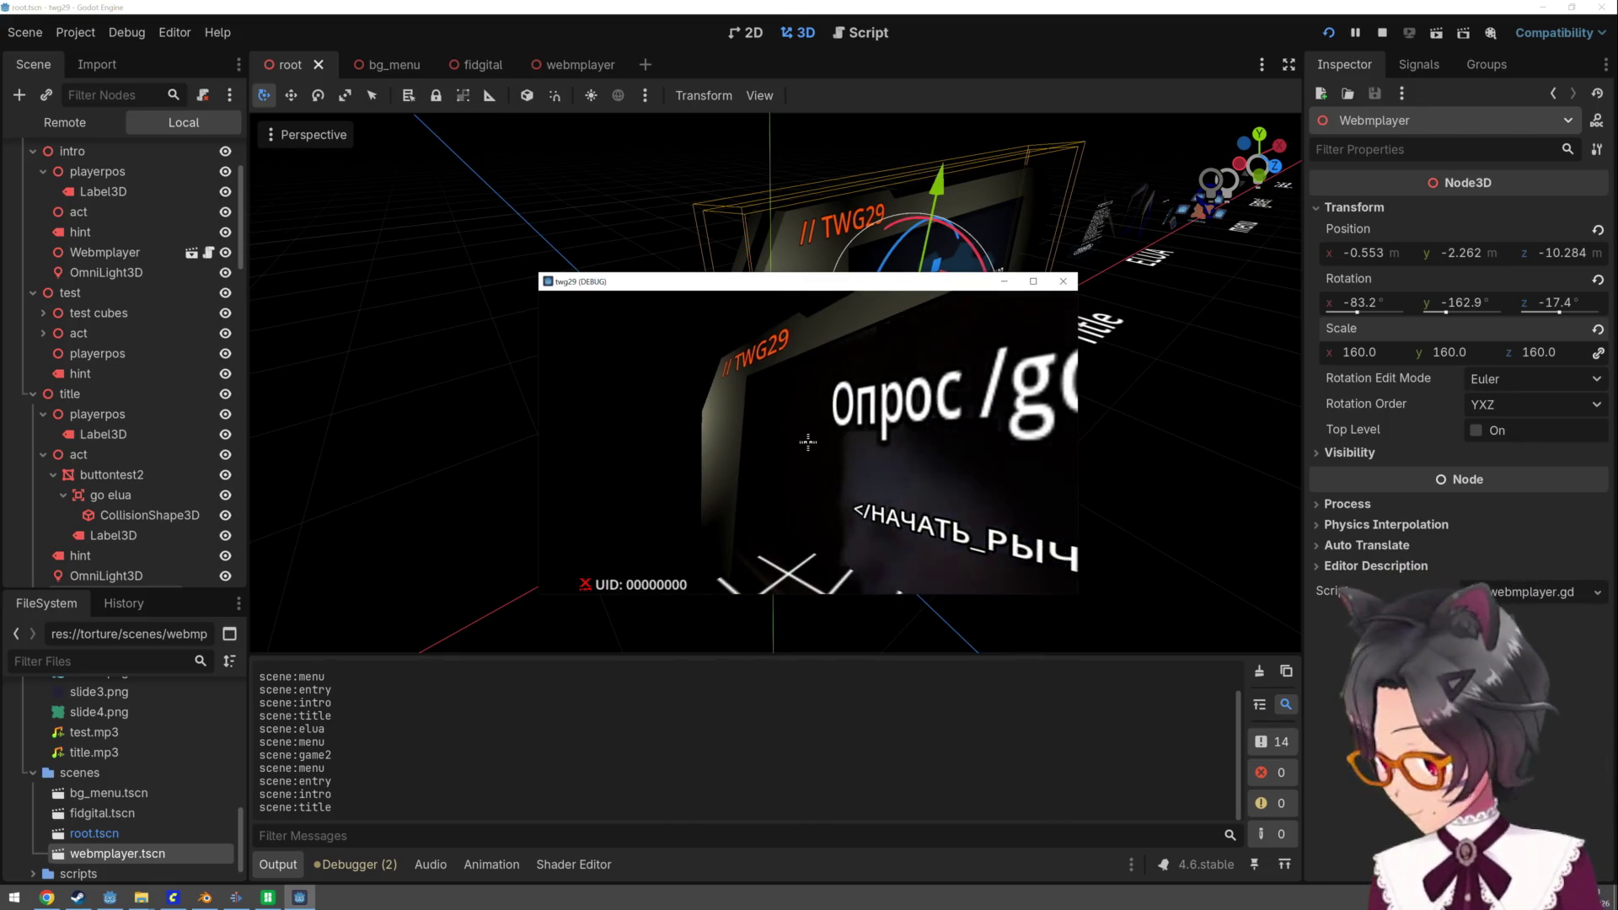
{"action": "key", "text": "F8"}
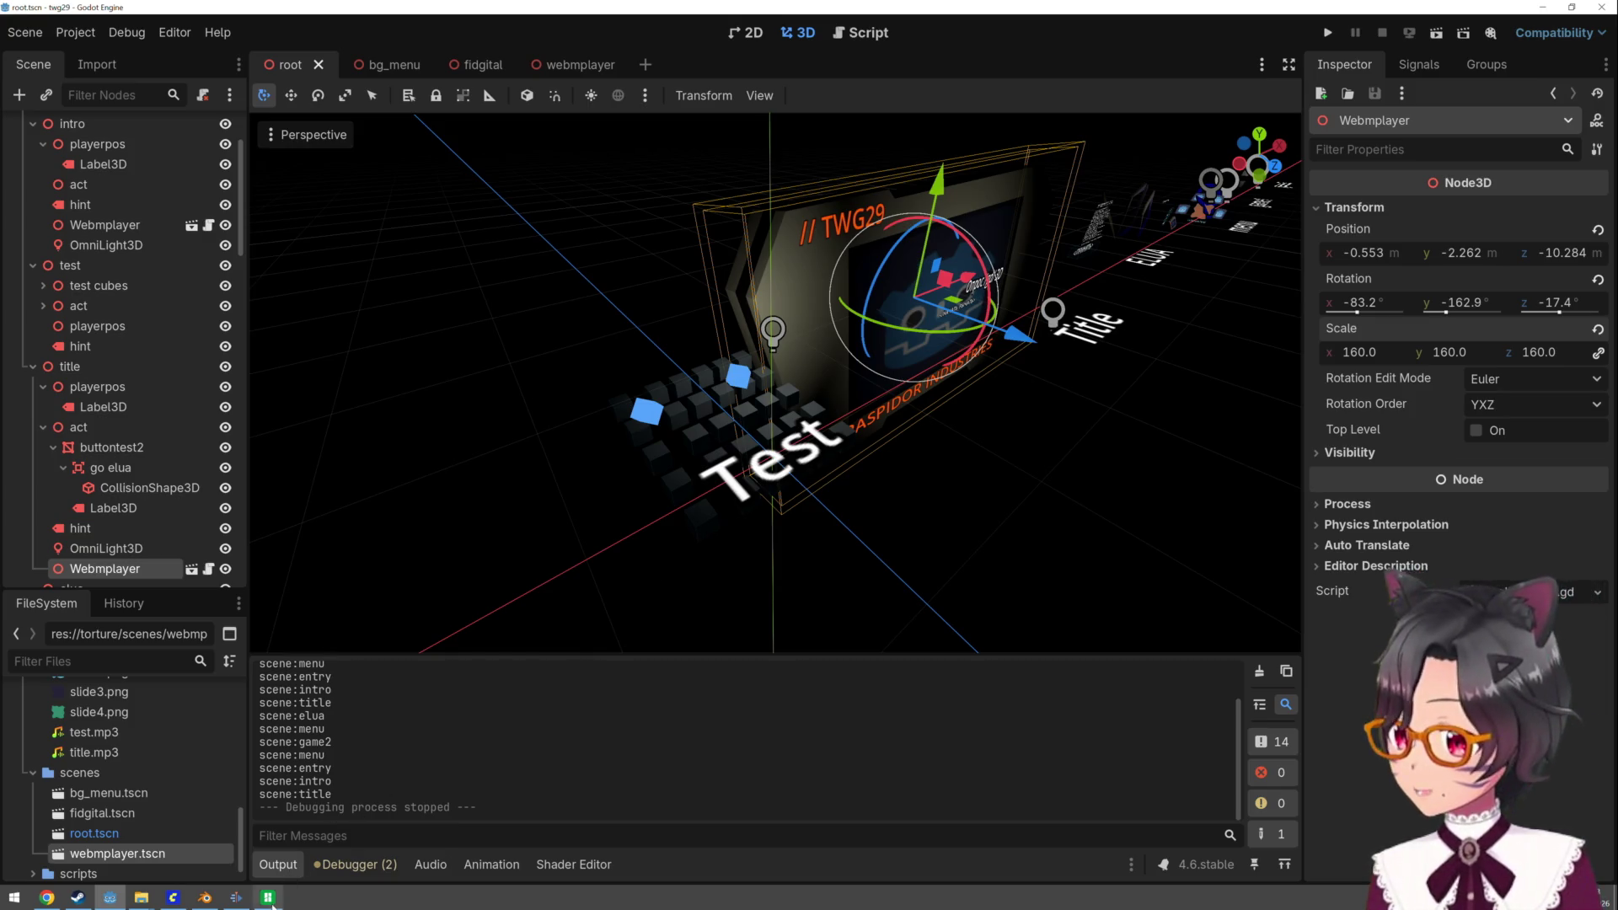
- Check the fidgital_zero_top print at 48%, layer 13/25 in Bambu Studio, then switch to ComfyUI
{"action": "left_click", "coordinate": [268, 897]}
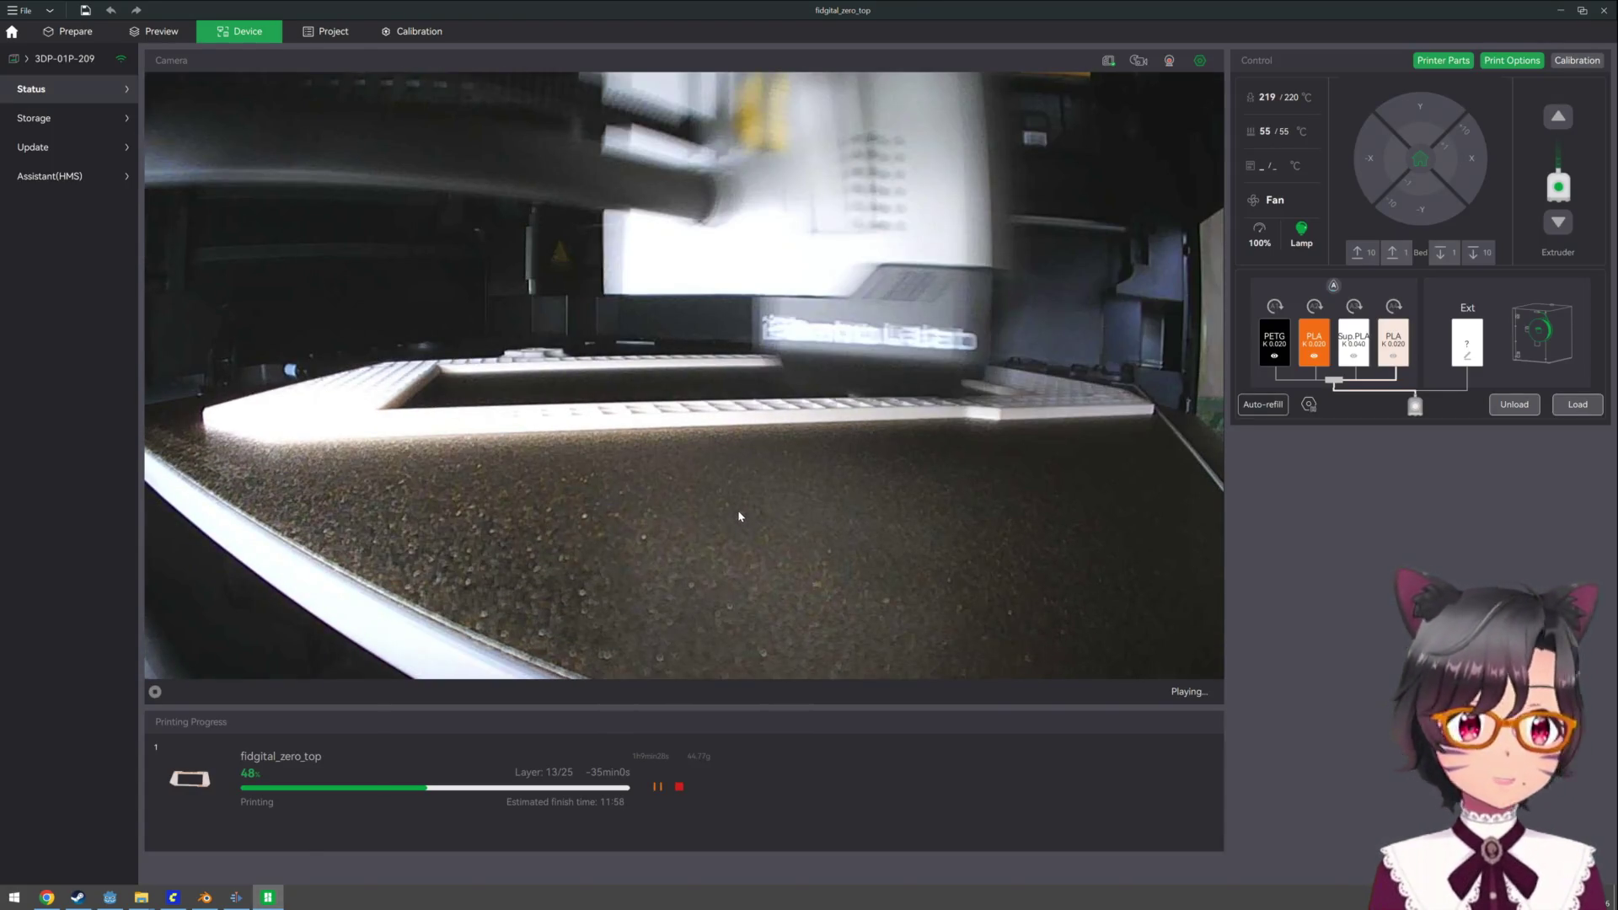
{"action": "left_click", "coordinate": [173, 898]}
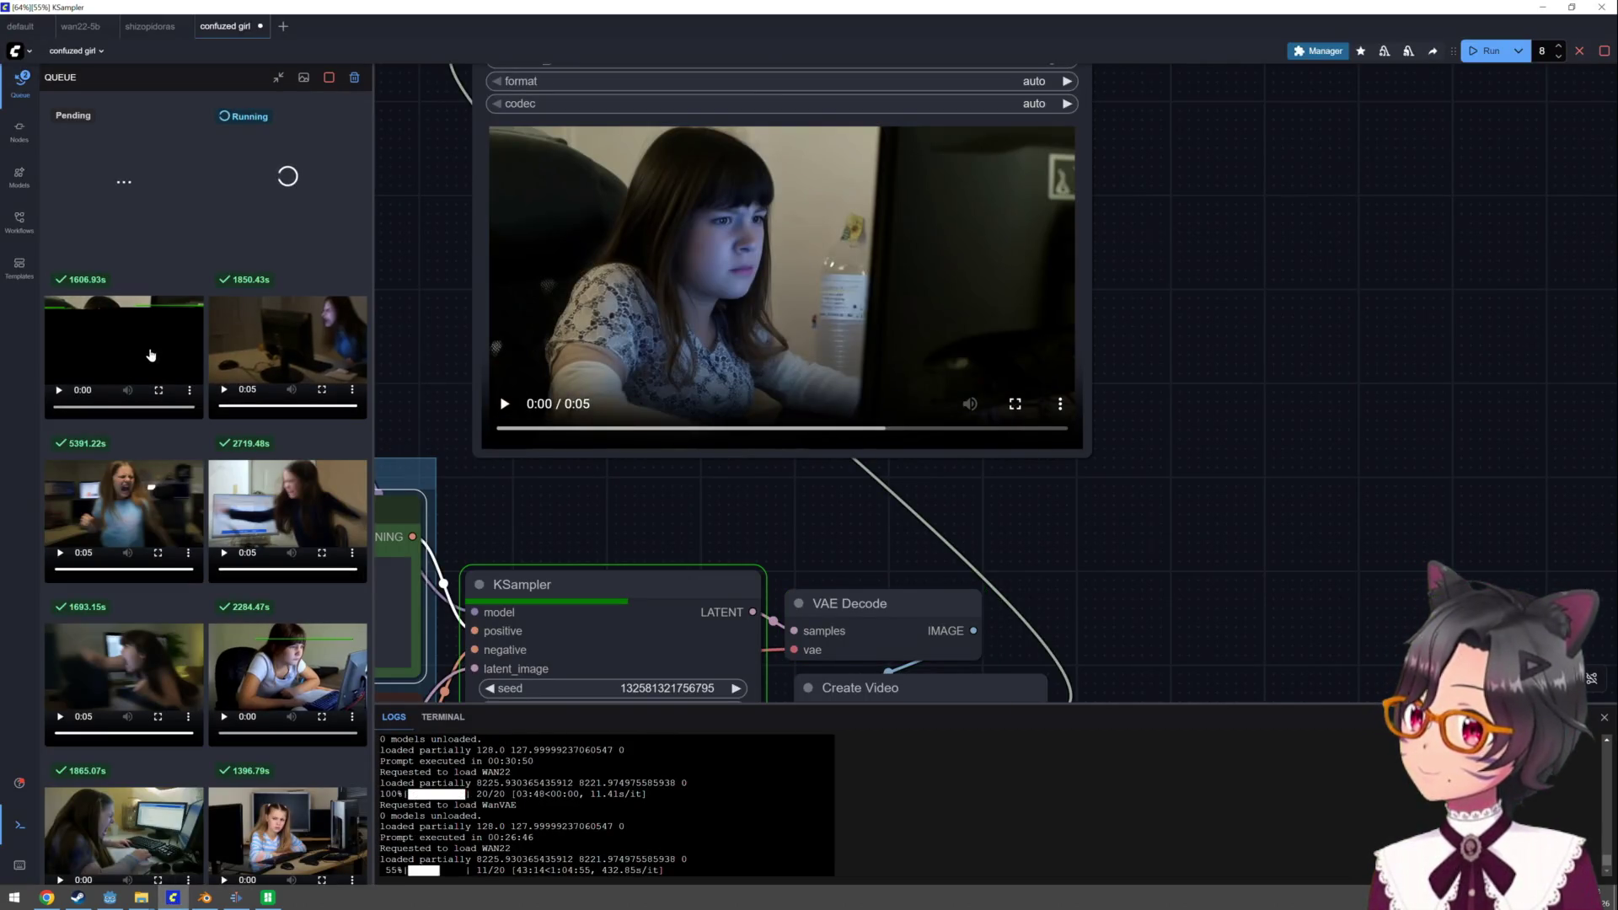
- Enlarge and play the first finished queue video in ComfyUI, then close the overlay
{"action": "left_click", "coordinate": [151, 355]}
{"action": "left_click", "coordinate": [419, 643]}
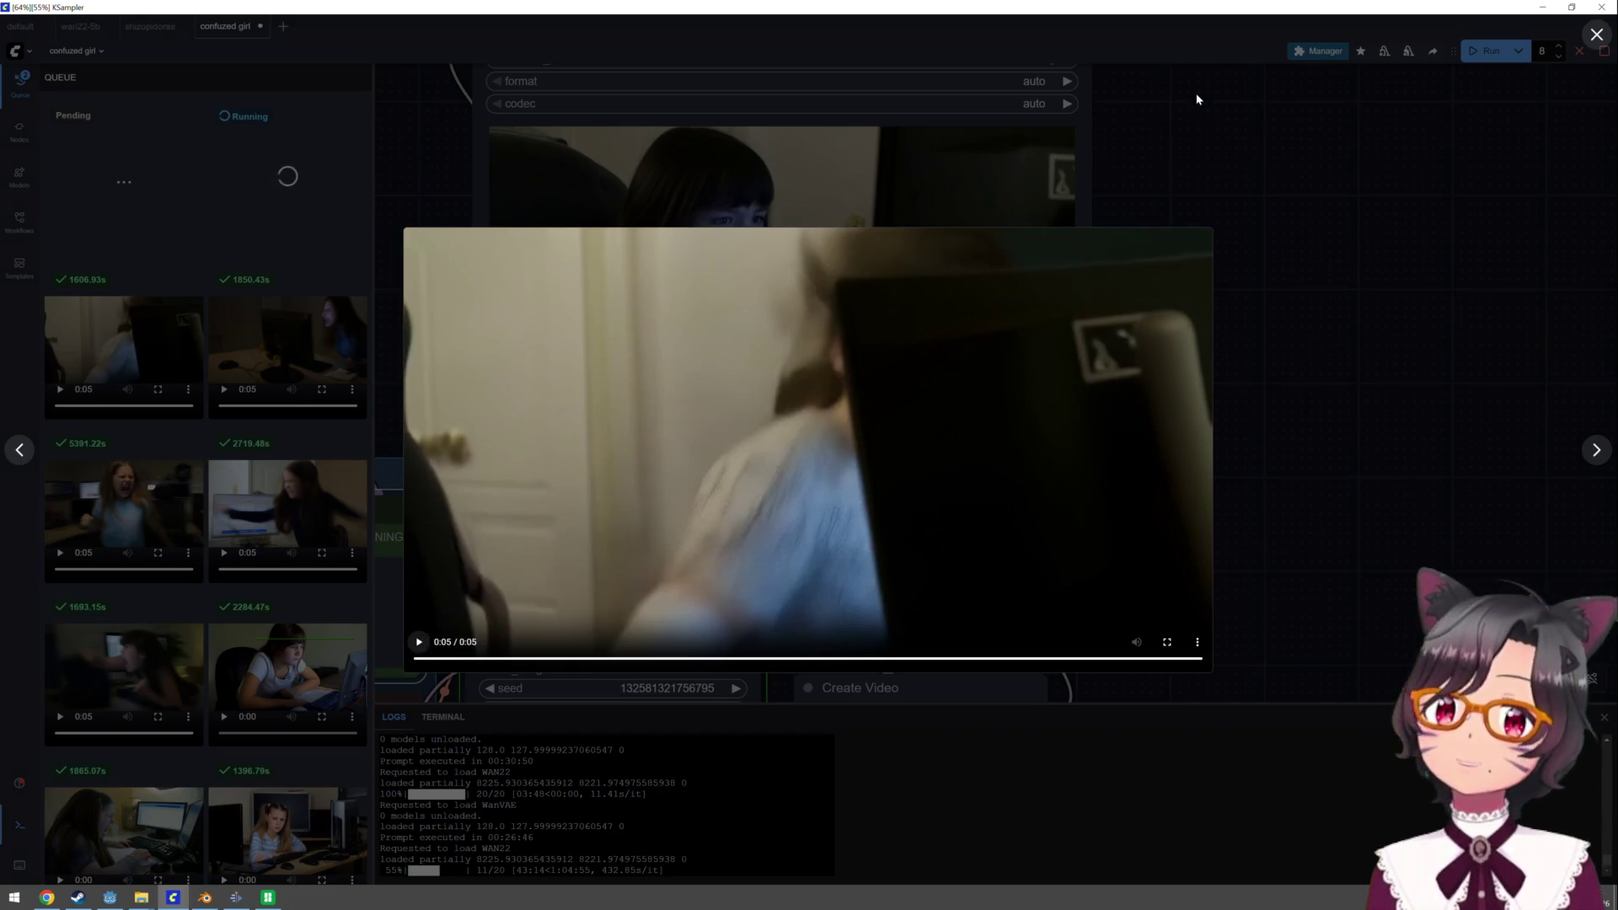
{"action": "left_click", "coordinate": [1196, 99]}
- Minimize ComfyUI and return to the Godot editor by way of Blender
{"action": "left_click", "coordinate": [1539, 9]}
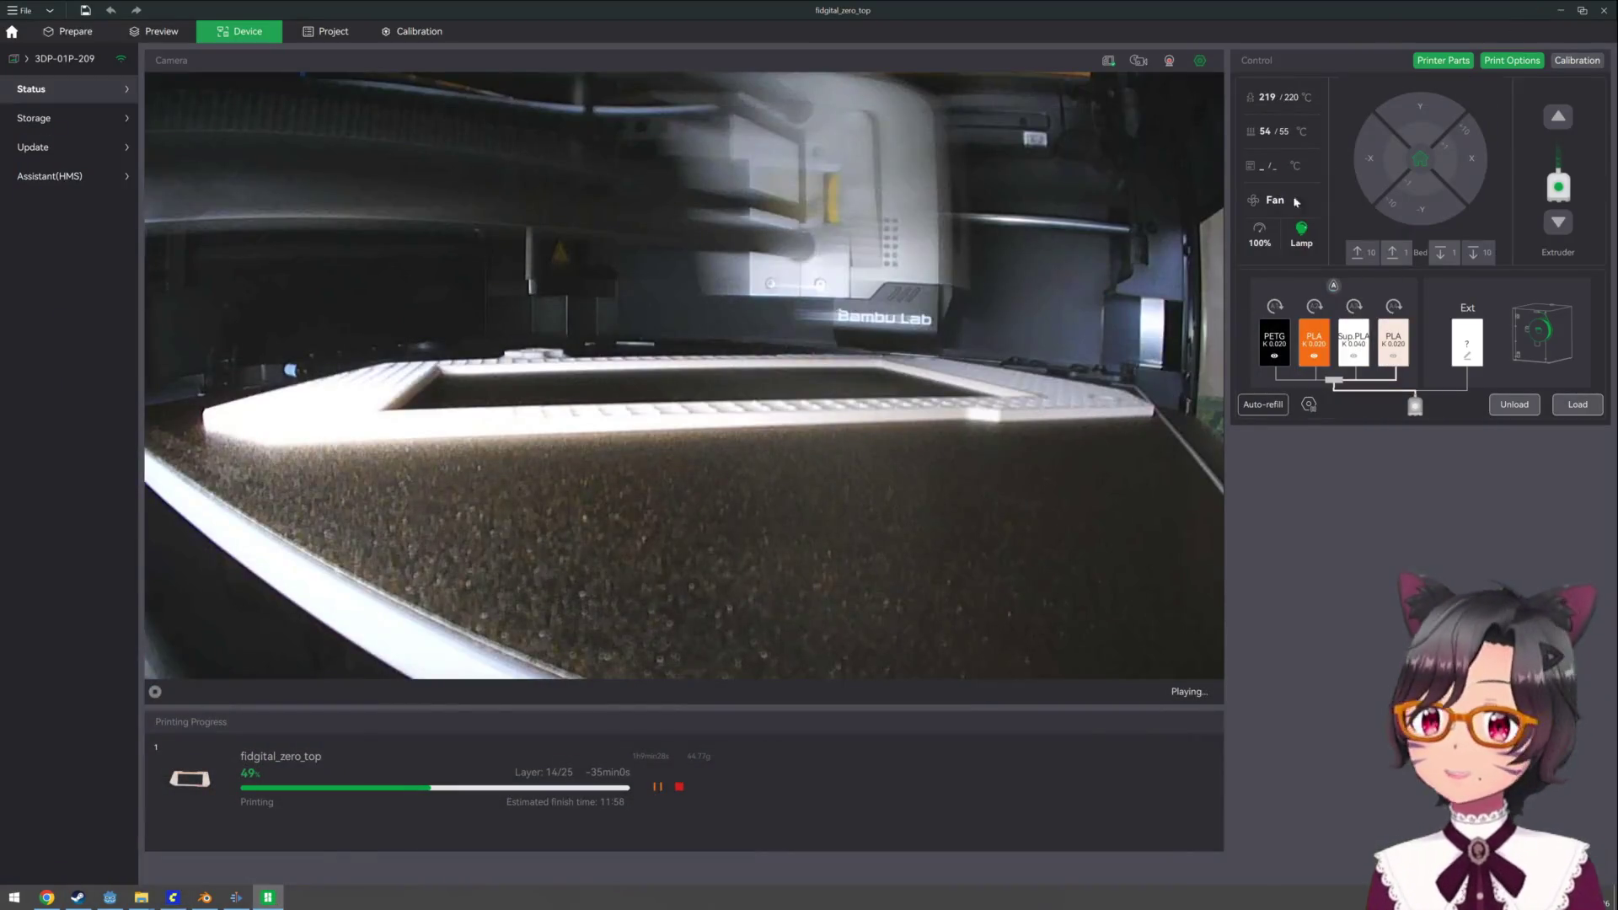
{"action": "left_click", "coordinate": [205, 898]}
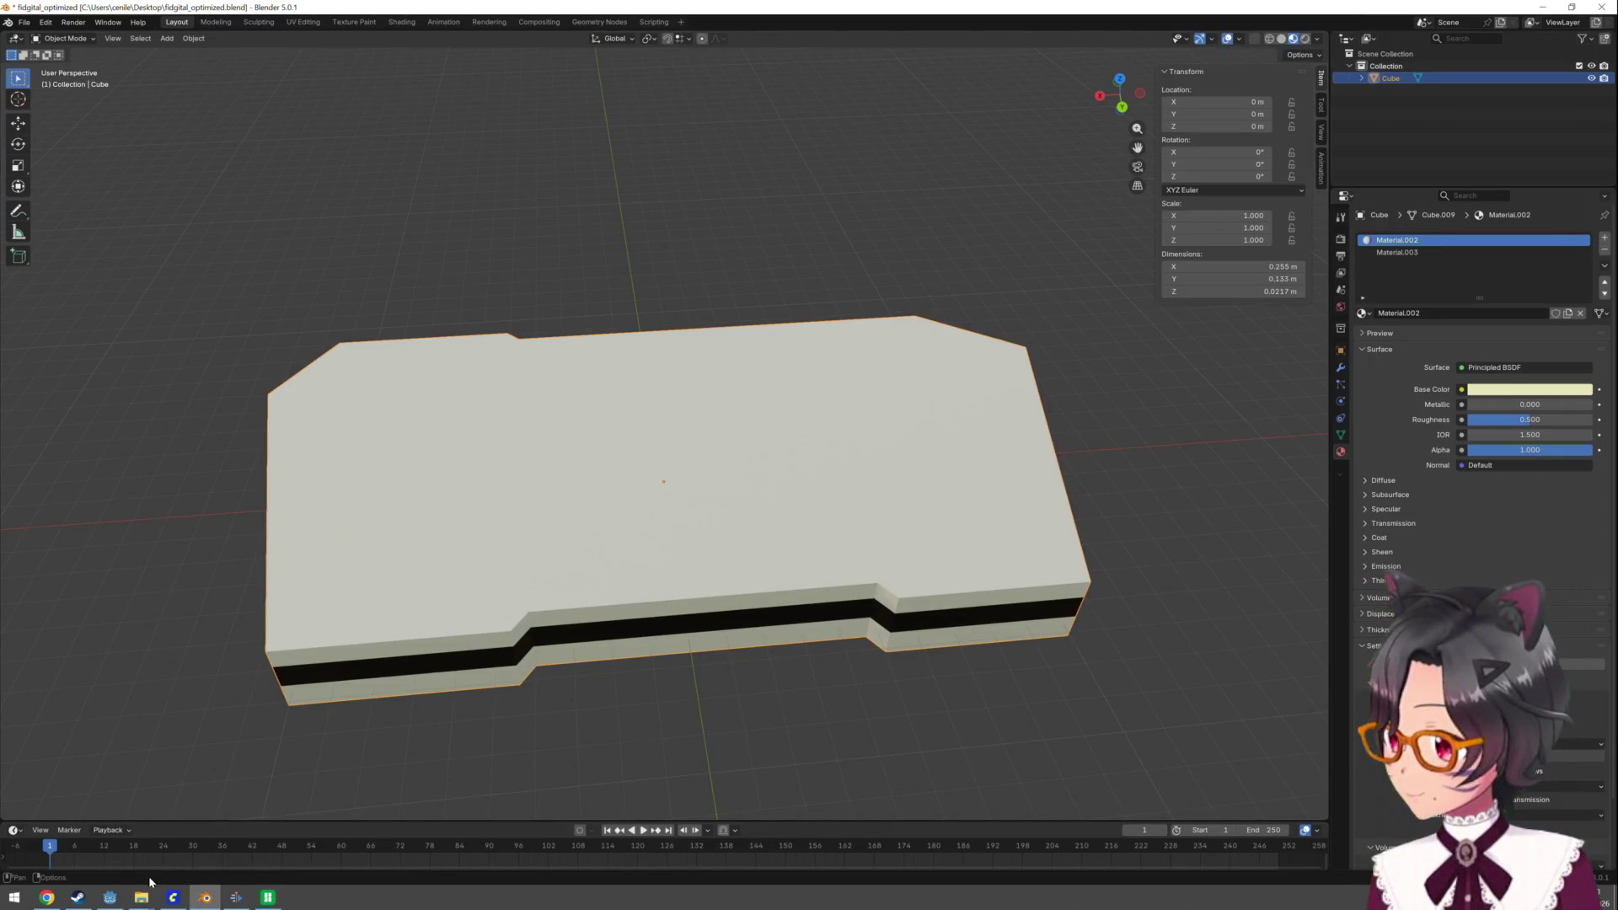
{"action": "left_click", "coordinate": [114, 899]}
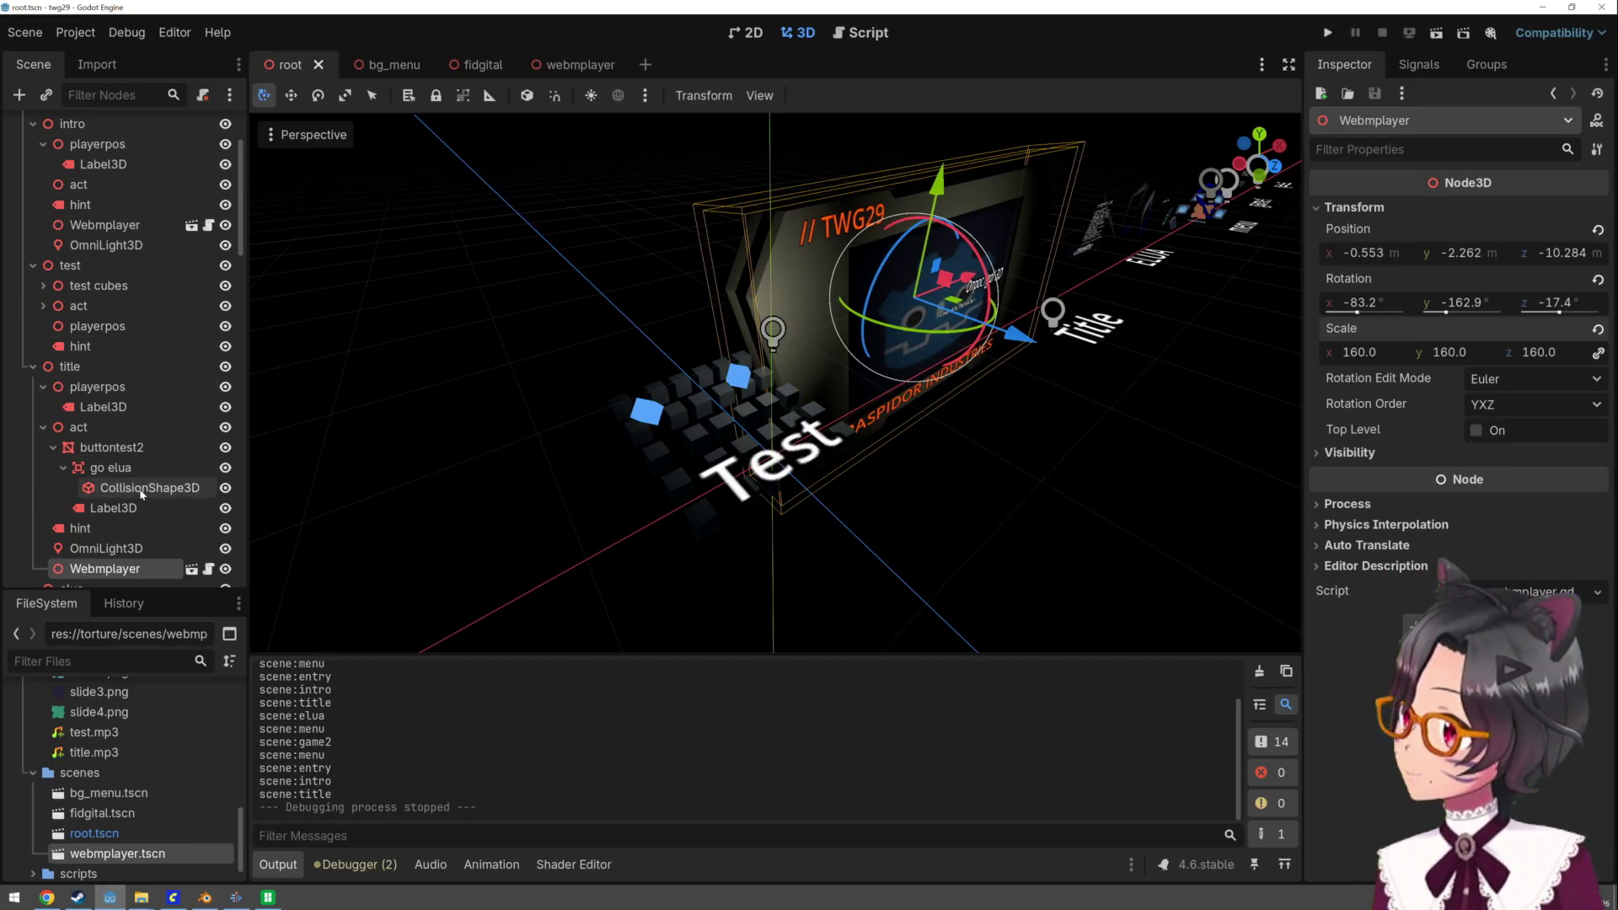
- Drag the title OmniLight3D's range out to radius 33.86, then show the Debugger's error list
{"action": "scroll", "coordinate": [141, 495], "scroll_direction": "down", "scroll_amount": 2}
{"action": "double_click", "coordinate": [106, 490]}
{"action": "scroll", "coordinate": [924, 337], "scroll_direction": "down", "scroll_amount": 10}
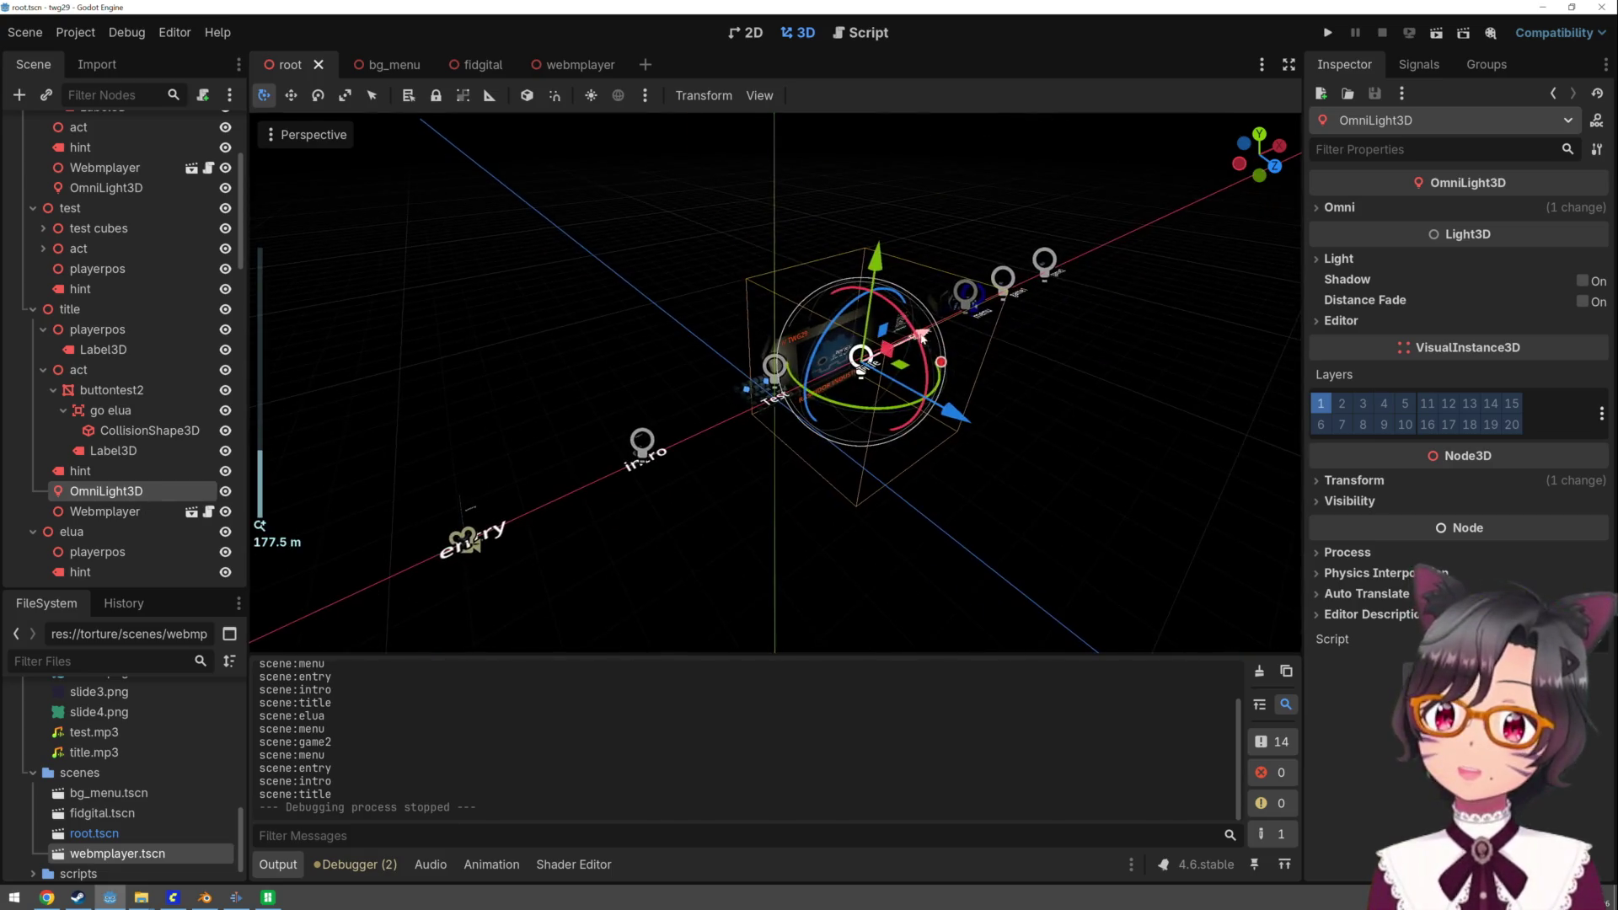
{"action": "left_click", "coordinate": [862, 382]}
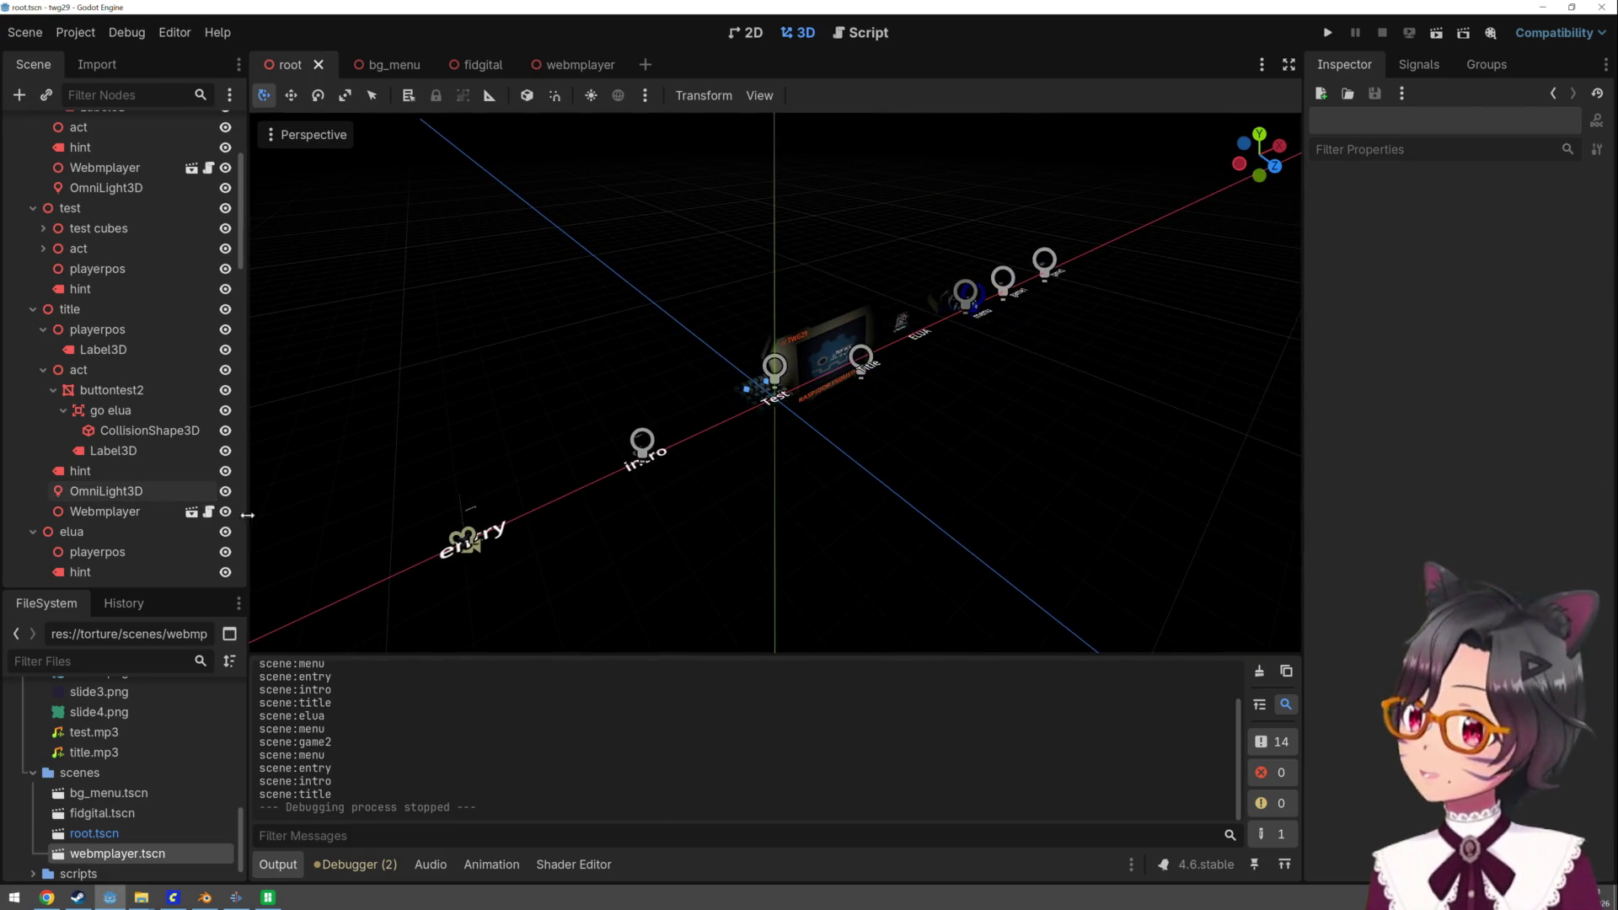
{"action": "left_click", "coordinate": [106, 491]}
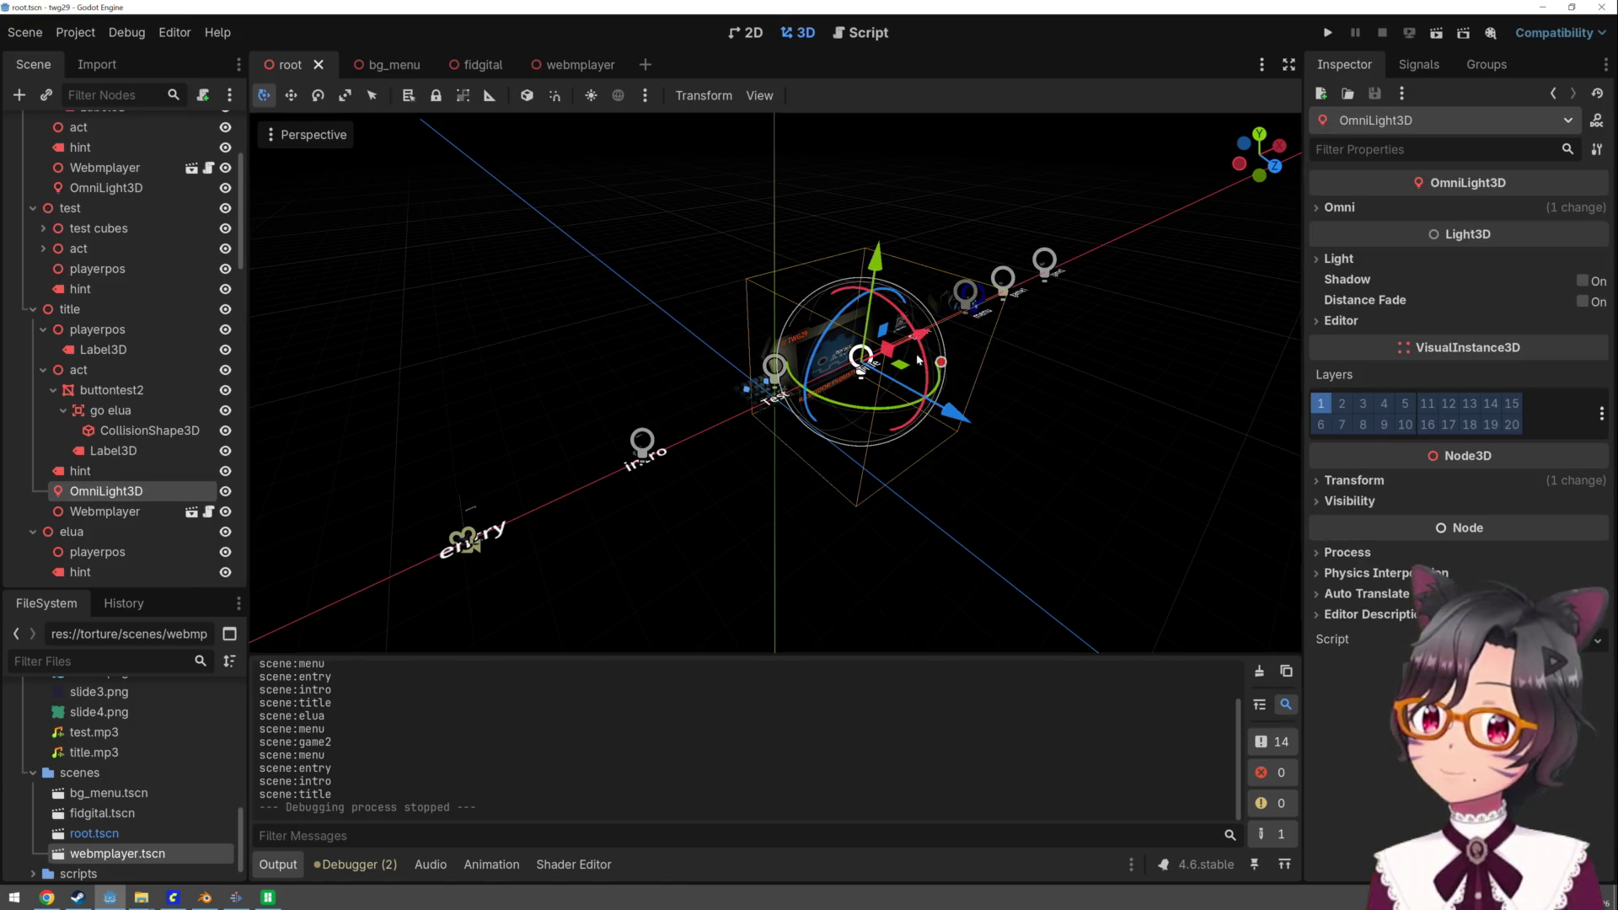
{"action": "left_click_drag", "start_coordinate": [943, 365], "coordinate": [999, 363]}
{"action": "scroll", "coordinate": [906, 404], "scroll_direction": "up", "scroll_amount": 5}
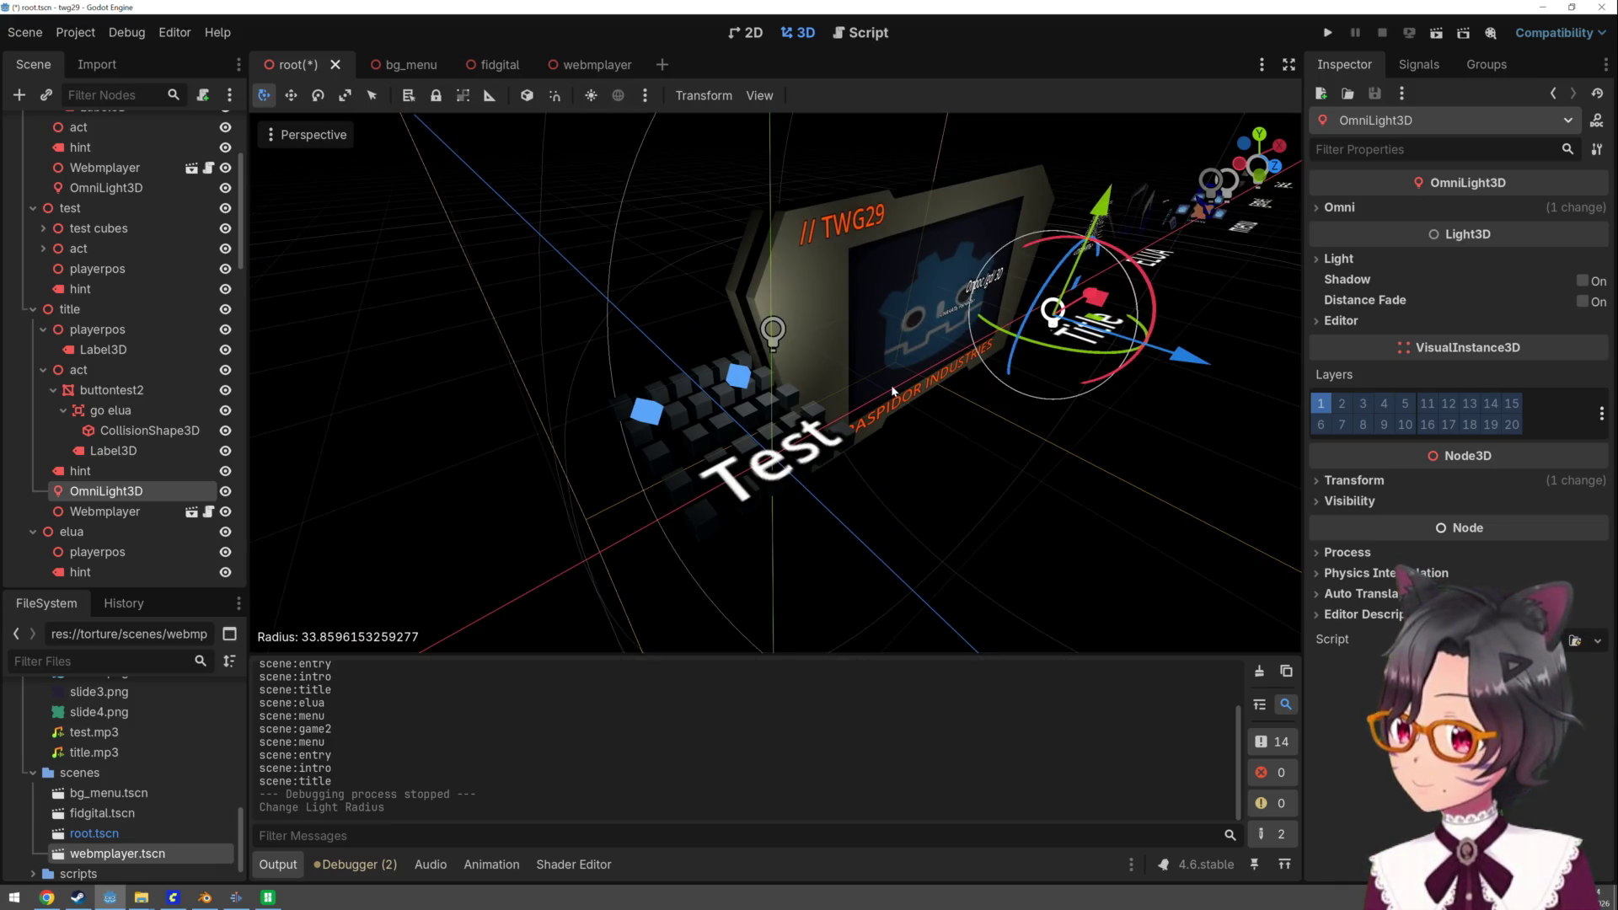
{"action": "left_click", "coordinate": [324, 865]}
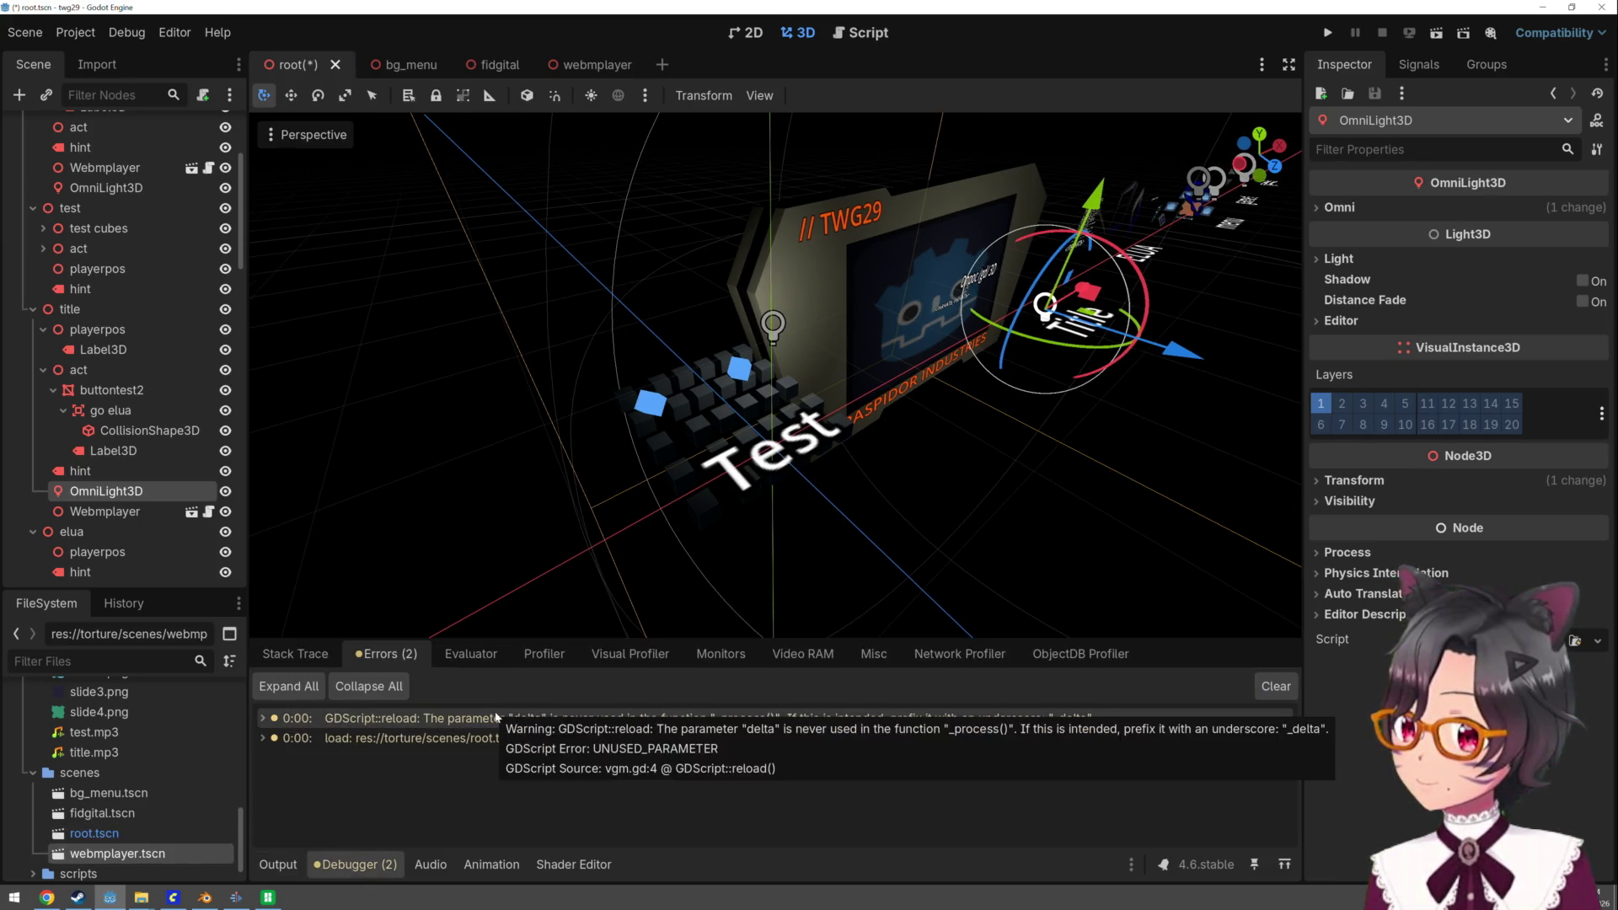
- Rename delta to _delta on line 4 of vgm.gd, then run the project
{"action": "left_click", "coordinate": [497, 717]}
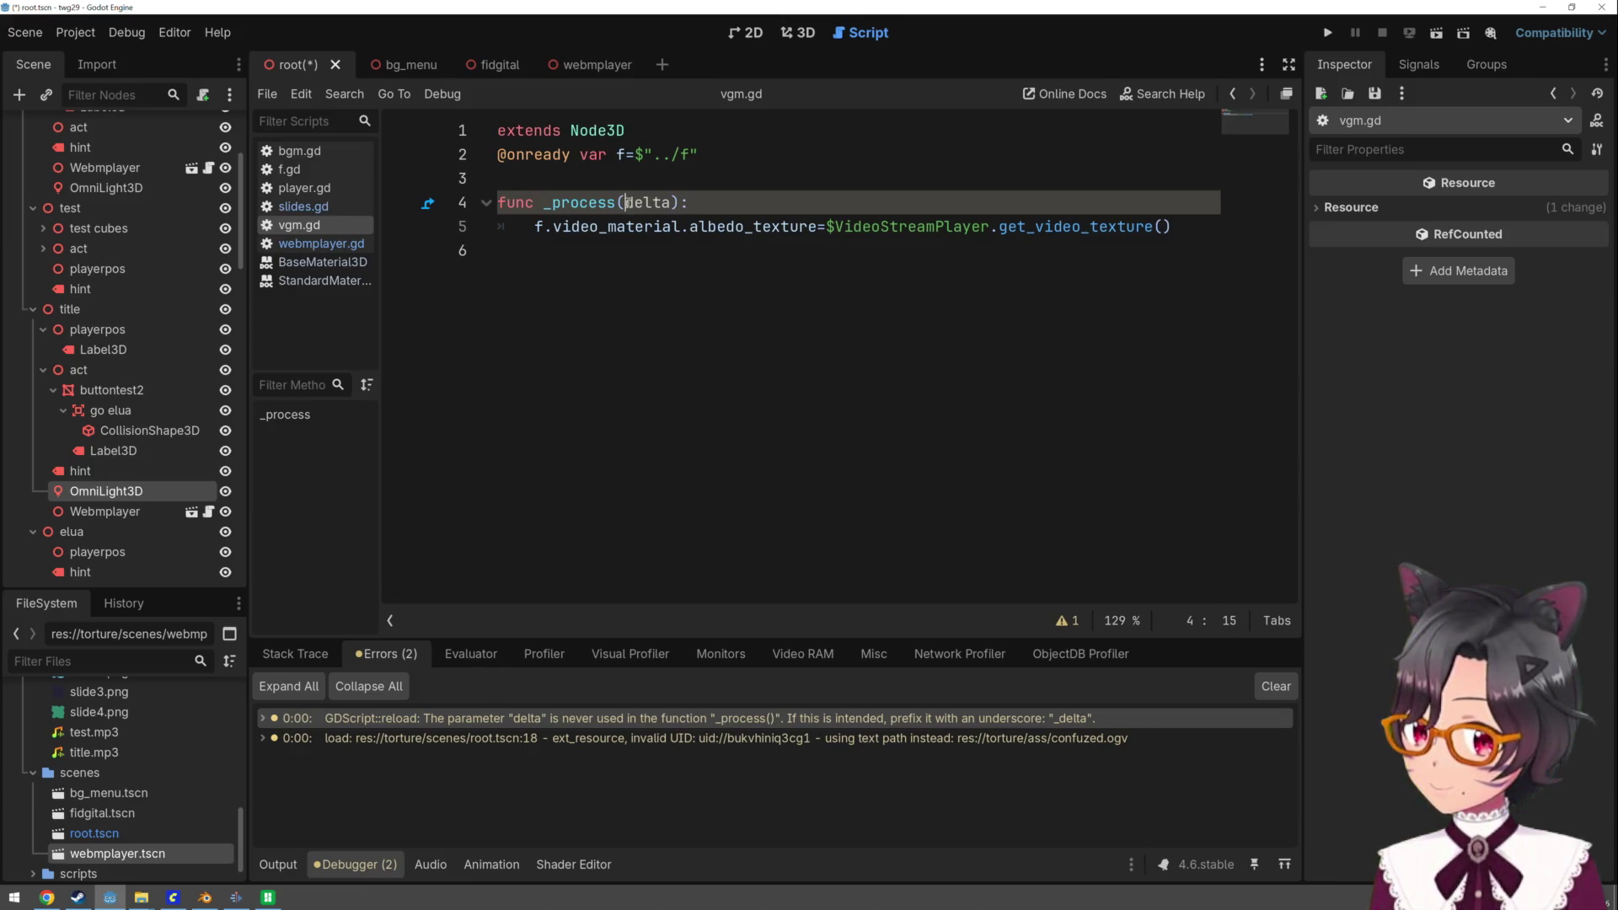
{"action": "type", "text": "_"}
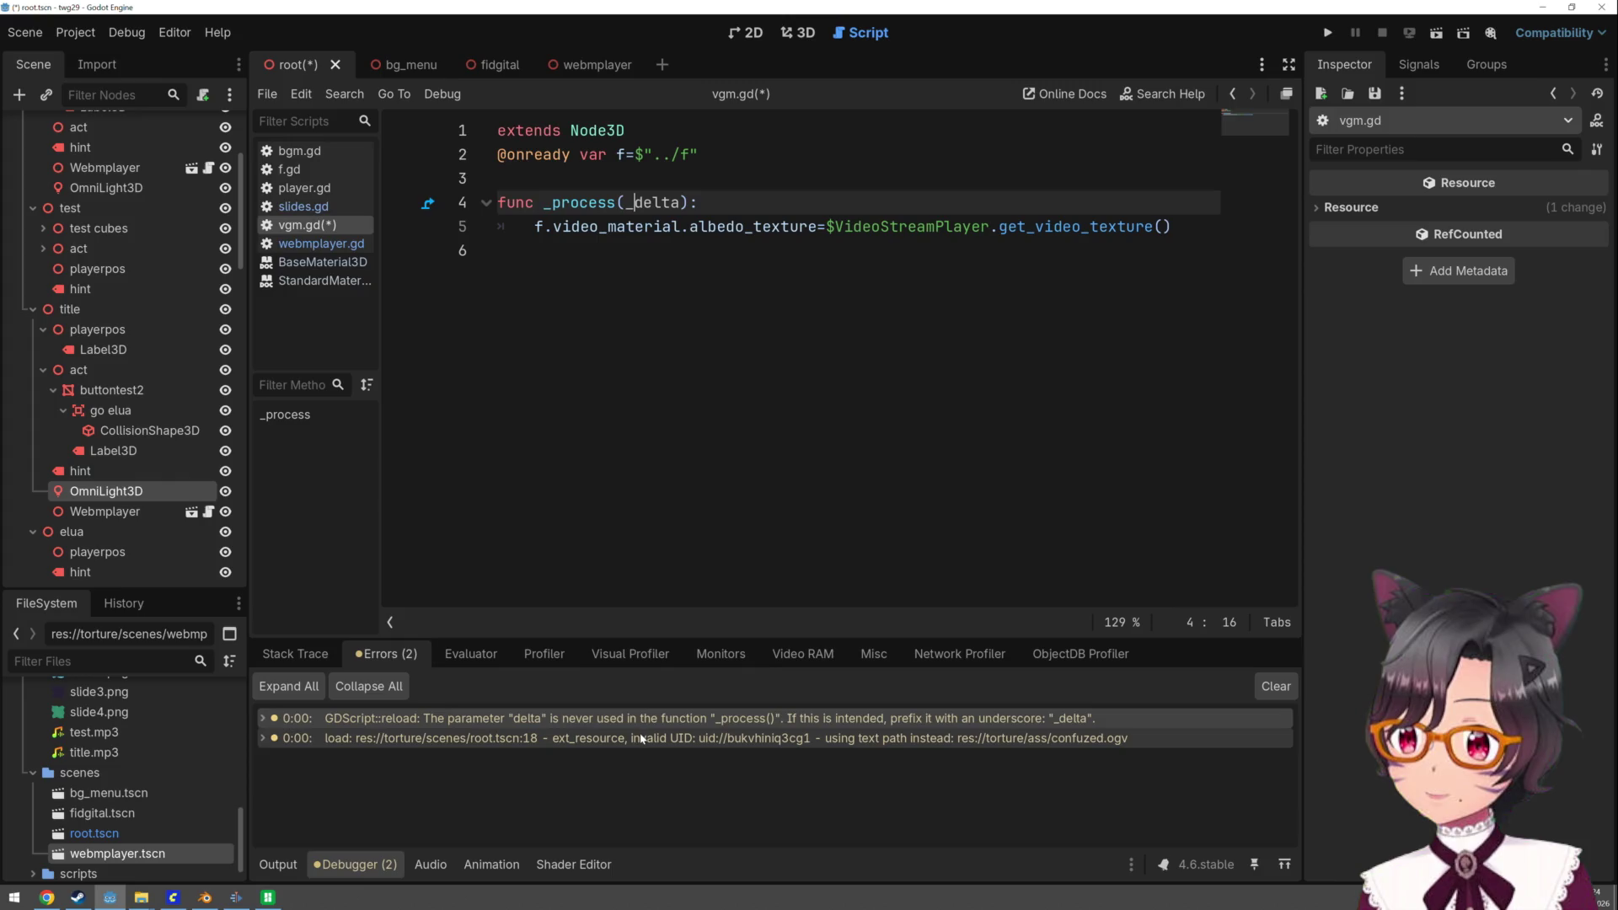
{"action": "mouse_move", "coordinate": [641, 739]}
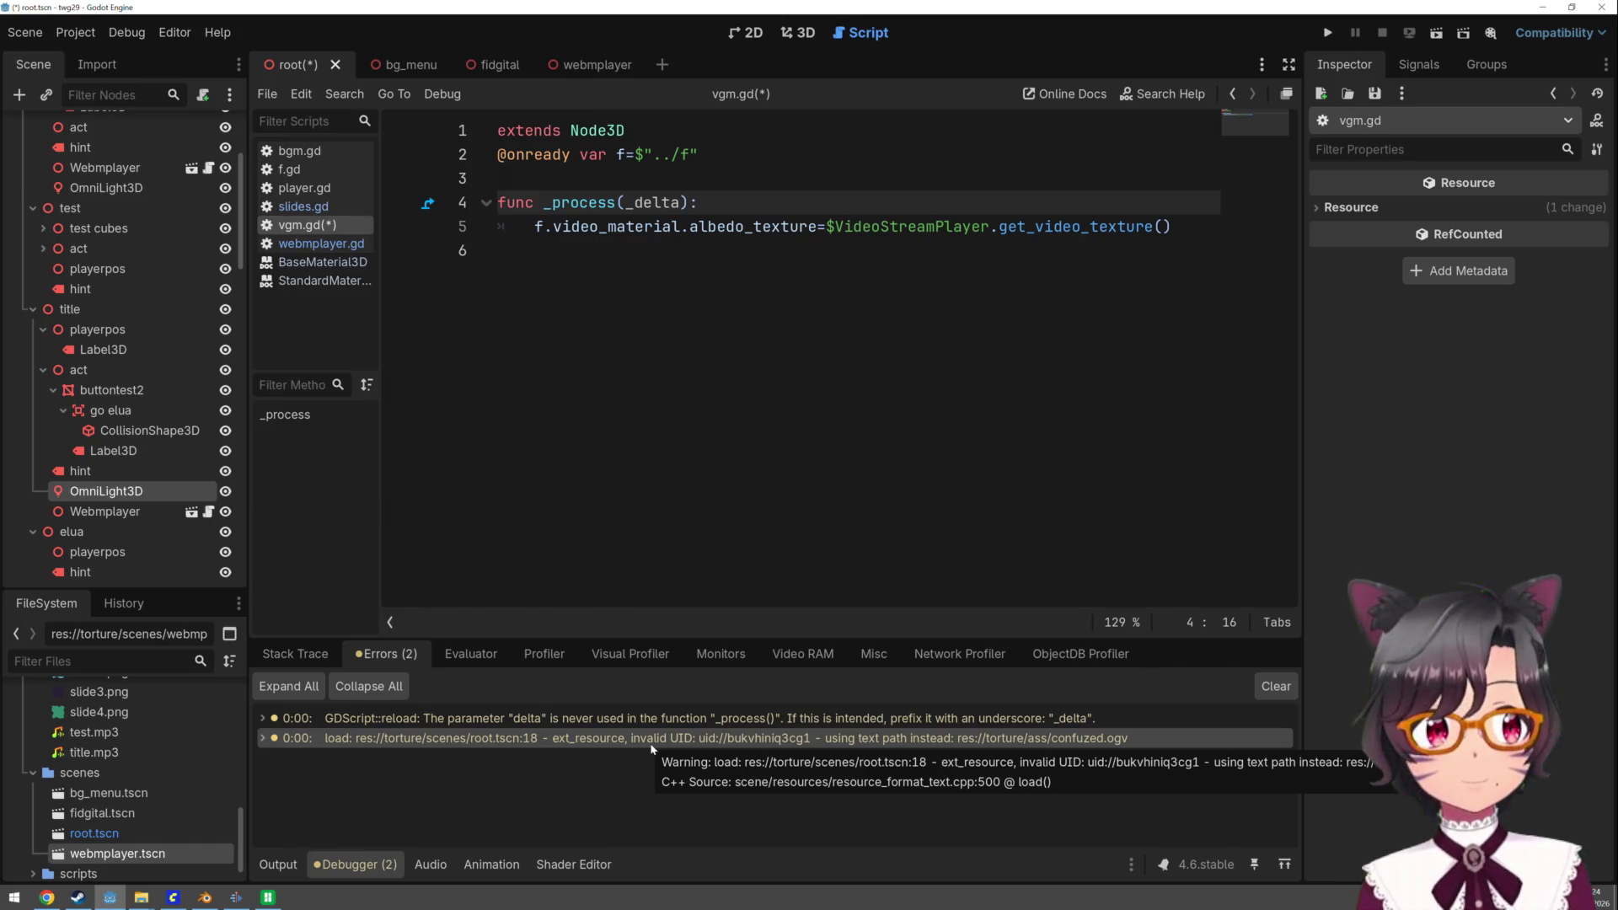
{"action": "left_click", "coordinate": [1338, 34]}
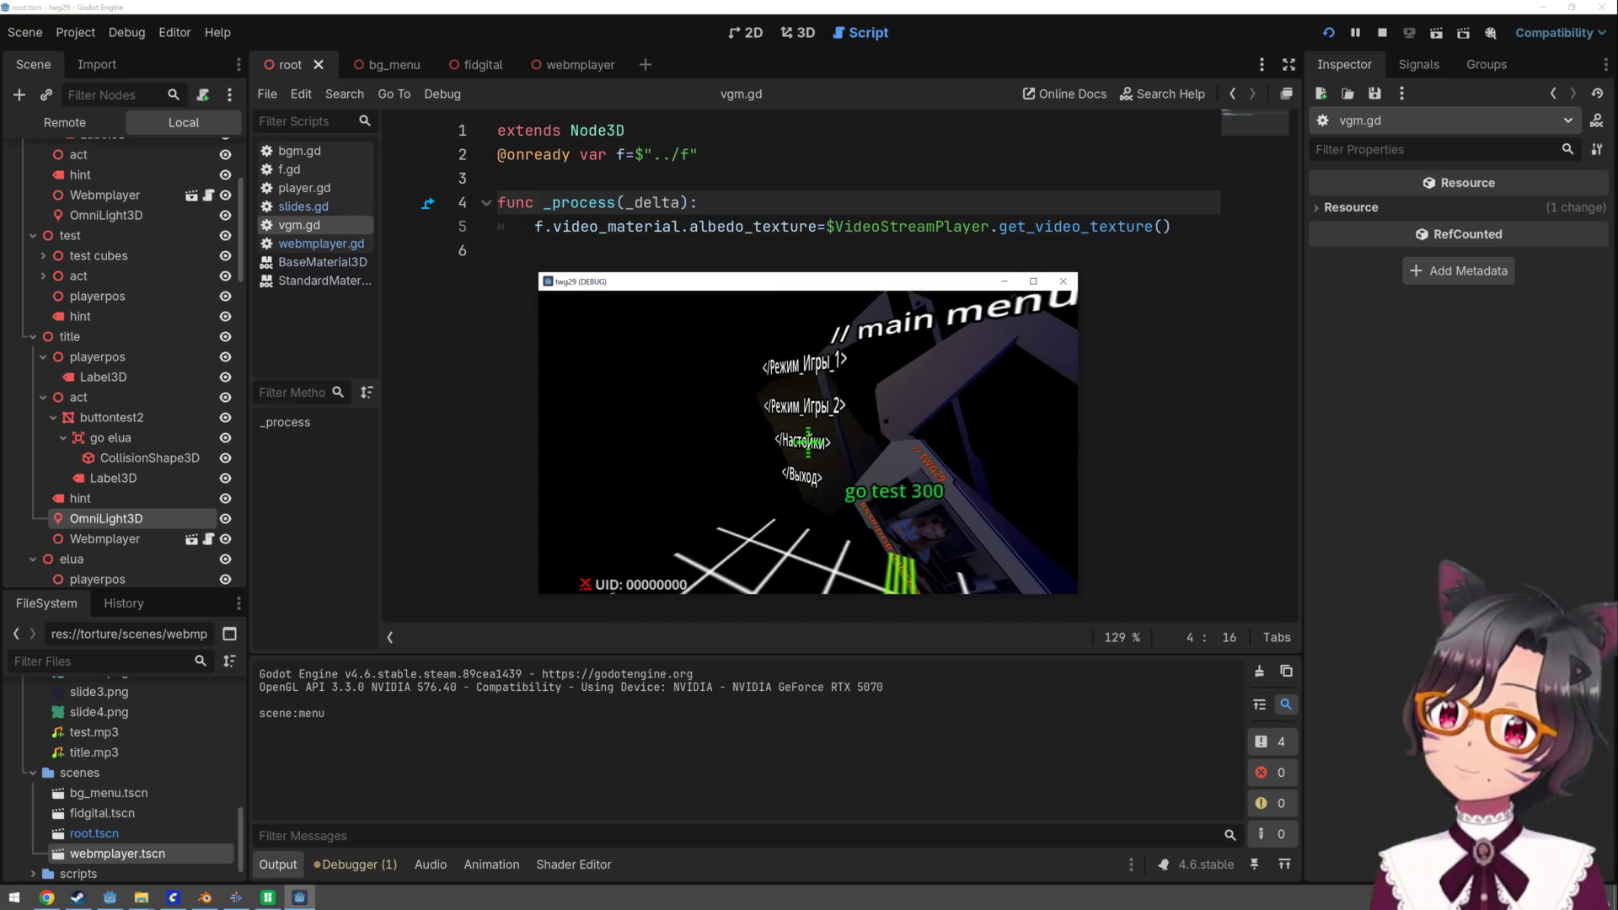
- Enter the test scene, advance past the title screen to the user agreement, then stop with F8
{"action": "left_click", "coordinate": [807, 442]}
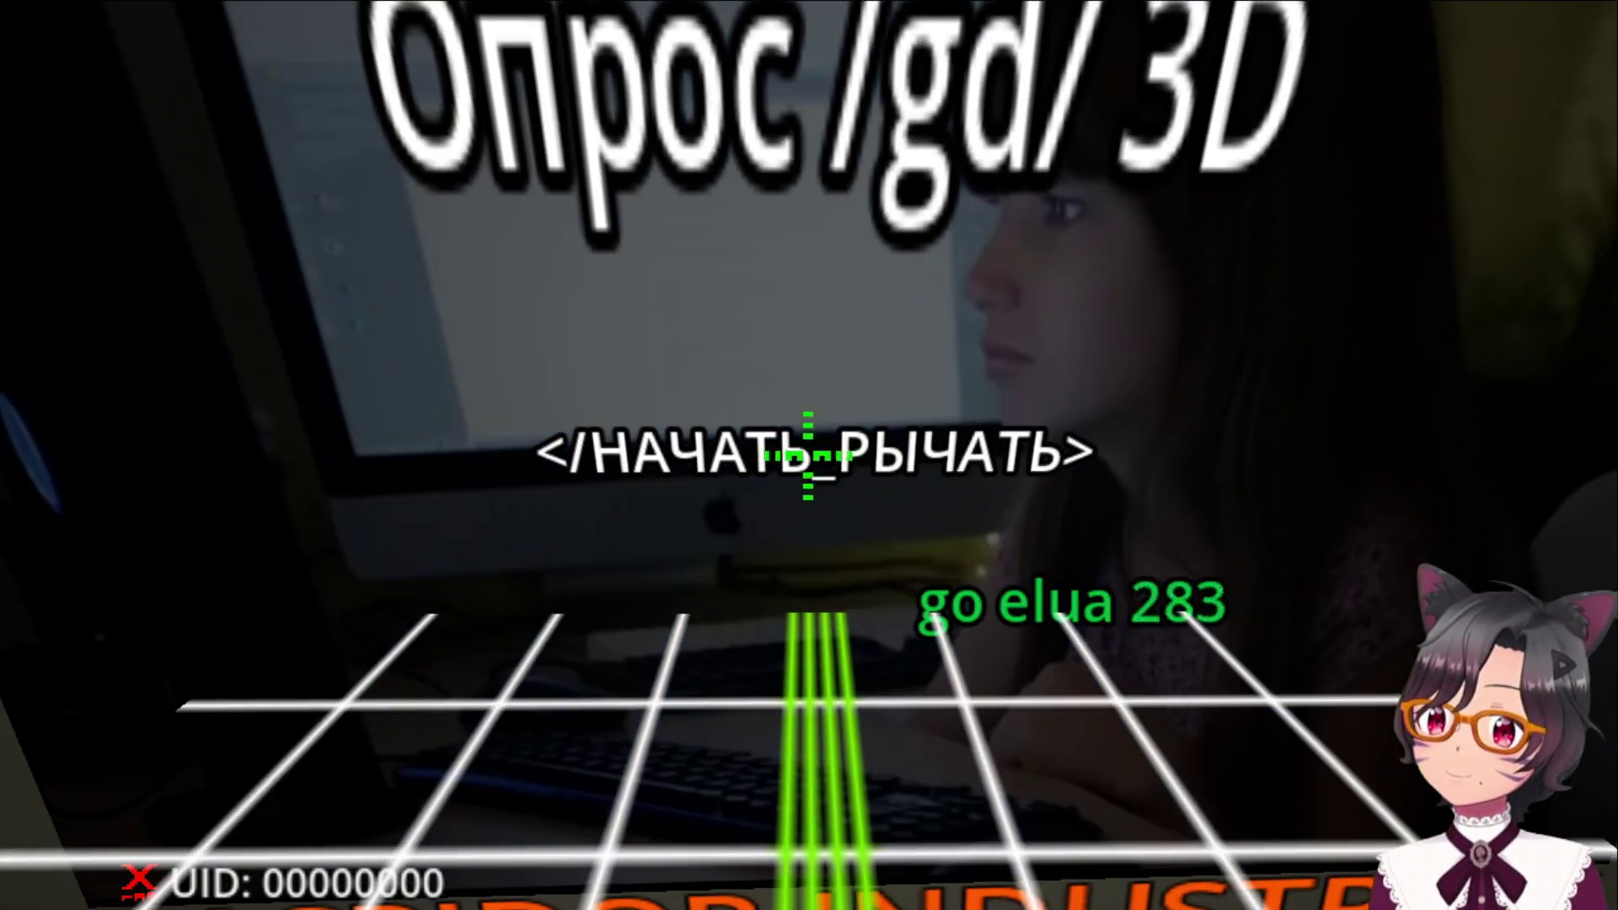
{"action": "left_click", "coordinate": [808, 455]}
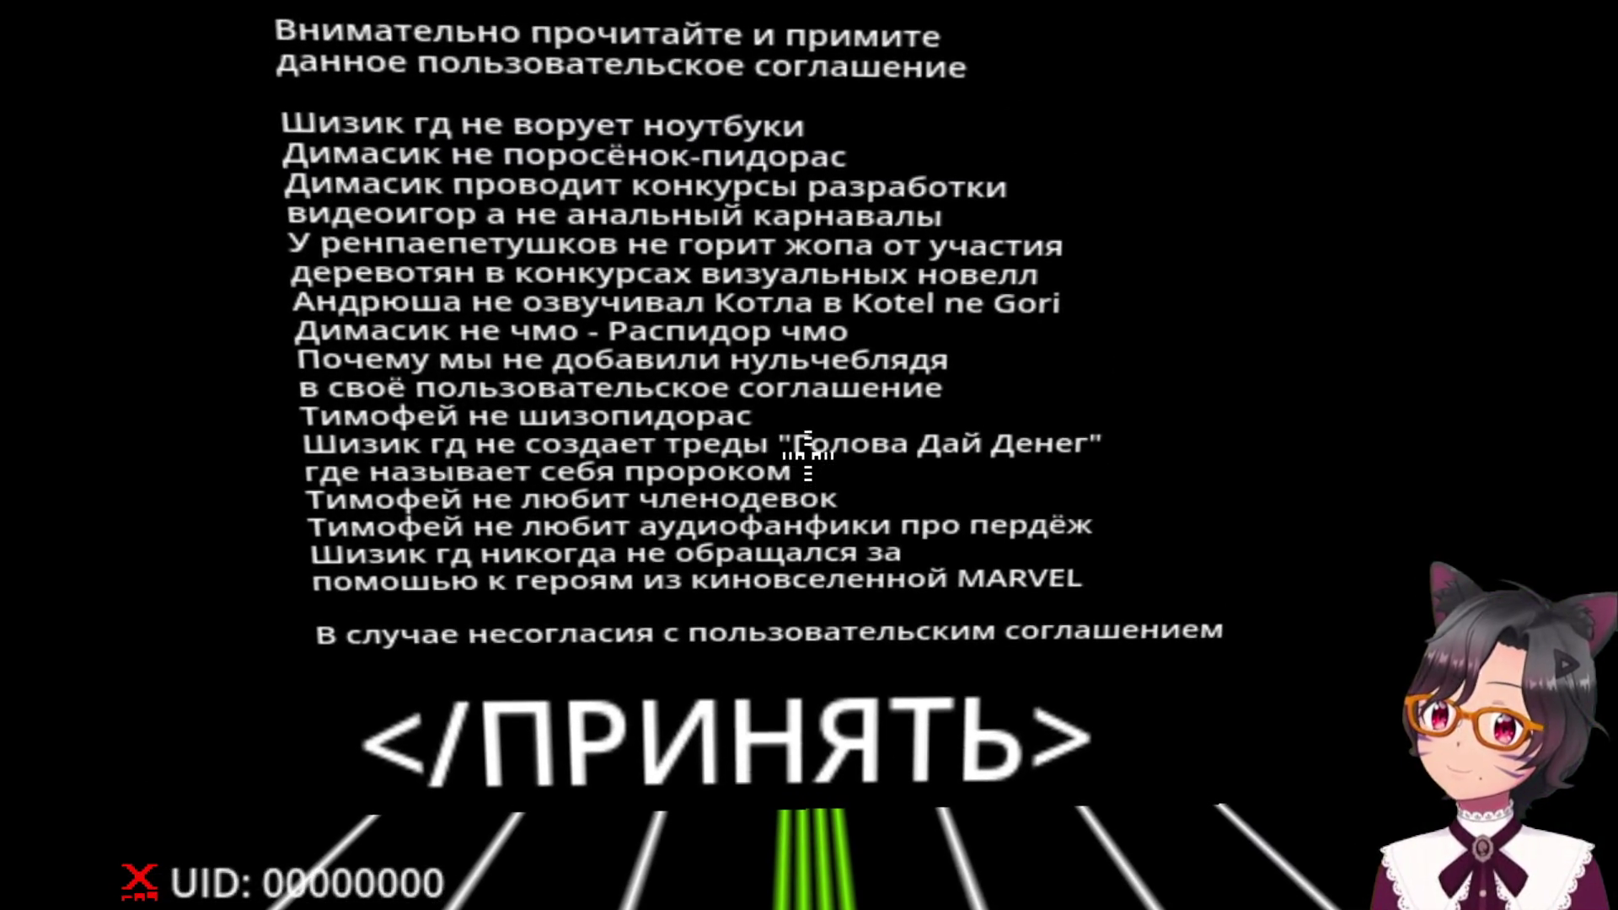
{"action": "key", "text": "F8"}
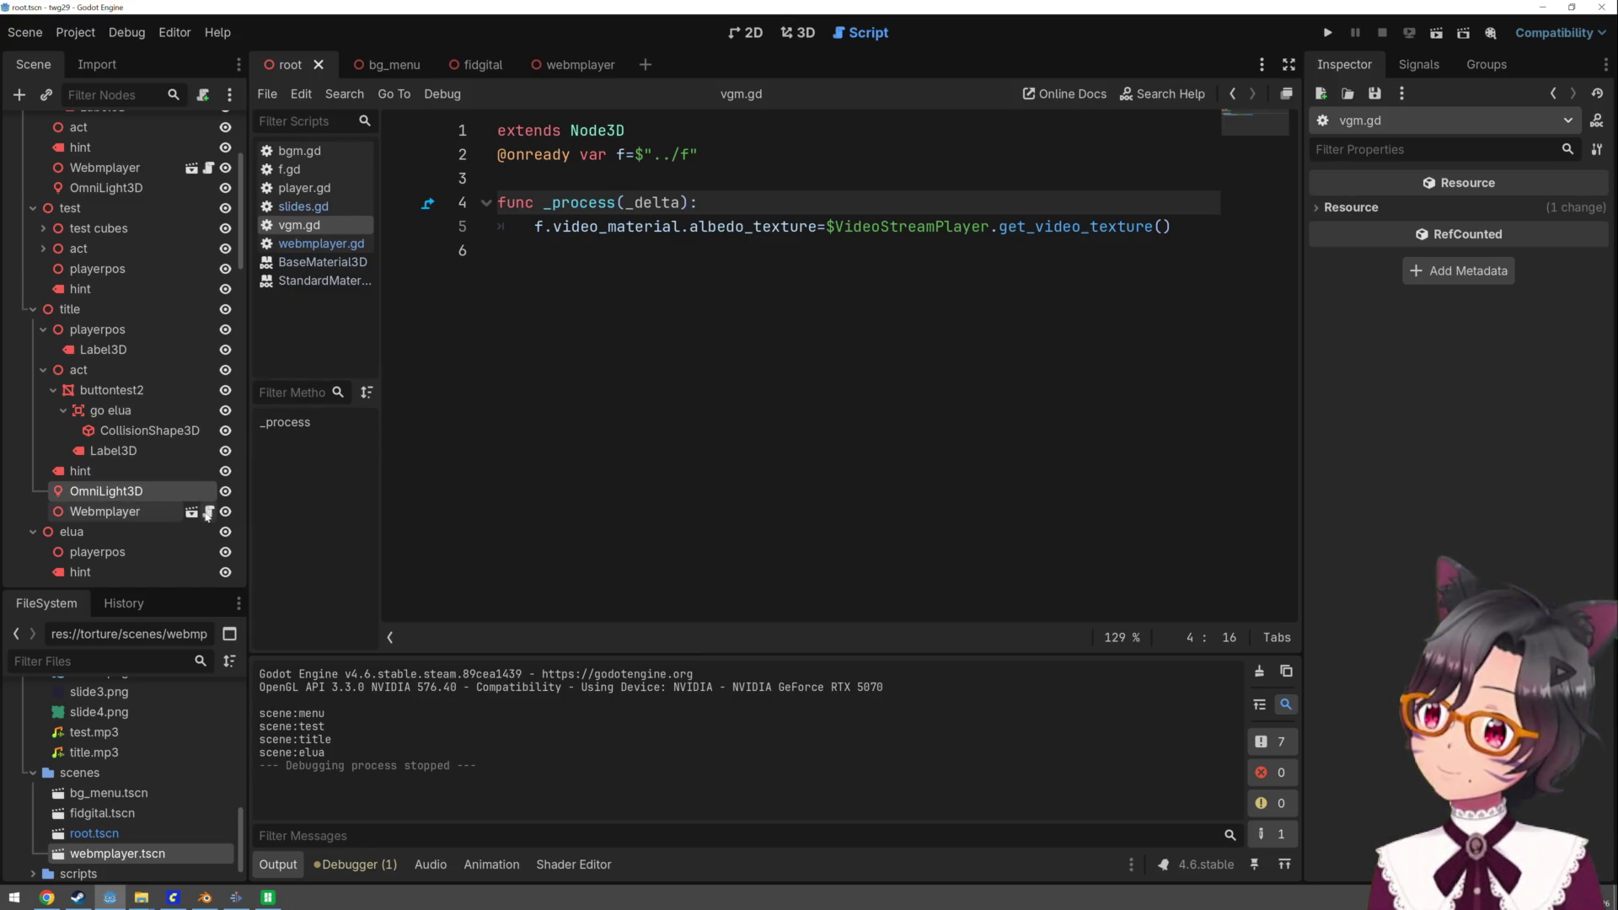
- In the webmplayer scene, add a MeshInstance3D child under the Webmplayer root by searching 'mesh'
{"action": "left_click", "coordinate": [555, 75]}
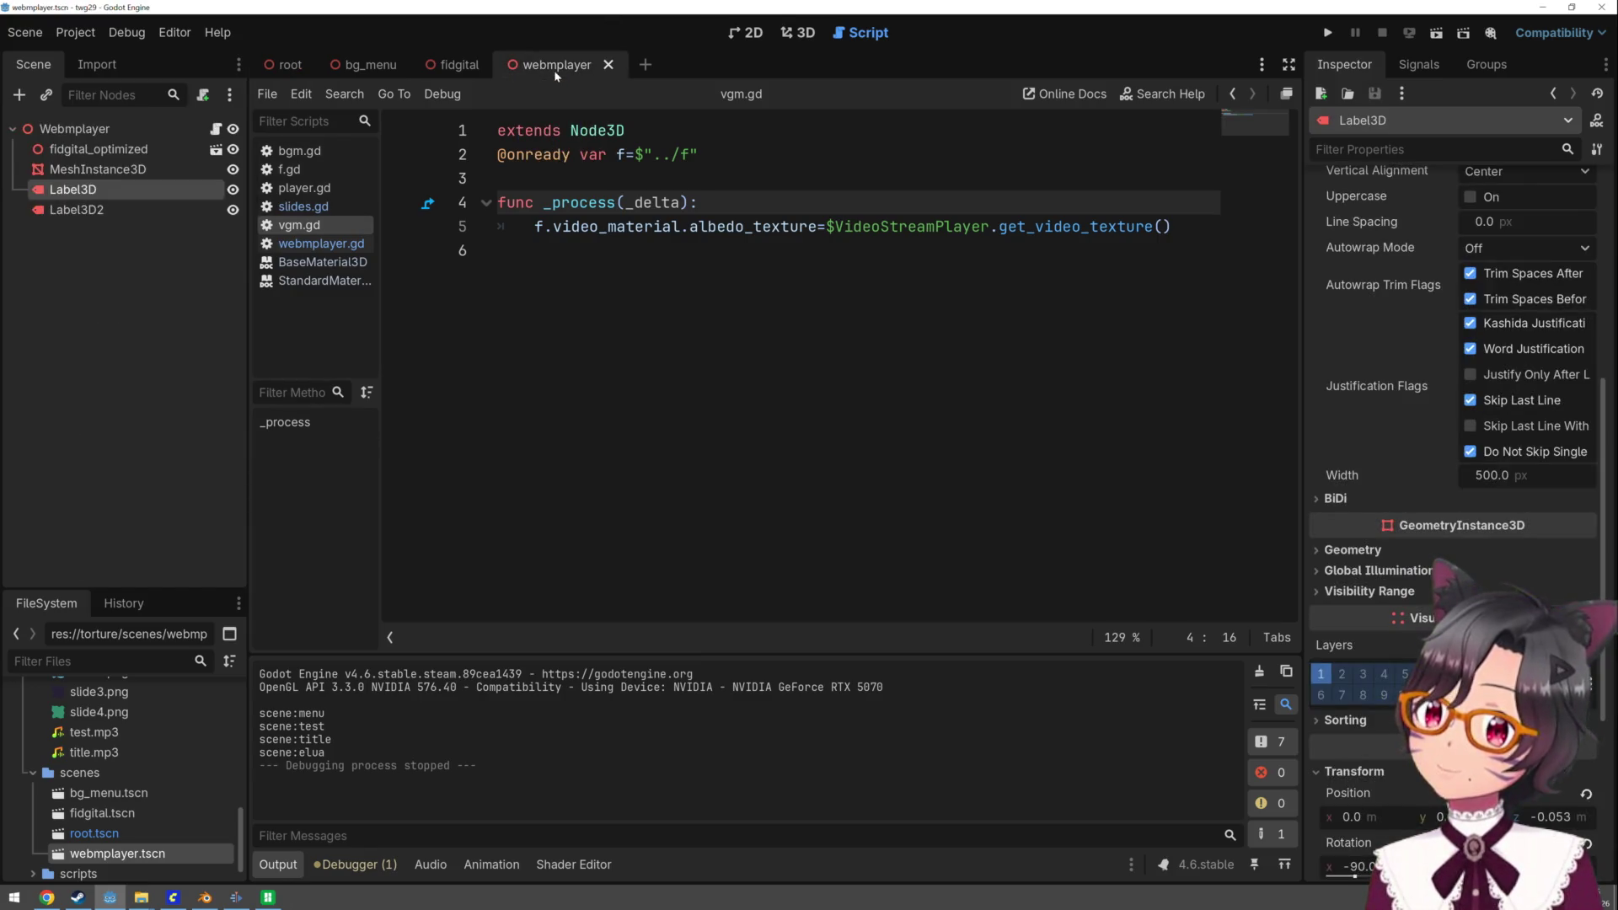
{"action": "left_click", "coordinate": [799, 33]}
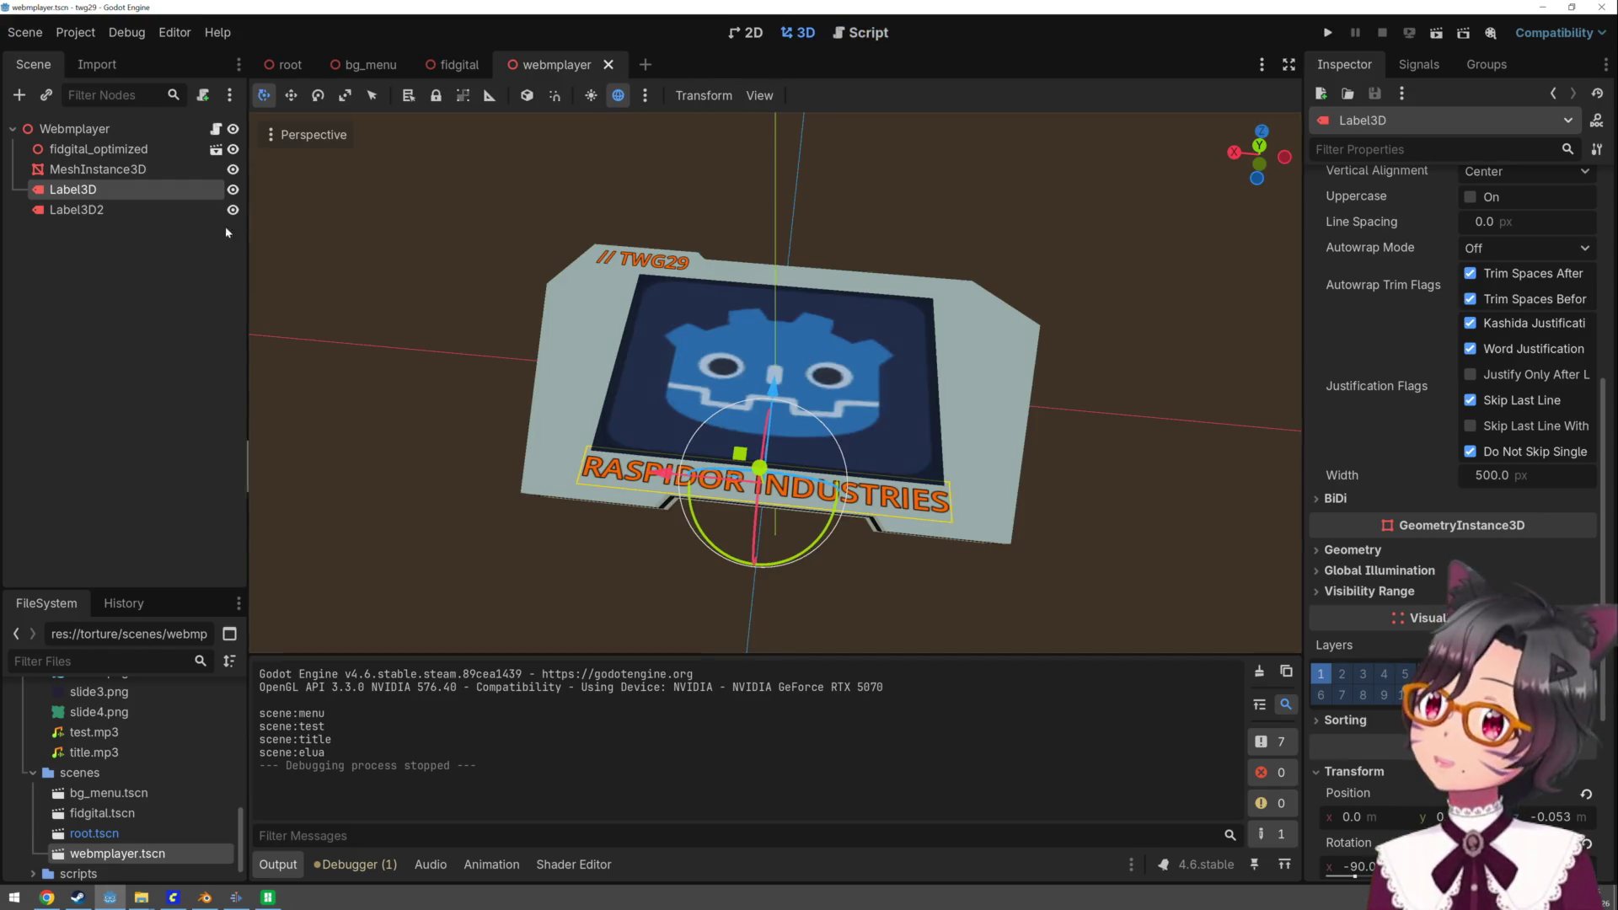
{"action": "left_click", "coordinate": [71, 128]}
{"action": "right_click", "coordinate": [102, 128]}
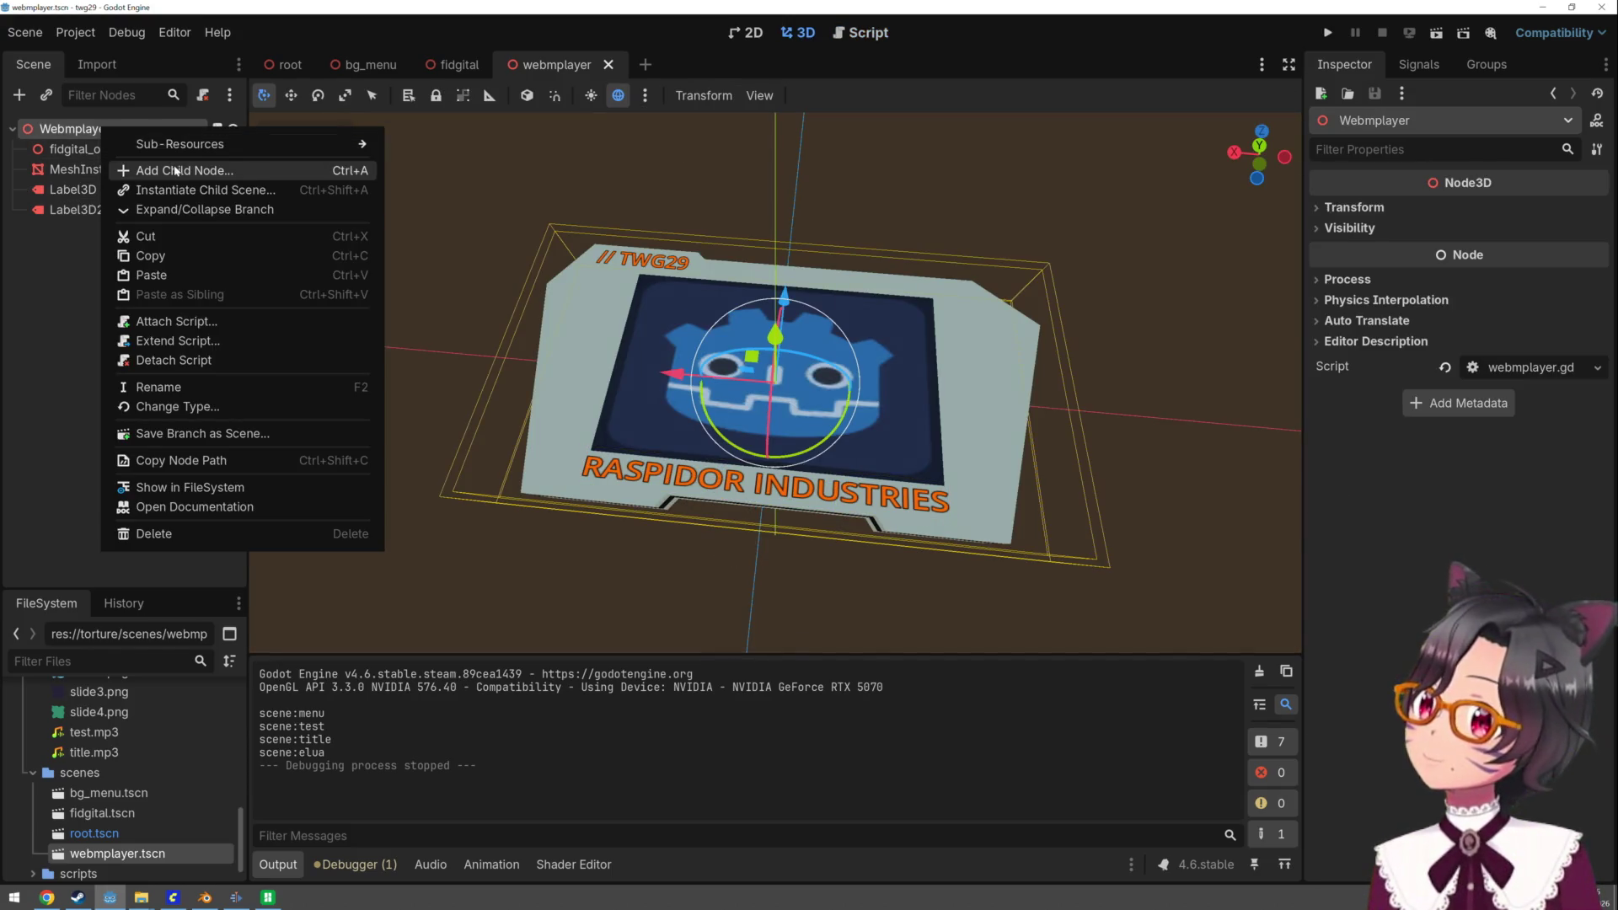
{"action": "left_click", "coordinate": [175, 171]}
{"action": "type", "text": "mwe="}
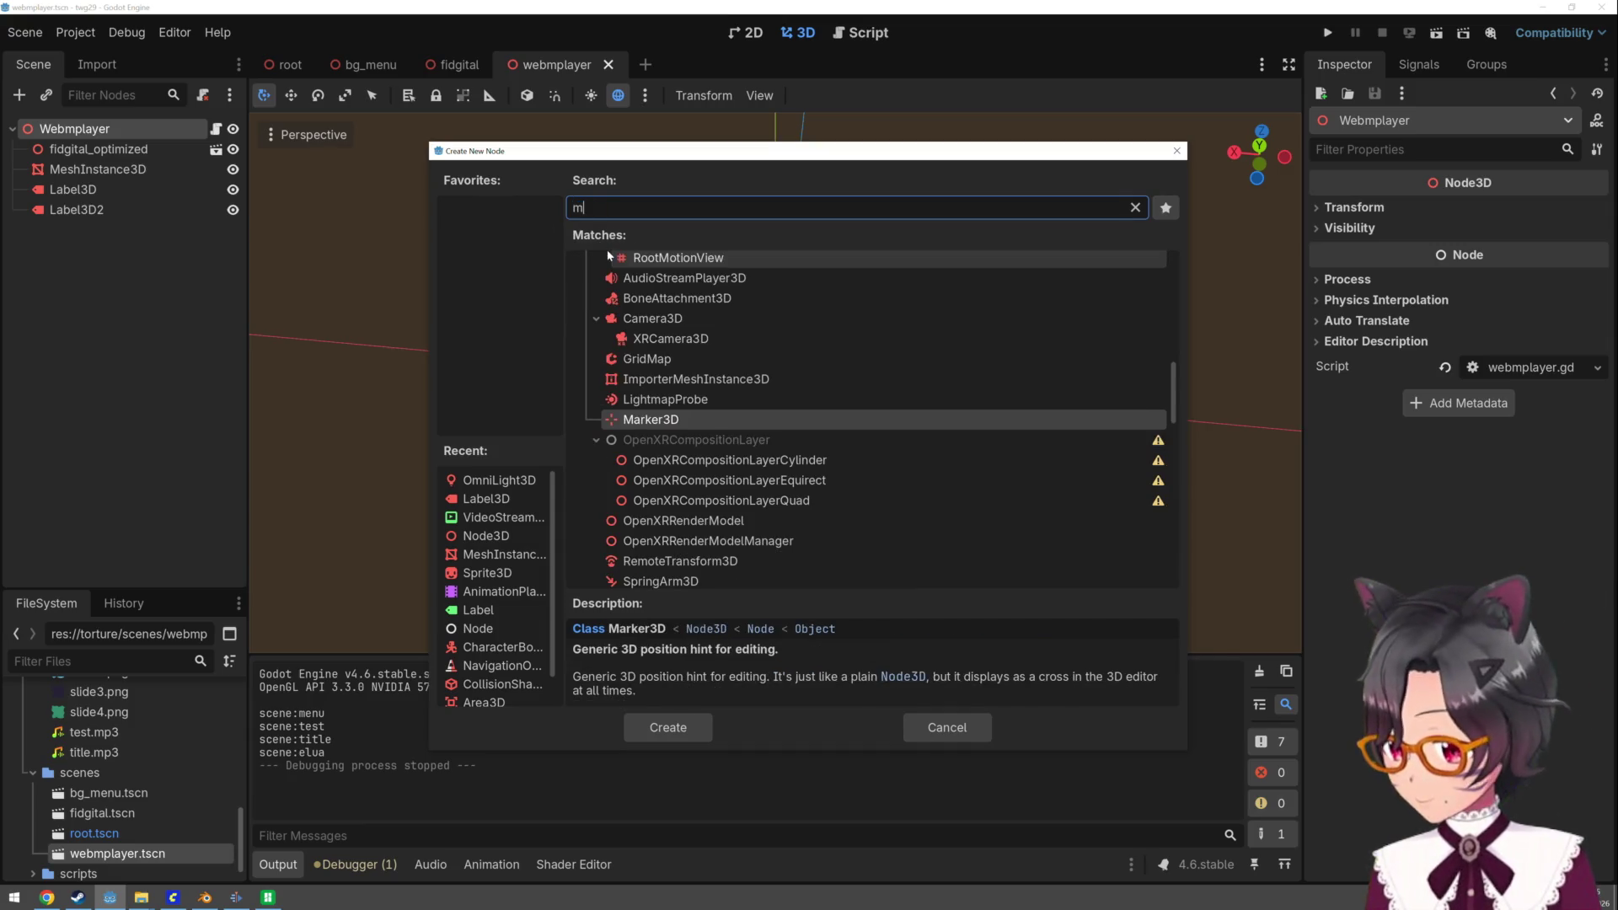
{"action": "key", "text": "BackSpace"}
{"action": "key", "text": "BackSpace"}
{"action": "key", "text": "BackSpace"}
{"action": "type", "text": "es"}
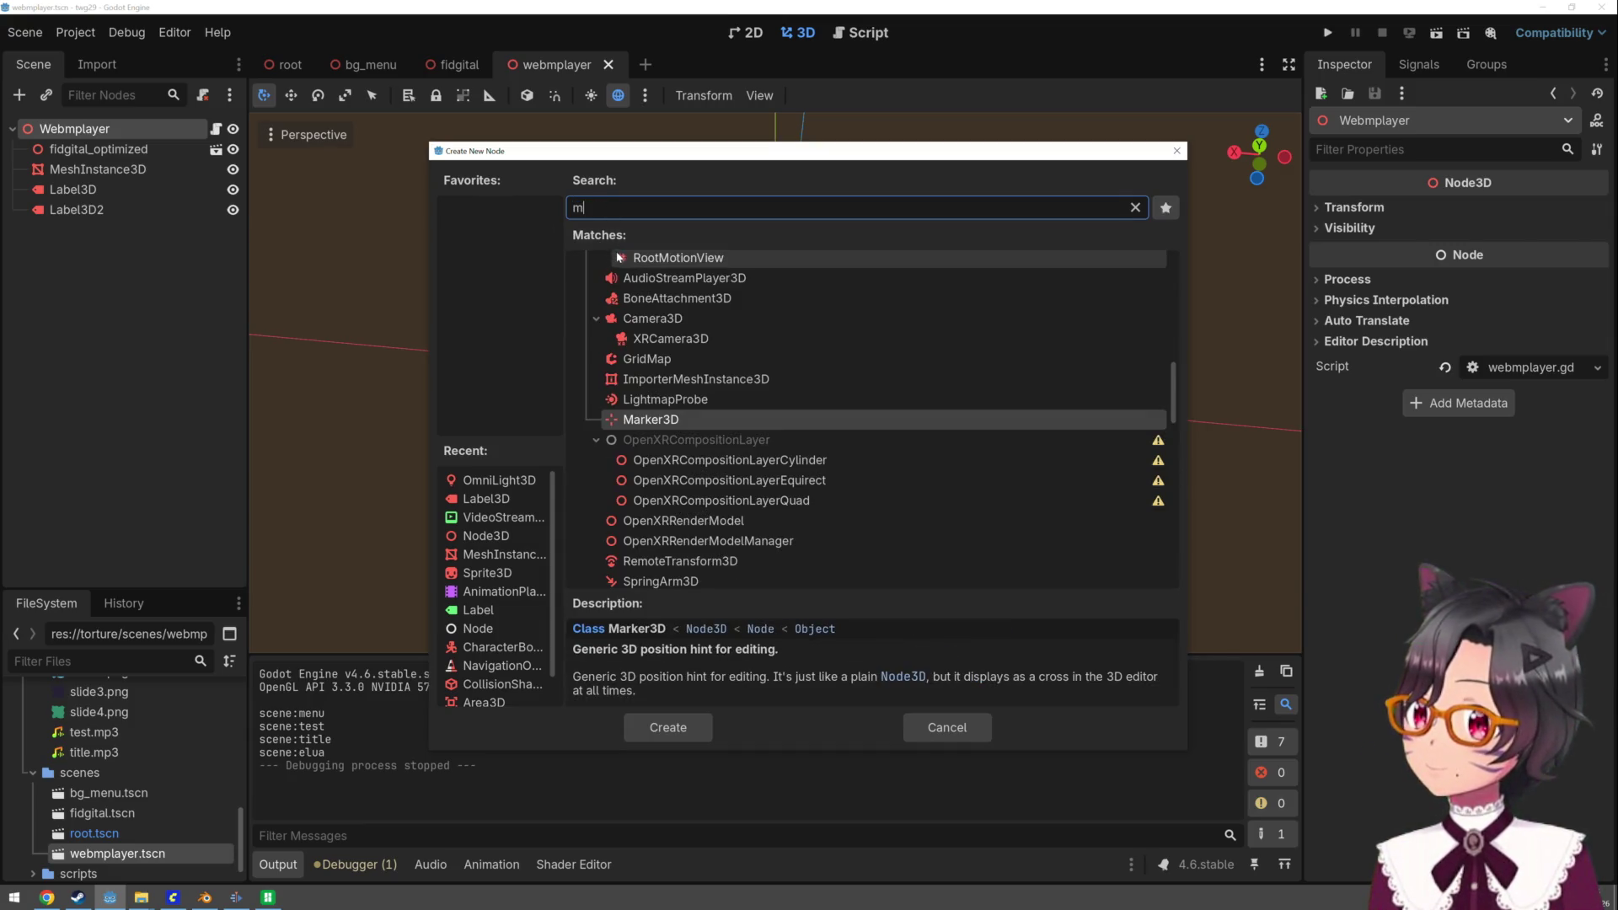
{"action": "type", "text": "h"}
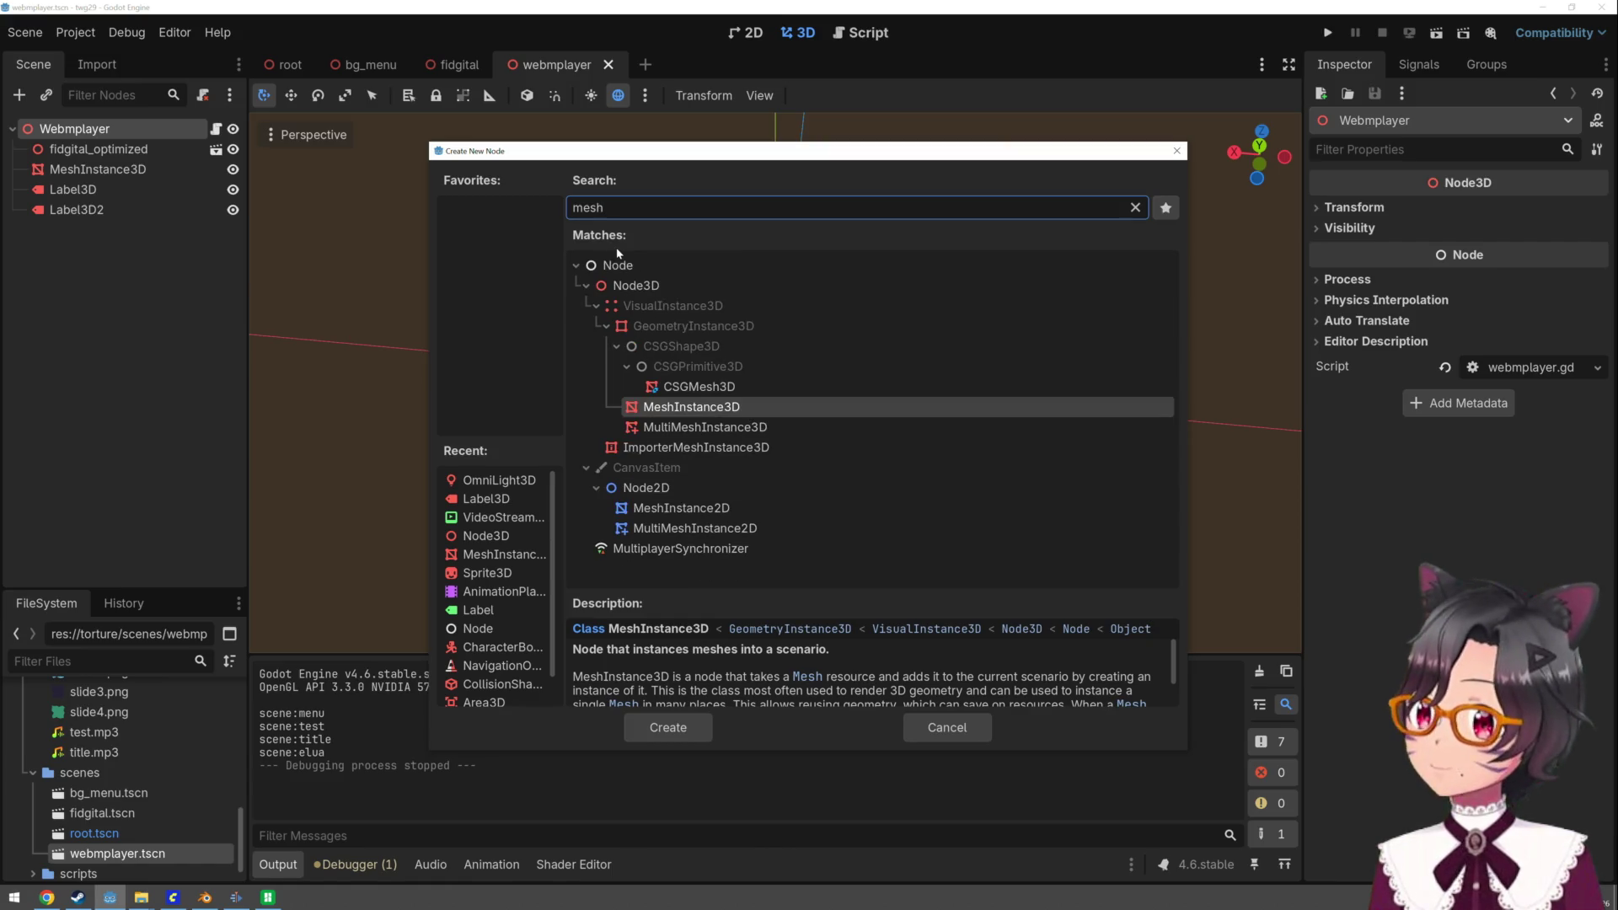
{"action": "double_click", "coordinate": [735, 411]}
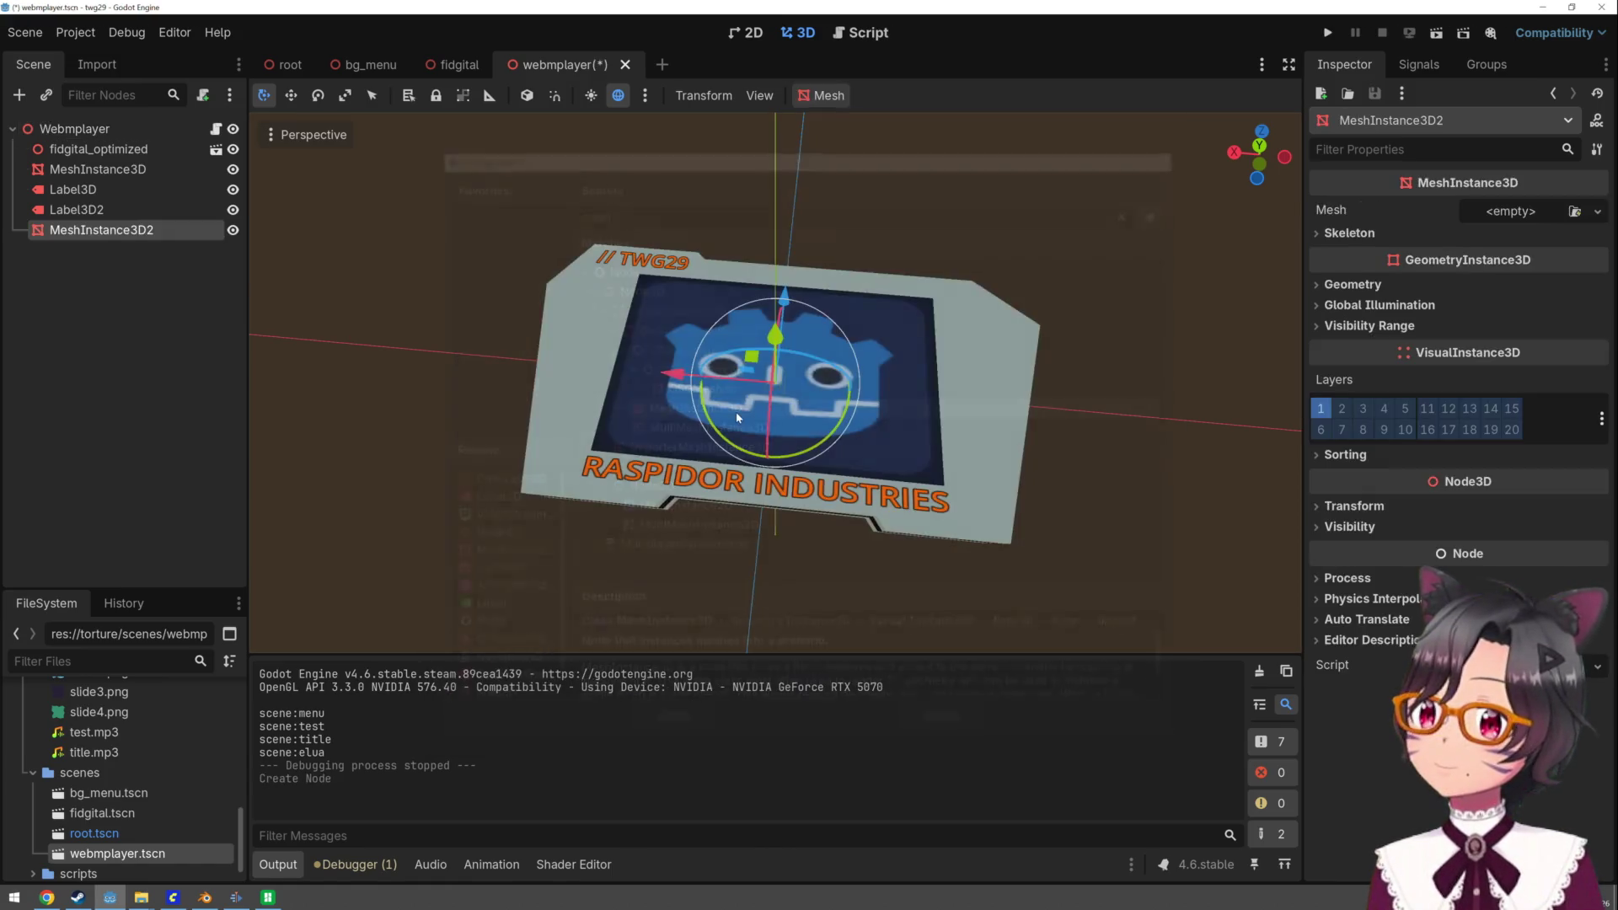
- Assign a new BoxMesh to MeshInstance3D2
{"action": "left_click", "coordinate": [1527, 210]}
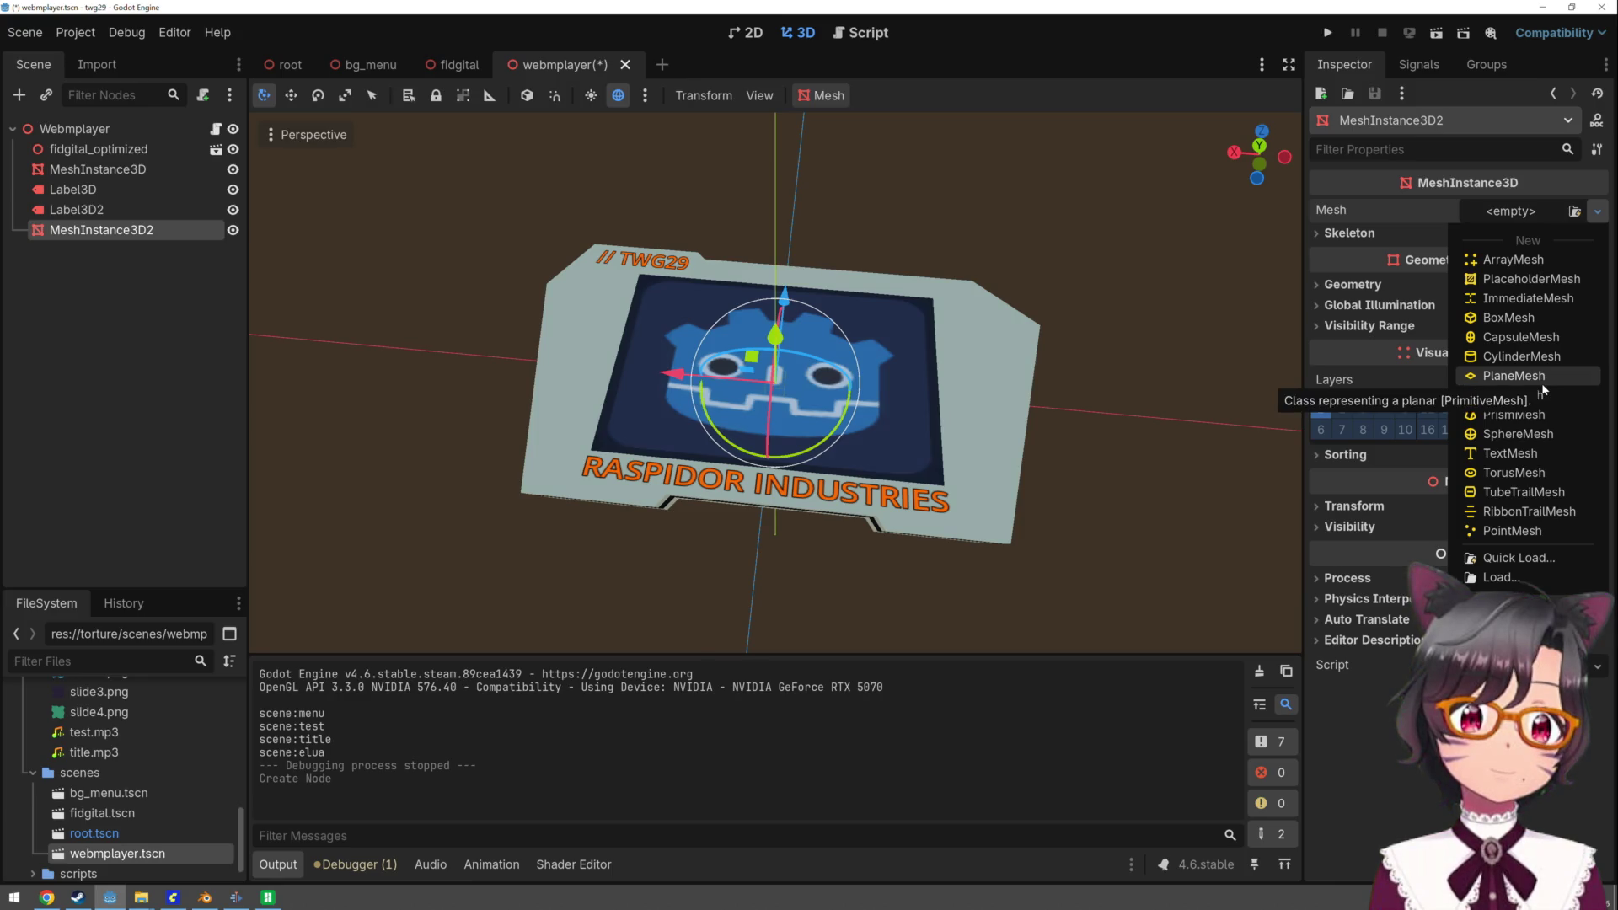
{"action": "left_click", "coordinate": [1508, 317]}
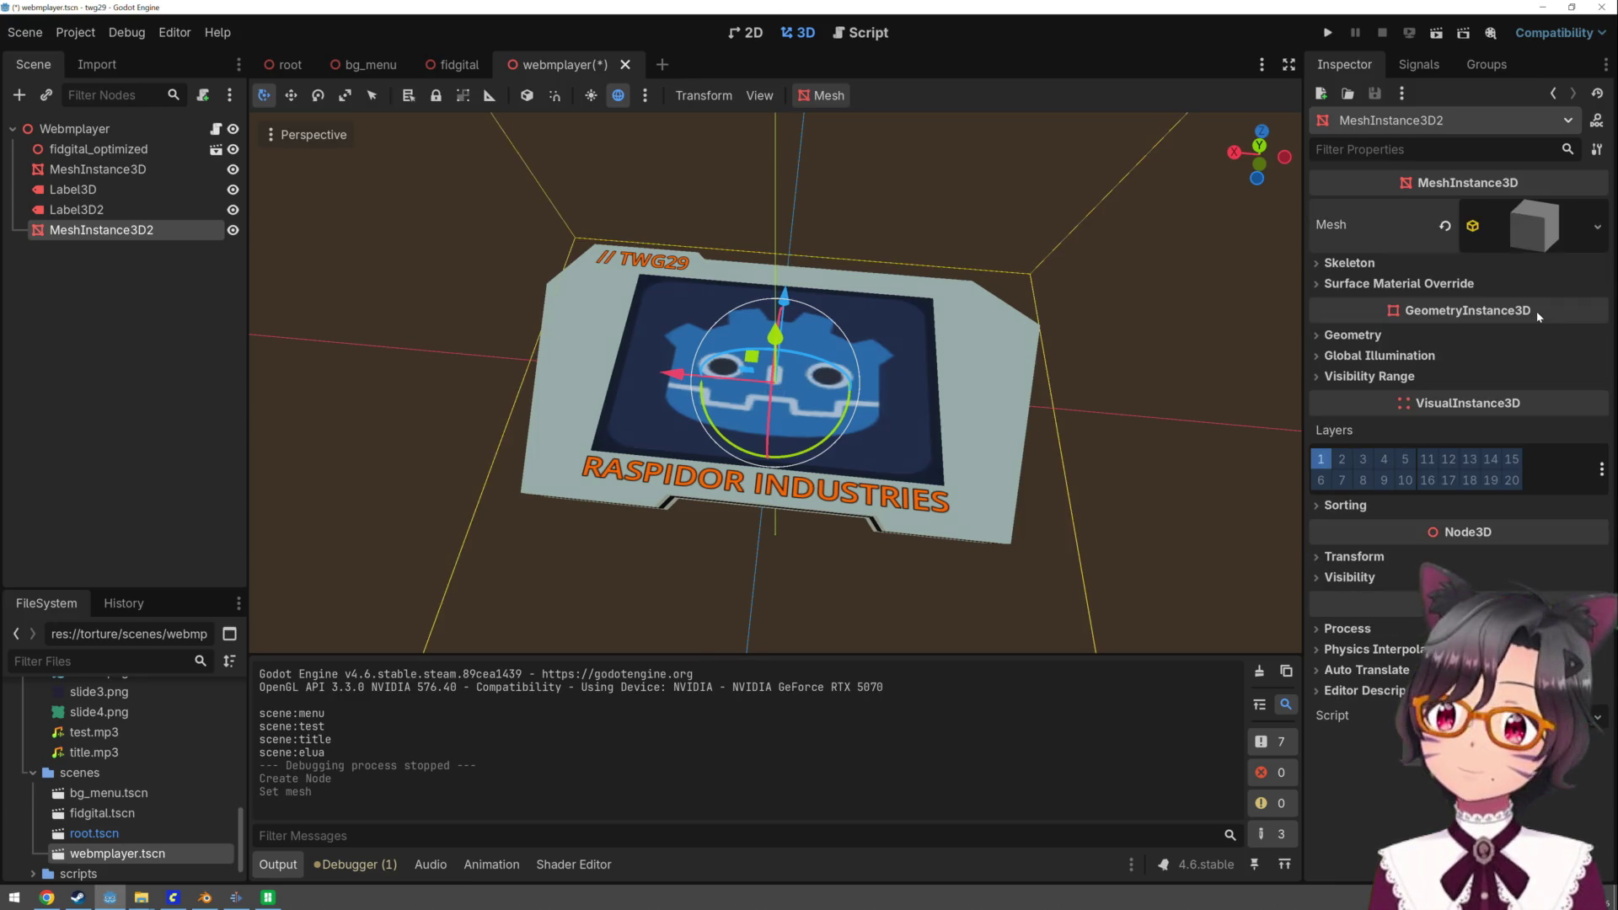
{"action": "scroll", "coordinate": [850, 444], "scroll_direction": "down", "scroll_amount": 5}
{"action": "scroll", "coordinate": [848, 440], "scroll_direction": "down", "scroll_amount": 10}
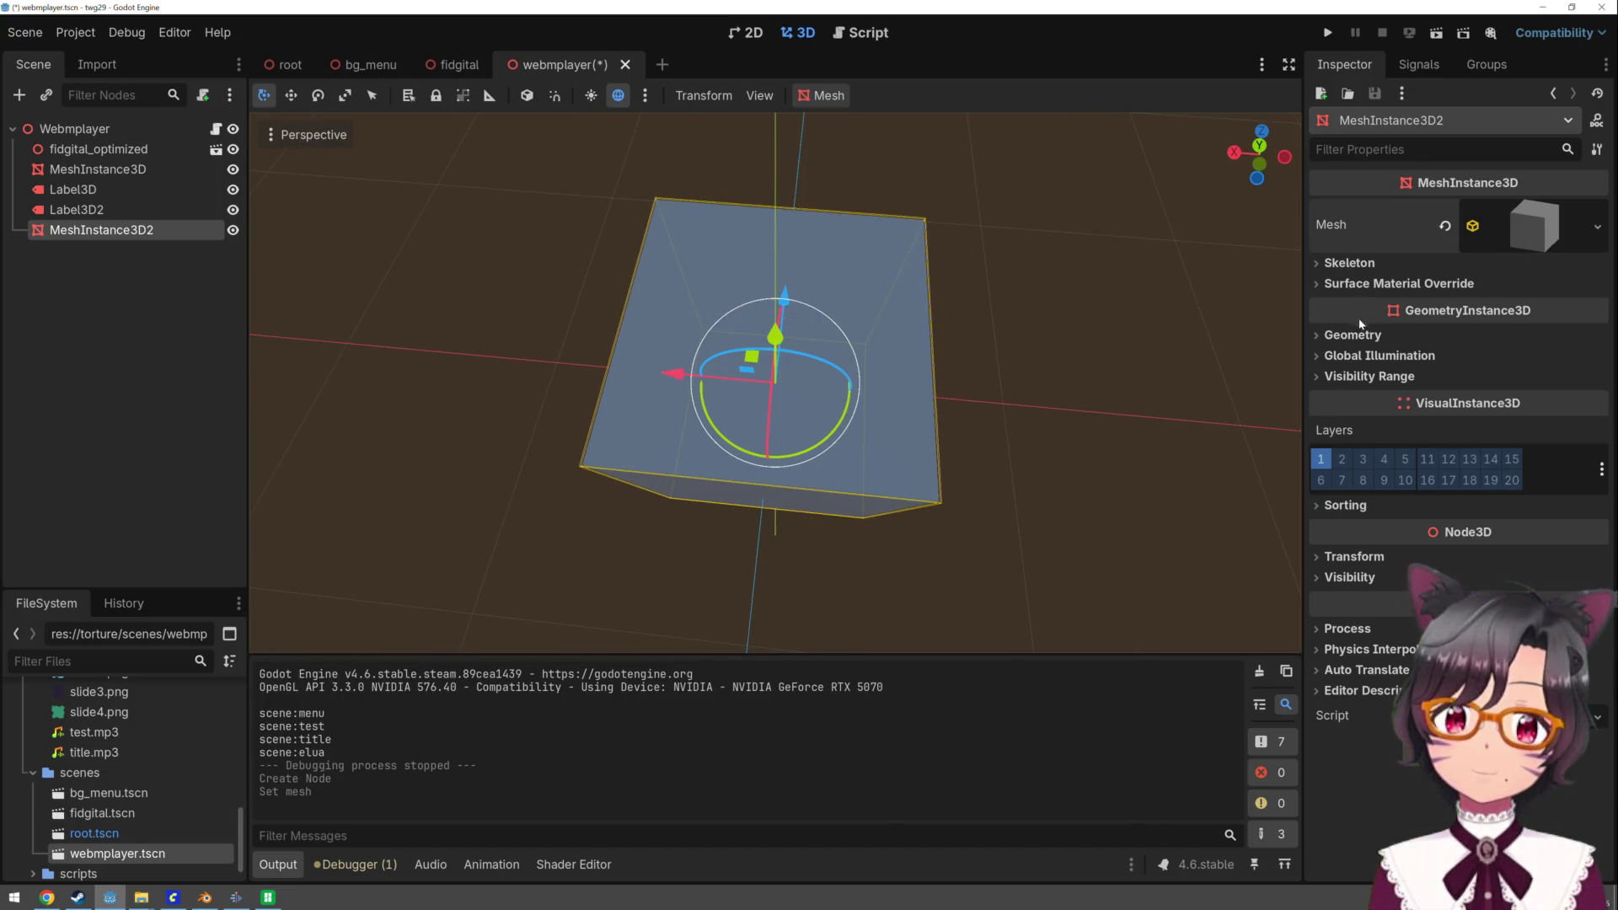
{"action": "left_click", "coordinate": [1530, 227]}
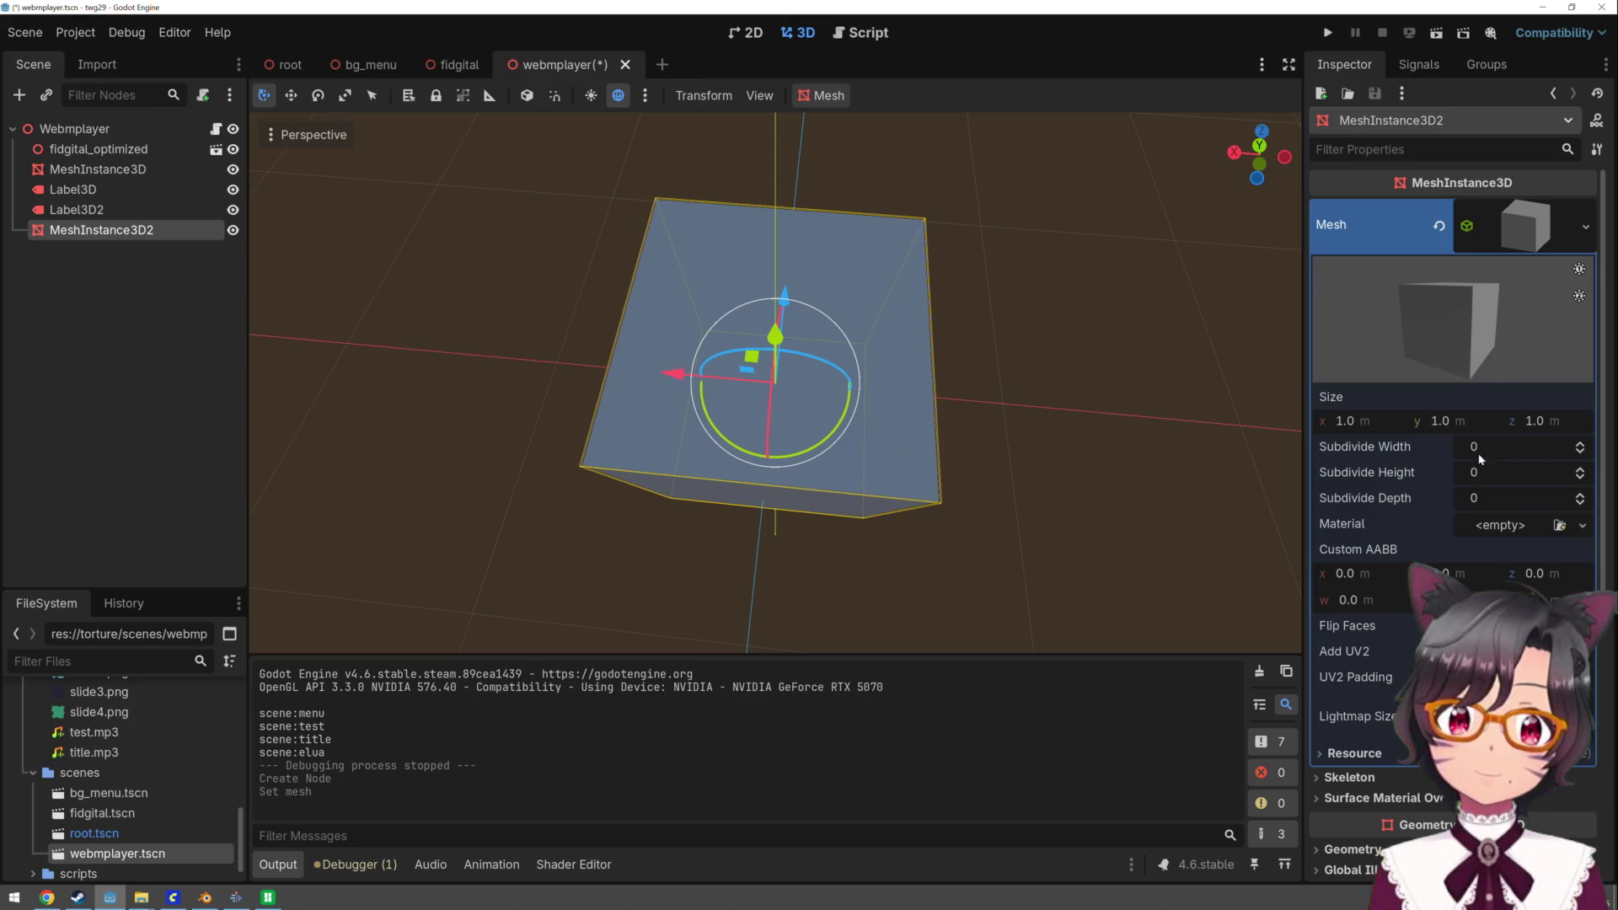
- Give the box a new StandardMaterial3D with a dark grey albedo colour
{"action": "left_click", "coordinate": [1511, 524]}
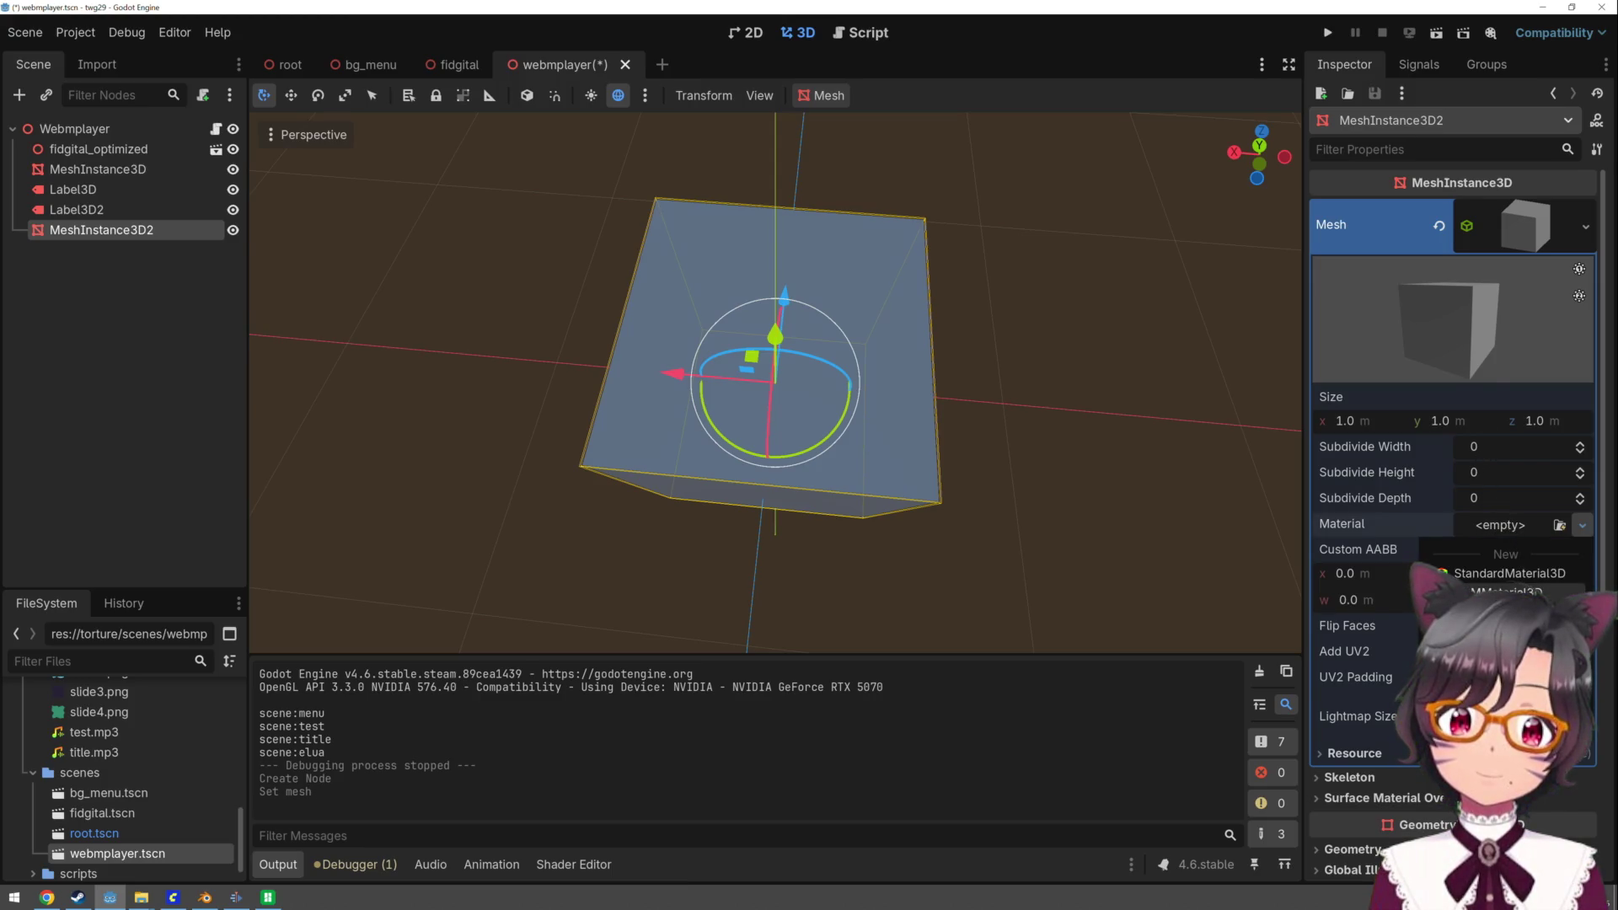
{"action": "left_click", "coordinate": [1509, 571]}
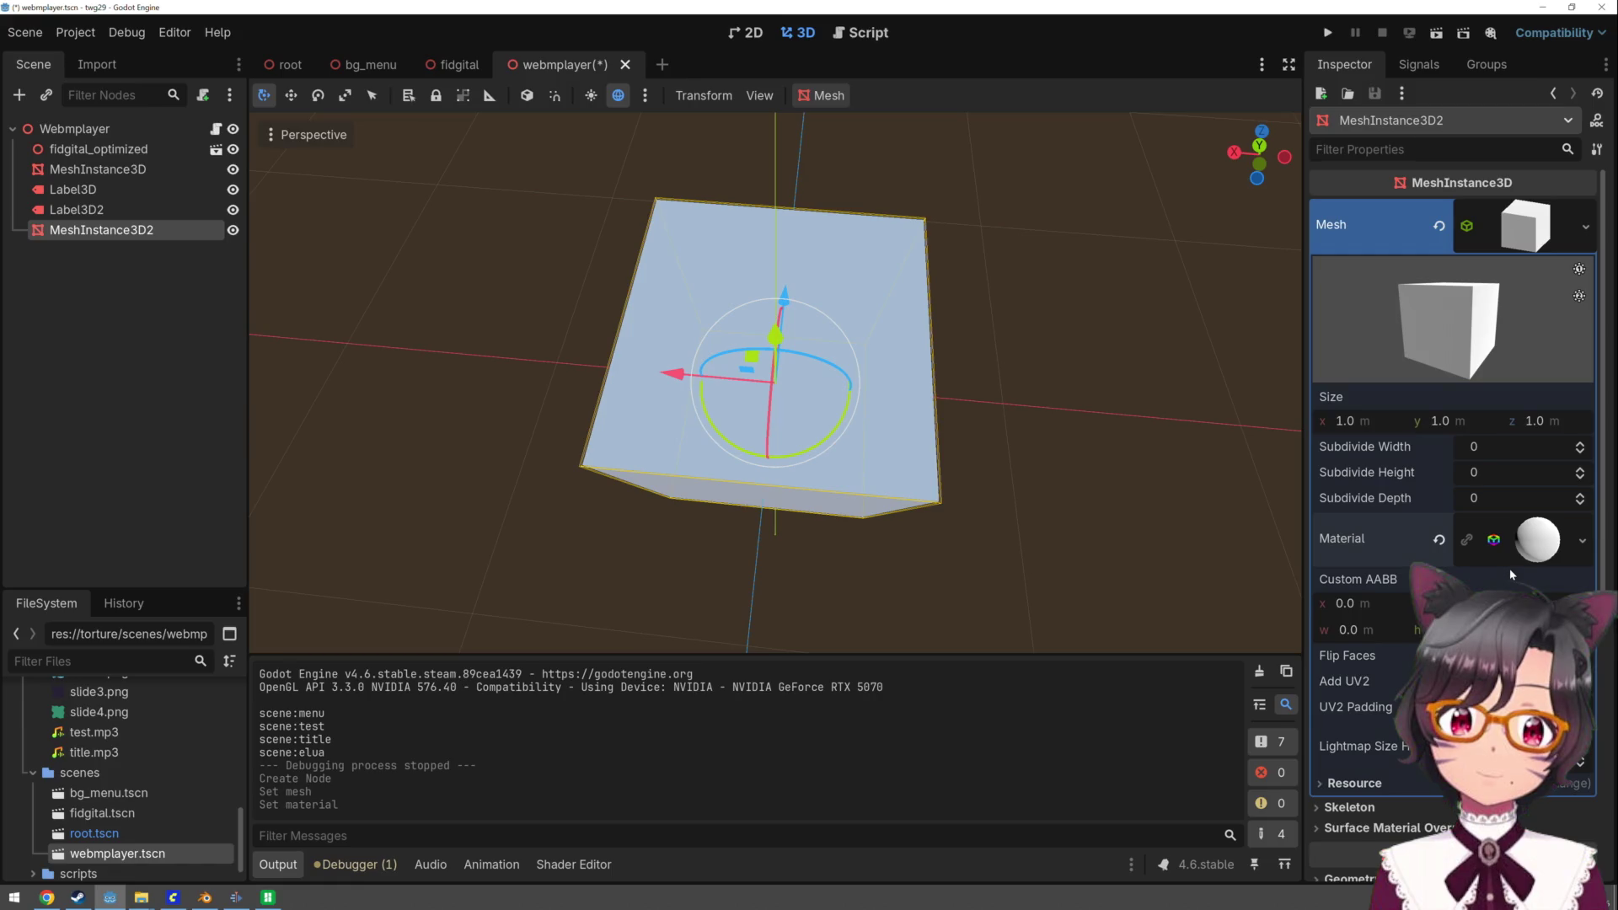
{"action": "left_click", "coordinate": [1535, 549]}
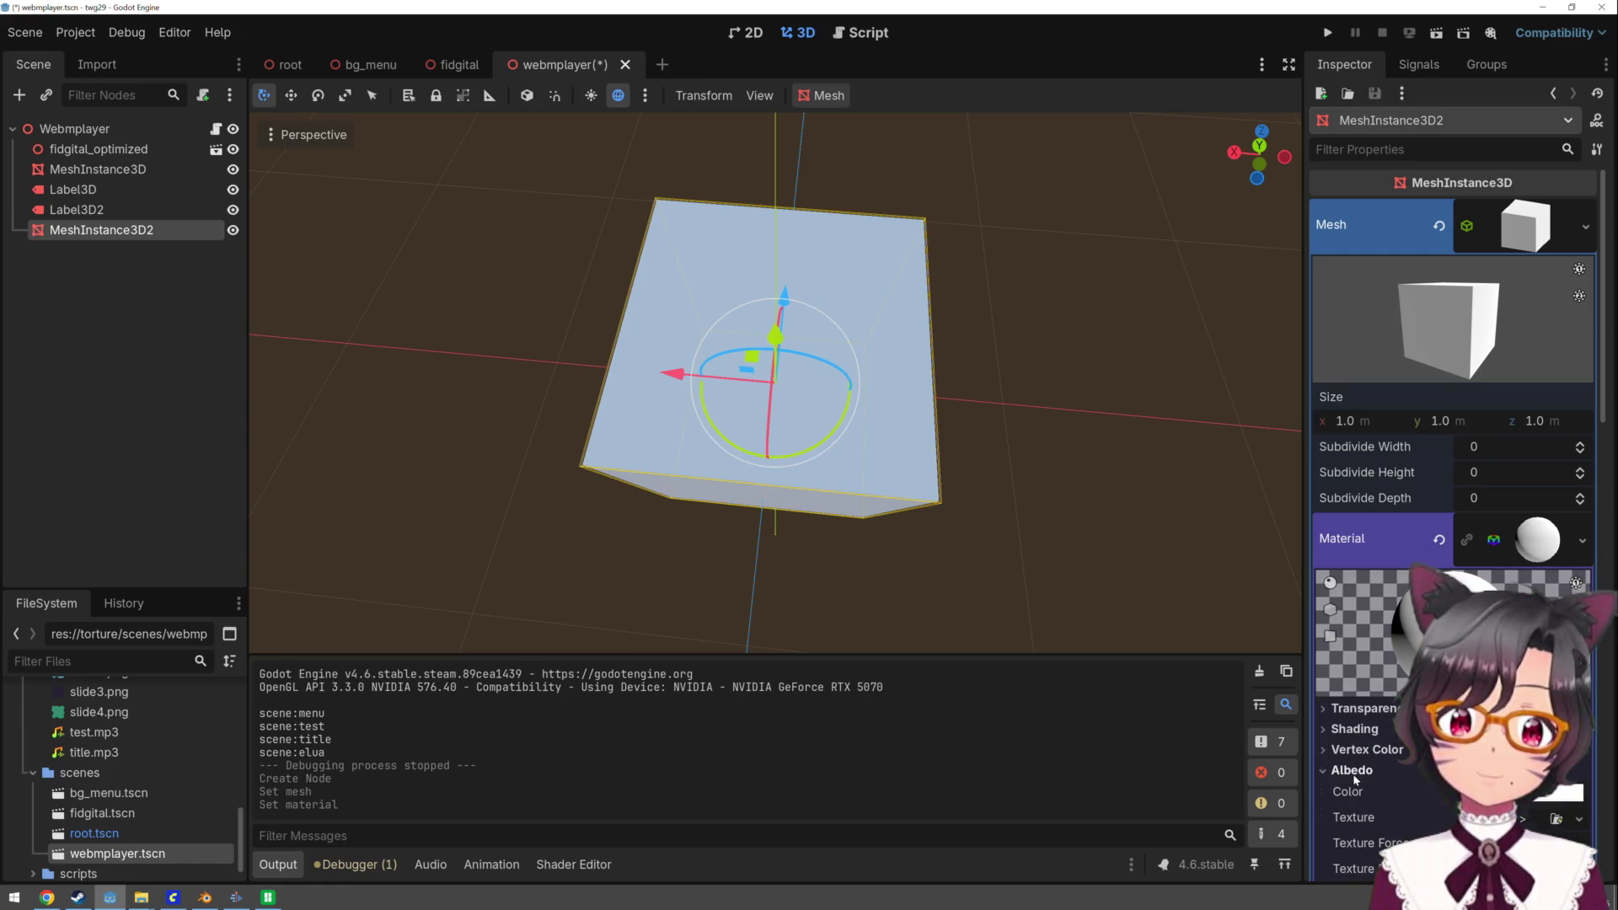
{"action": "left_click", "coordinate": [1559, 792]}
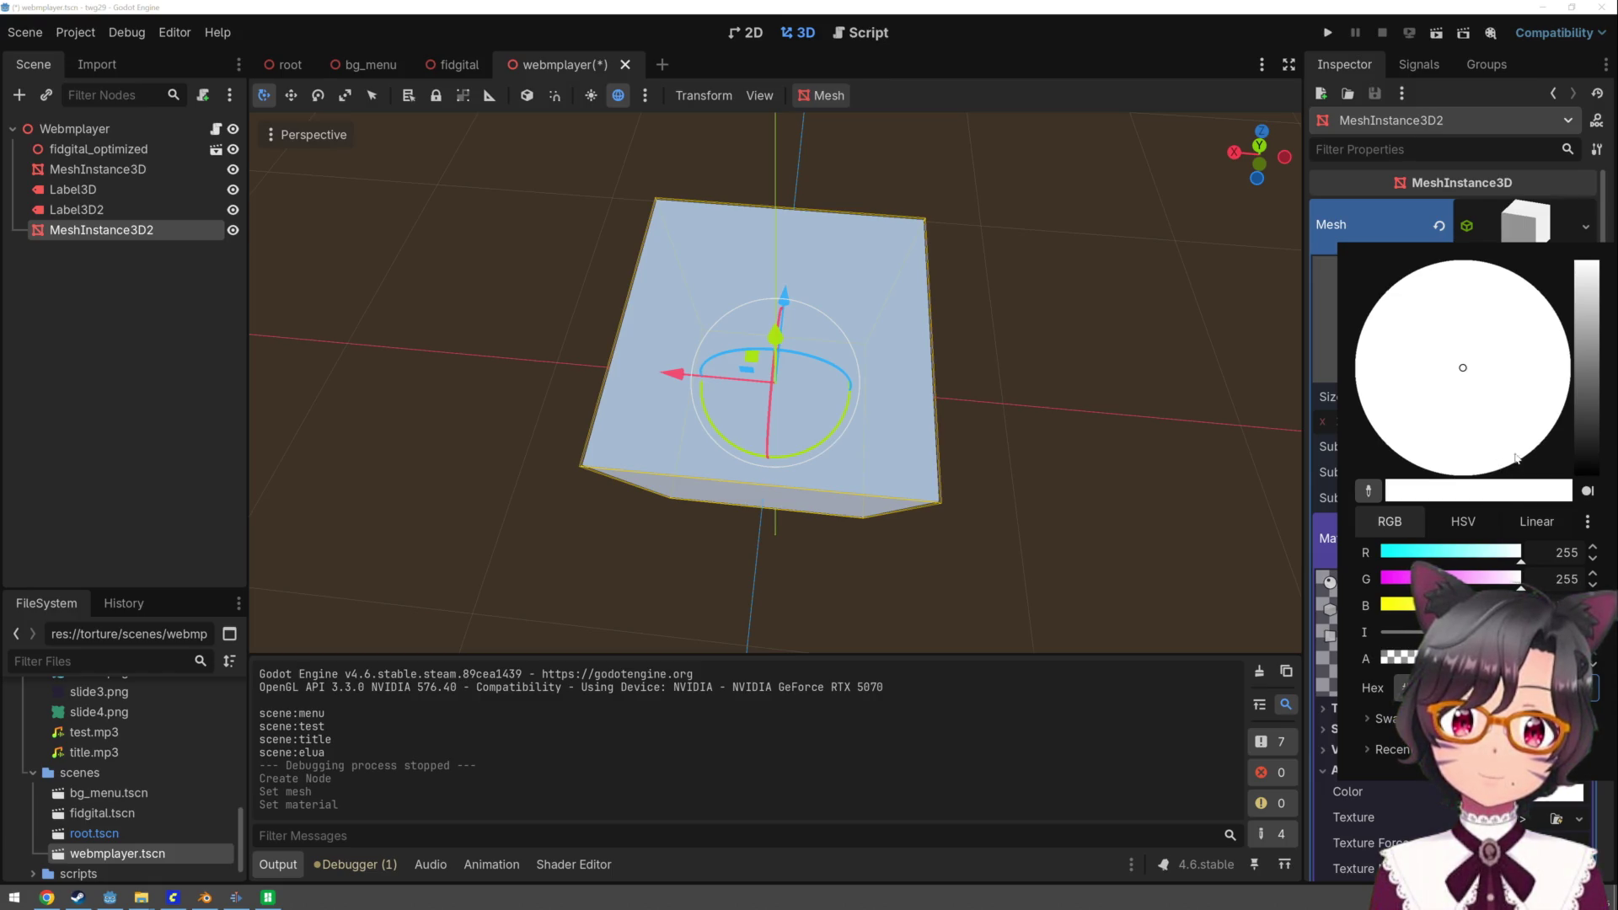
{"action": "left_click", "coordinate": [1595, 381]}
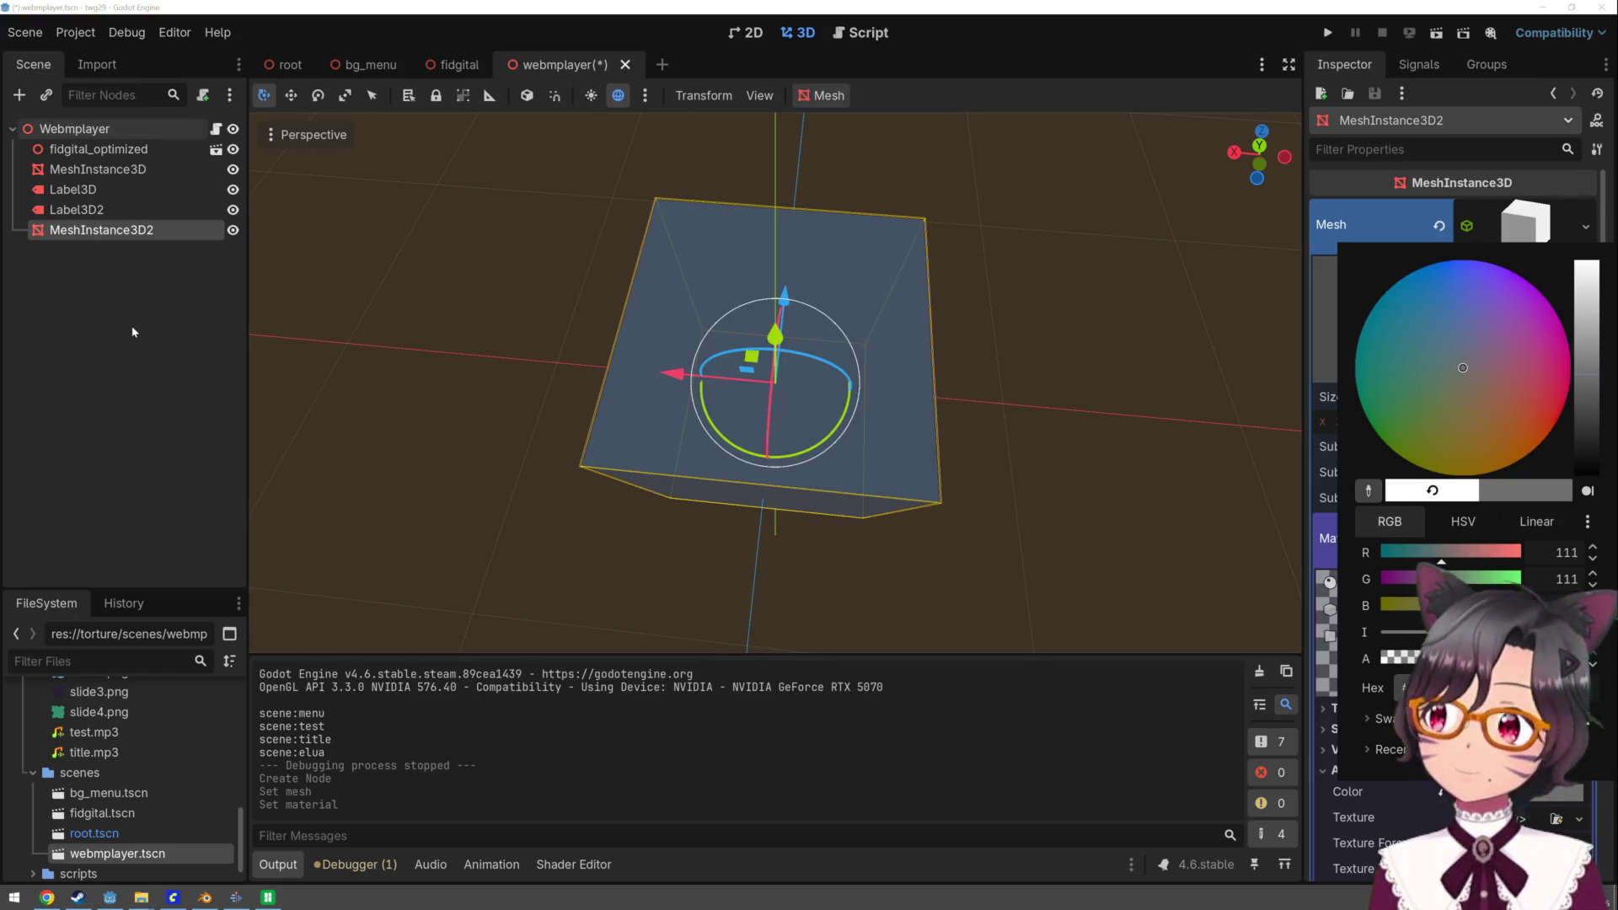
{"action": "left_click", "coordinate": [103, 245]}
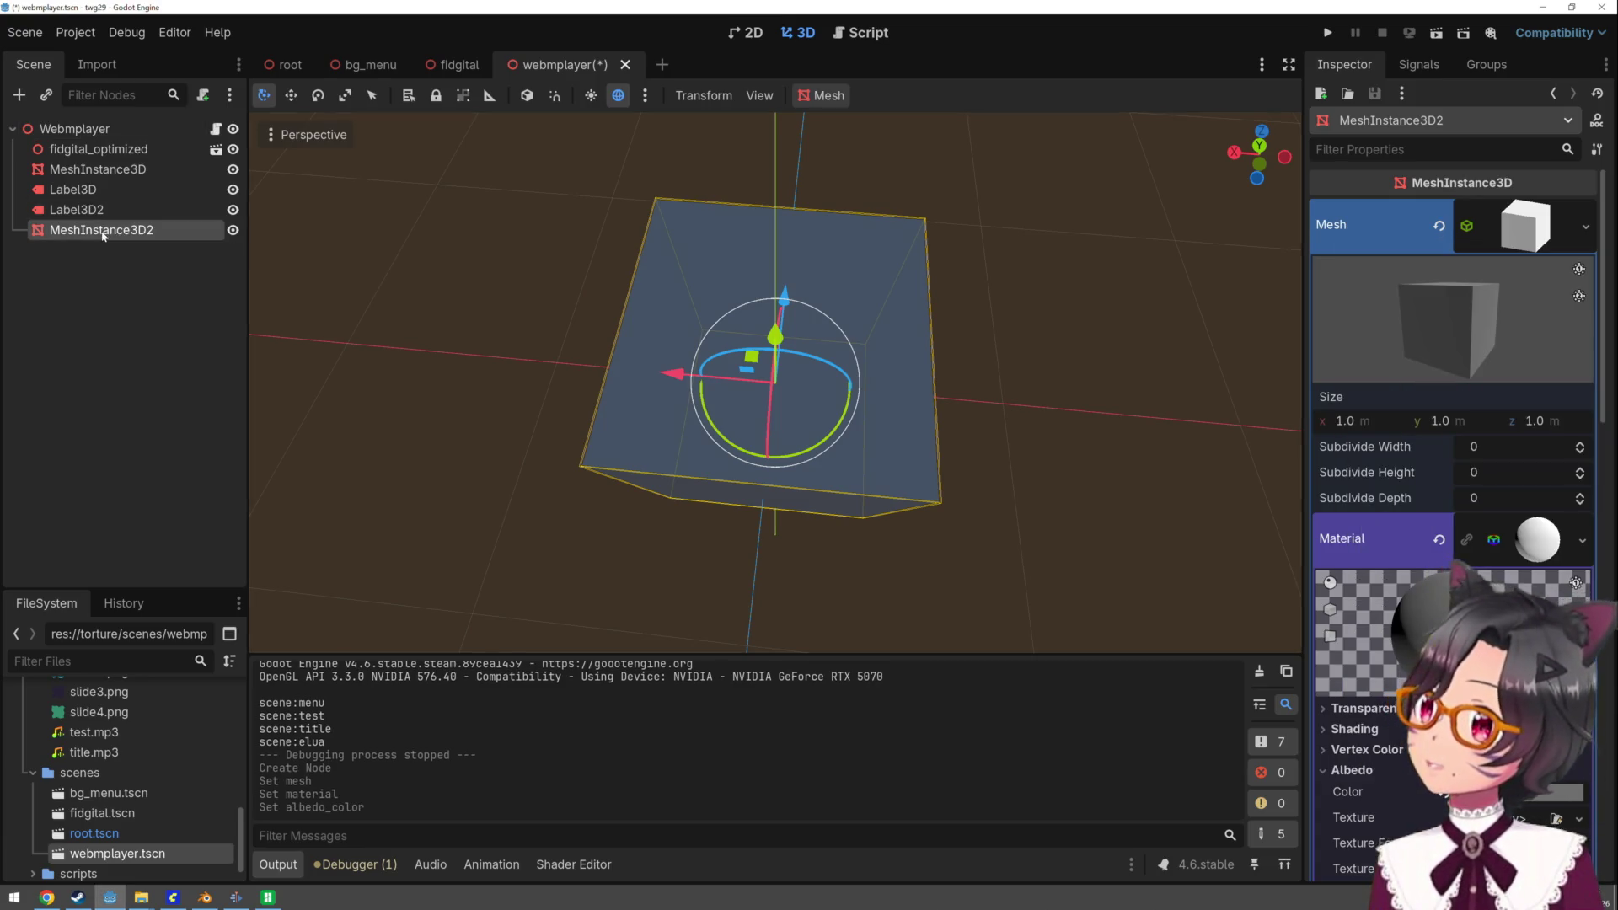
- Switch to scale mode and reveal the node's Transform properties
{"action": "key", "text": "r"}
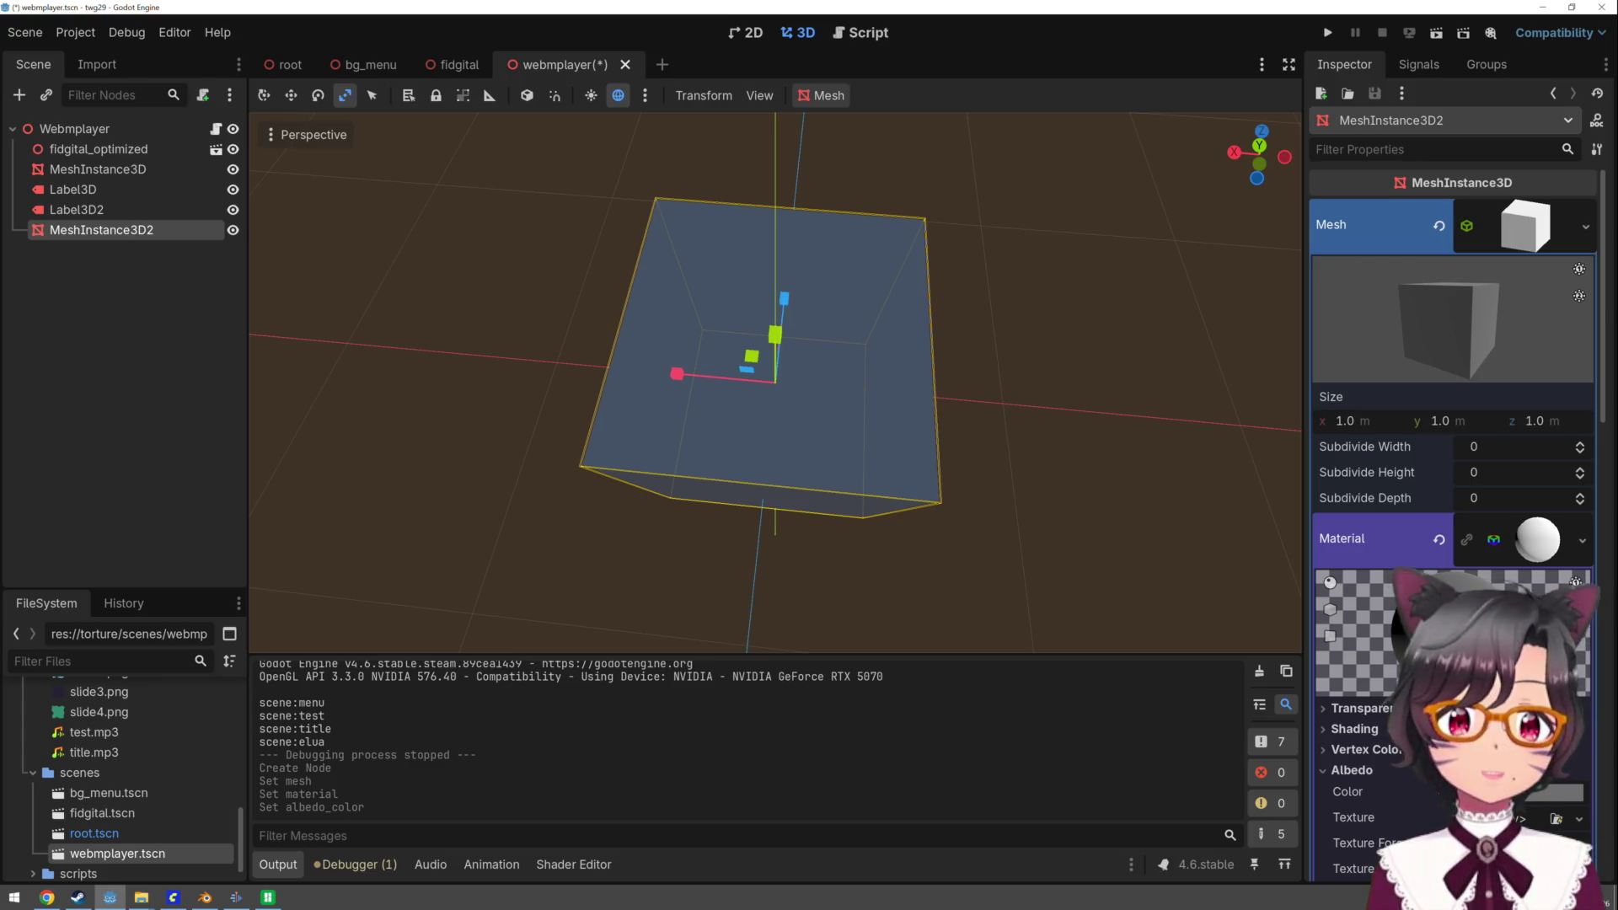
{"action": "scroll", "coordinate": [1450, 506], "scroll_direction": "down", "scroll_amount": 3}
{"action": "scroll", "coordinate": [1403, 677], "scroll_direction": "down", "scroll_amount": 10}
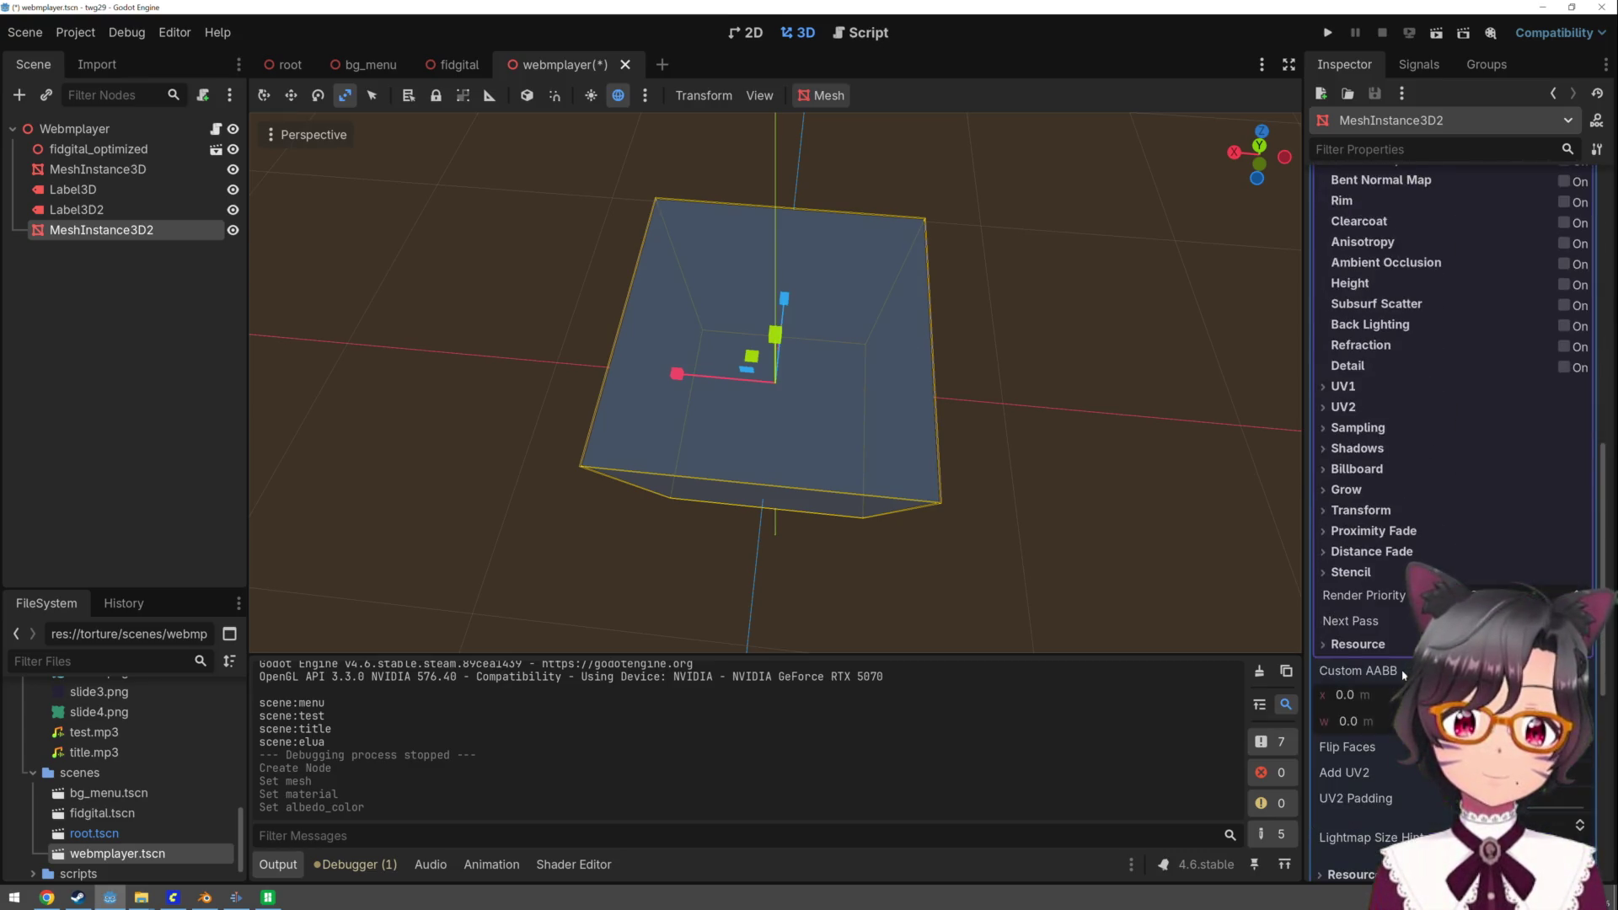
{"action": "scroll", "coordinate": [1403, 677], "scroll_direction": "down", "scroll_amount": 3}
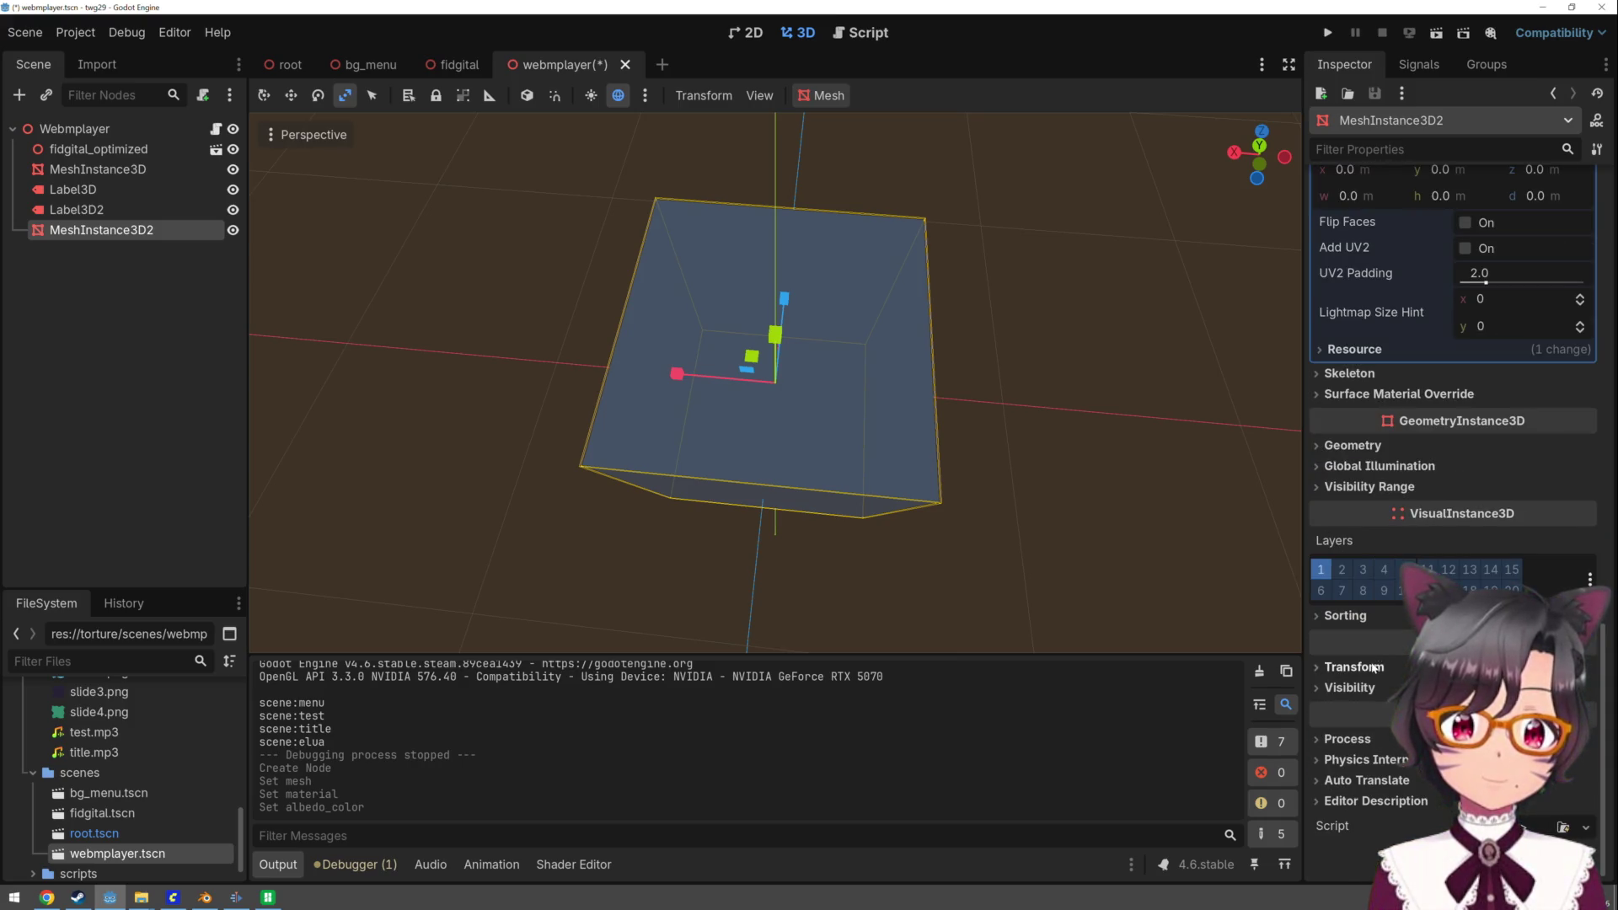
{"action": "left_click", "coordinate": [1375, 667]}
- Shrink the grey box to about -0.01 scale and move it to the card's top-left corner
{"action": "left_click_drag", "start_coordinate": [1368, 815], "coordinate": [1323, 815]}
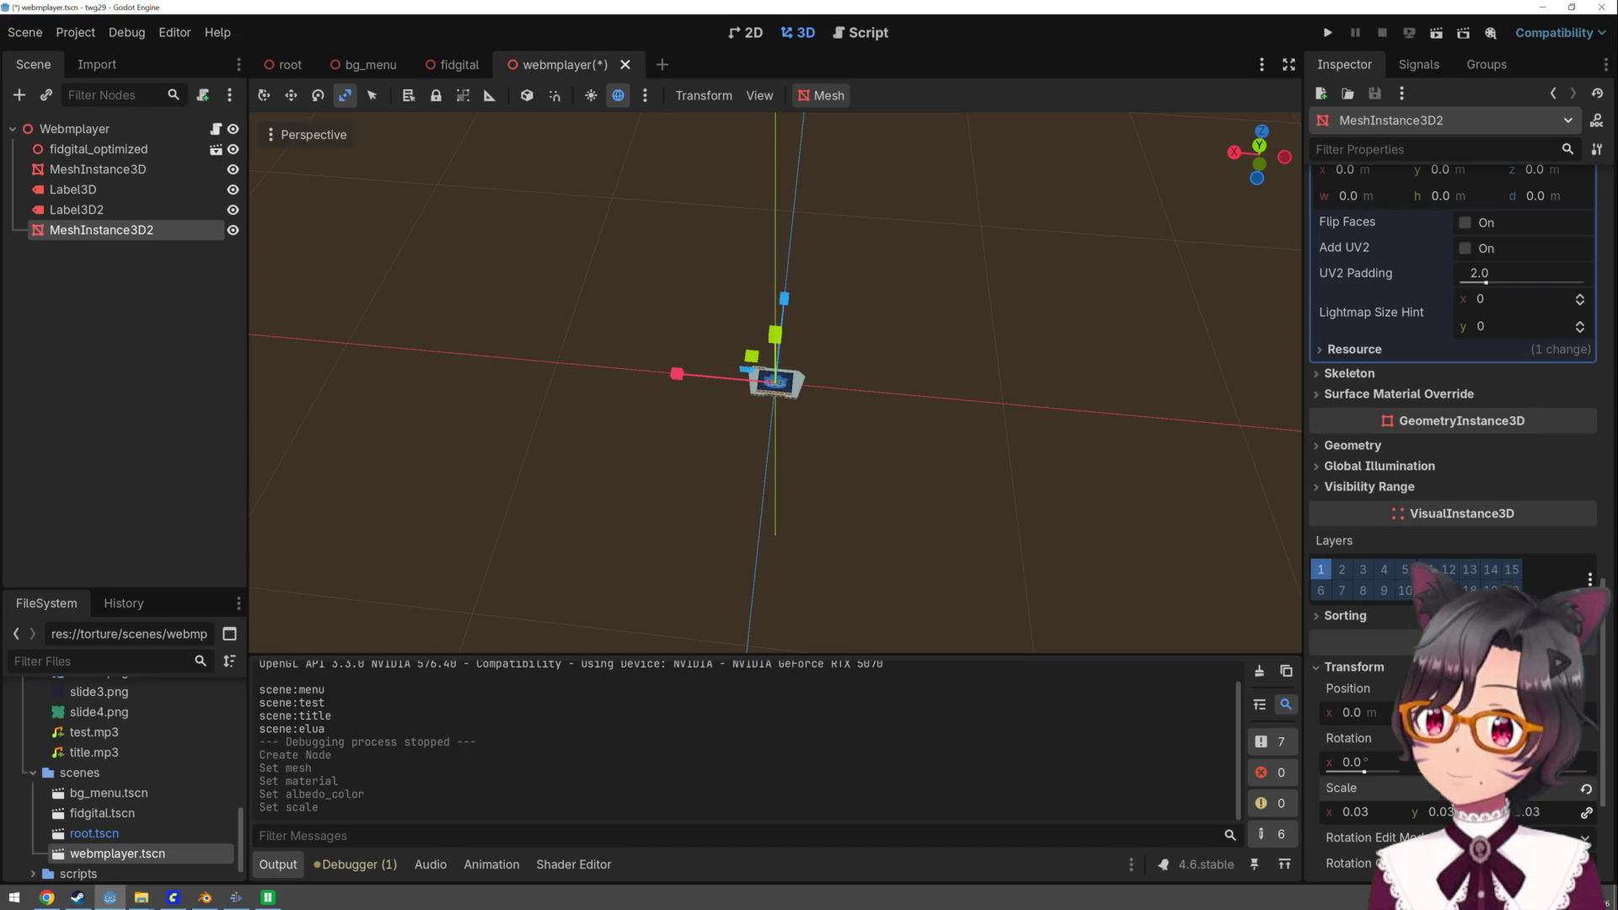
{"action": "scroll", "coordinate": [906, 520], "scroll_direction": "up", "scroll_amount": 10}
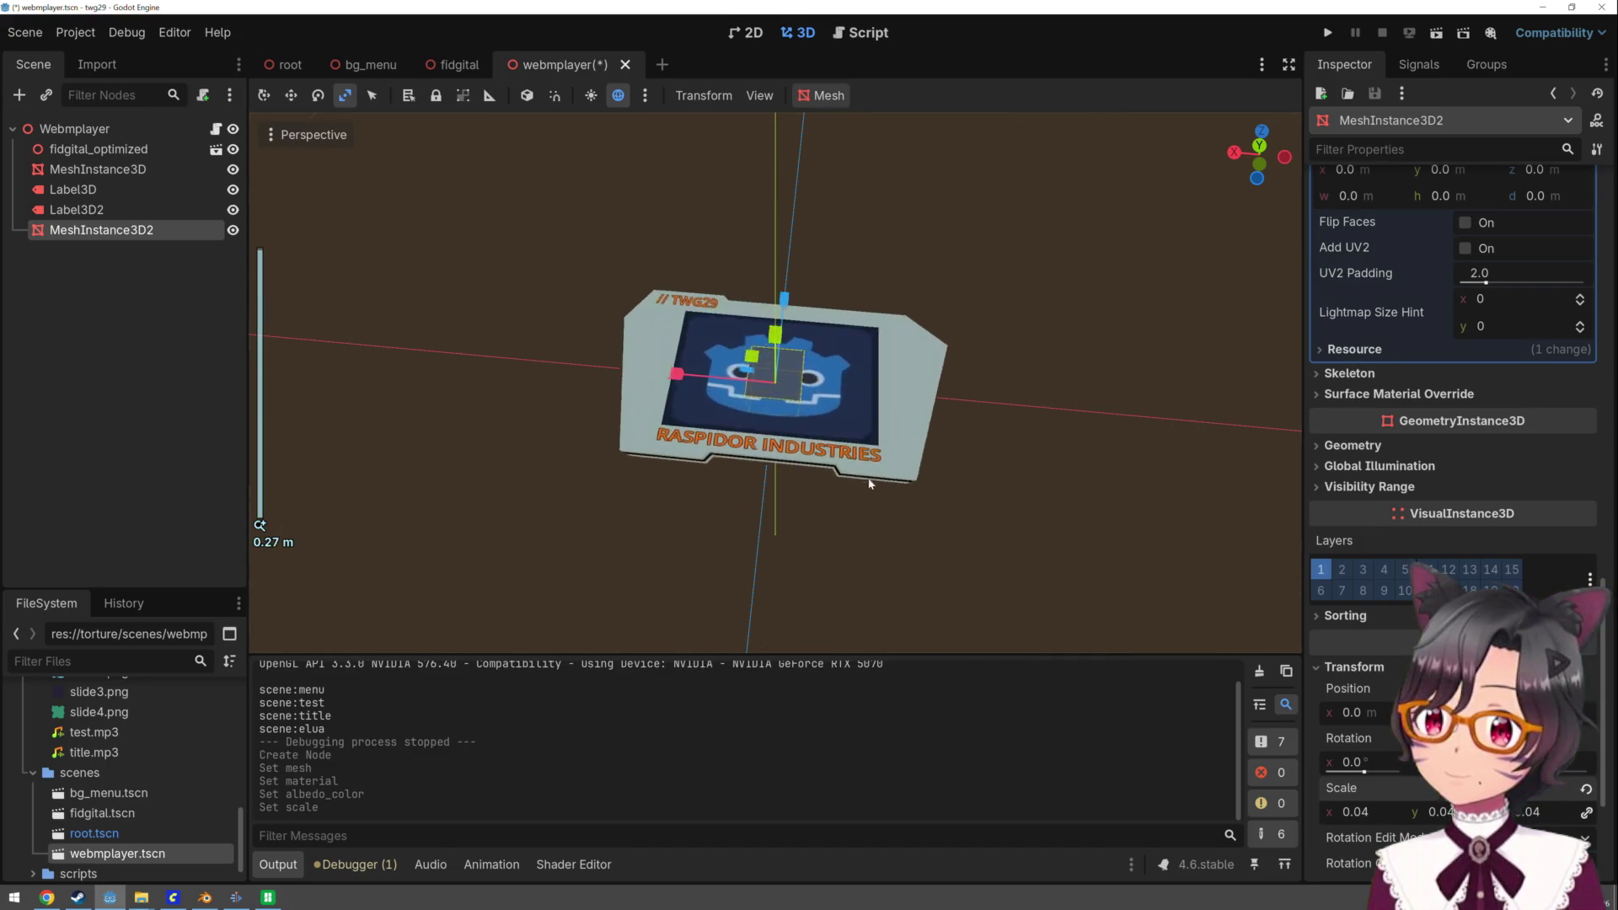
{"action": "key", "text": "q"}
{"action": "left_click_drag", "start_coordinate": [689, 377], "coordinate": [505, 370]}
{"action": "mouse_move", "coordinate": [531, 311]}
{"action": "left_mouse_down"}
{"action": "mouse_move", "coordinate": [504, 253]}
{"action": "mouse_move", "coordinate": [485, 287]}
{"action": "mouse_move", "coordinate": [503, 333]}
{"action": "mouse_move", "coordinate": [506, 317]}
{"action": "left_mouse_up"}
{"action": "key", "text": "r"}
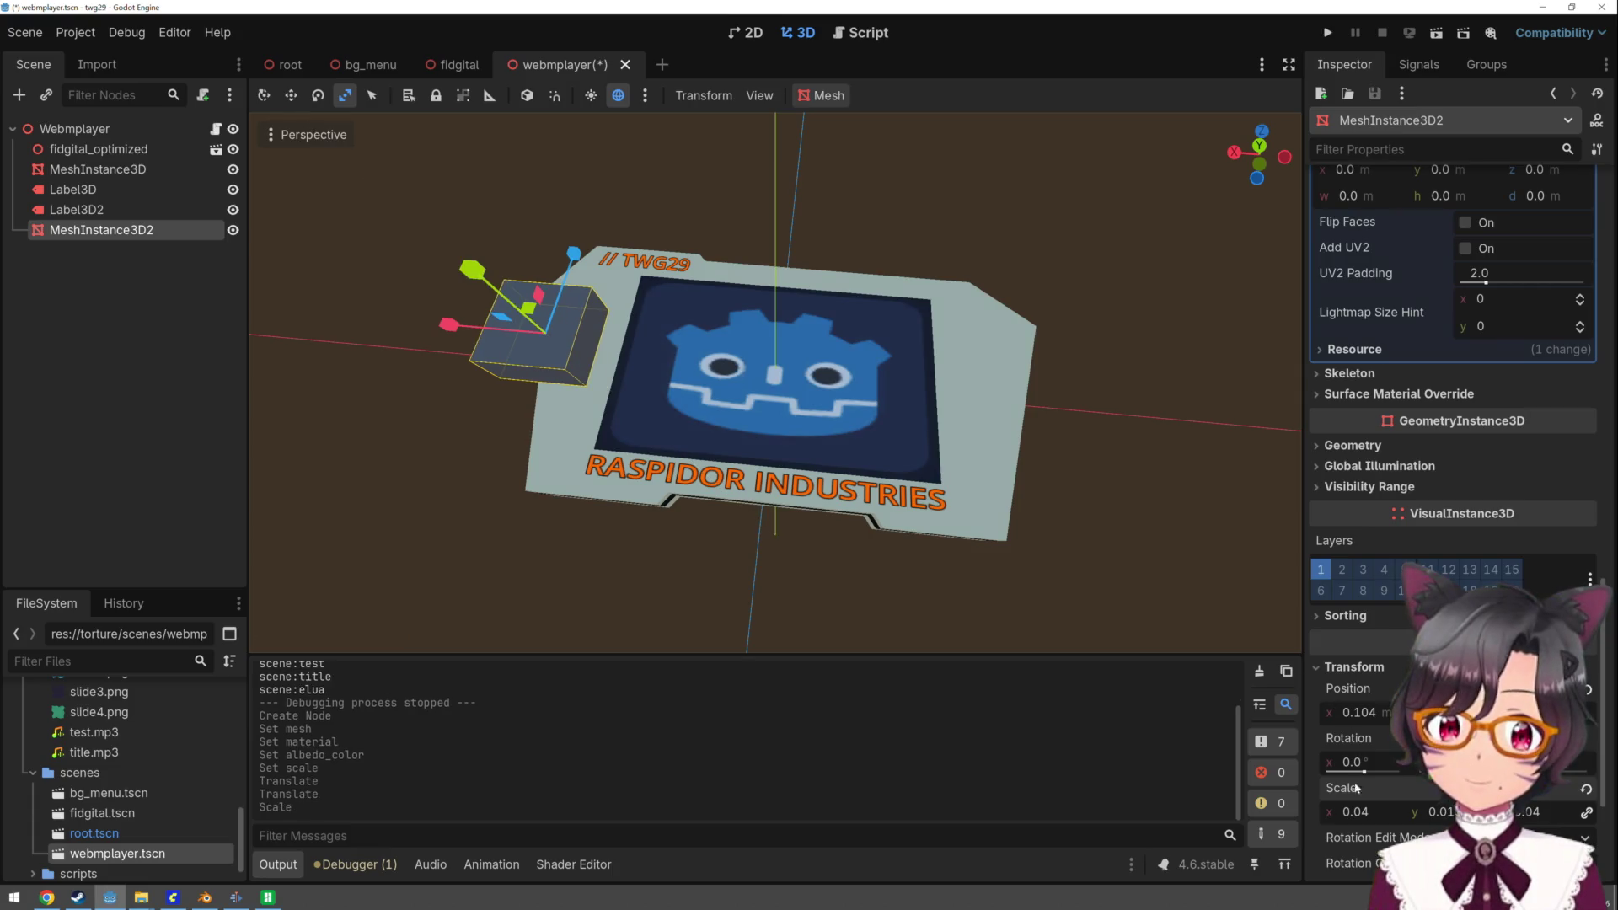
{"action": "left_click_drag", "start_coordinate": [1364, 815], "coordinate": [1323, 815]}
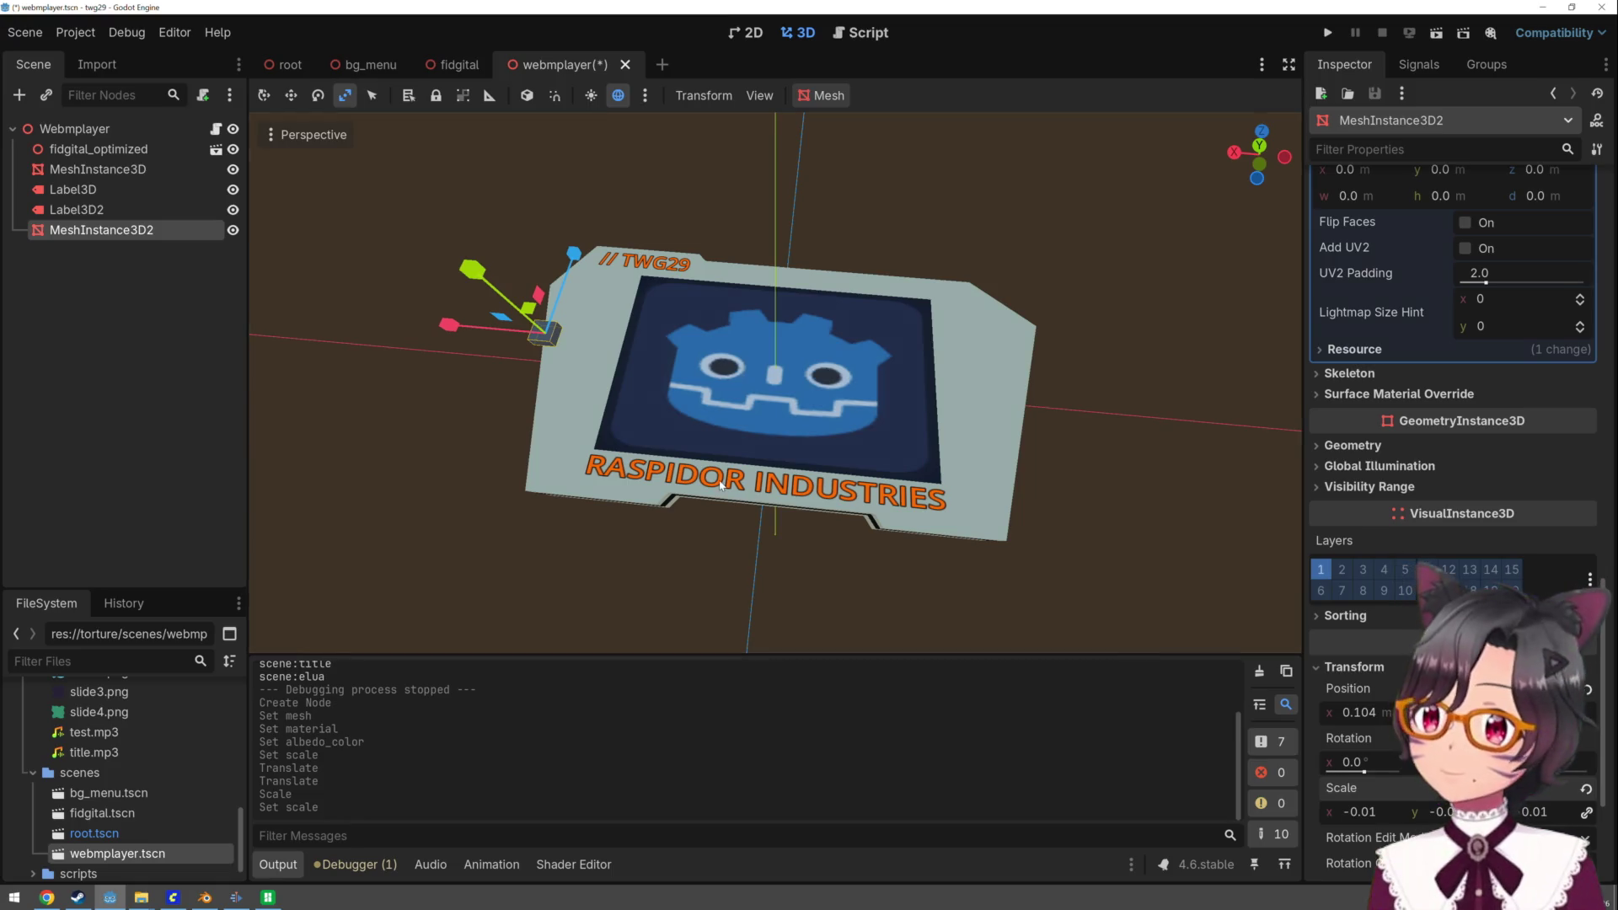
{"action": "left_click", "coordinate": [265, 902]}
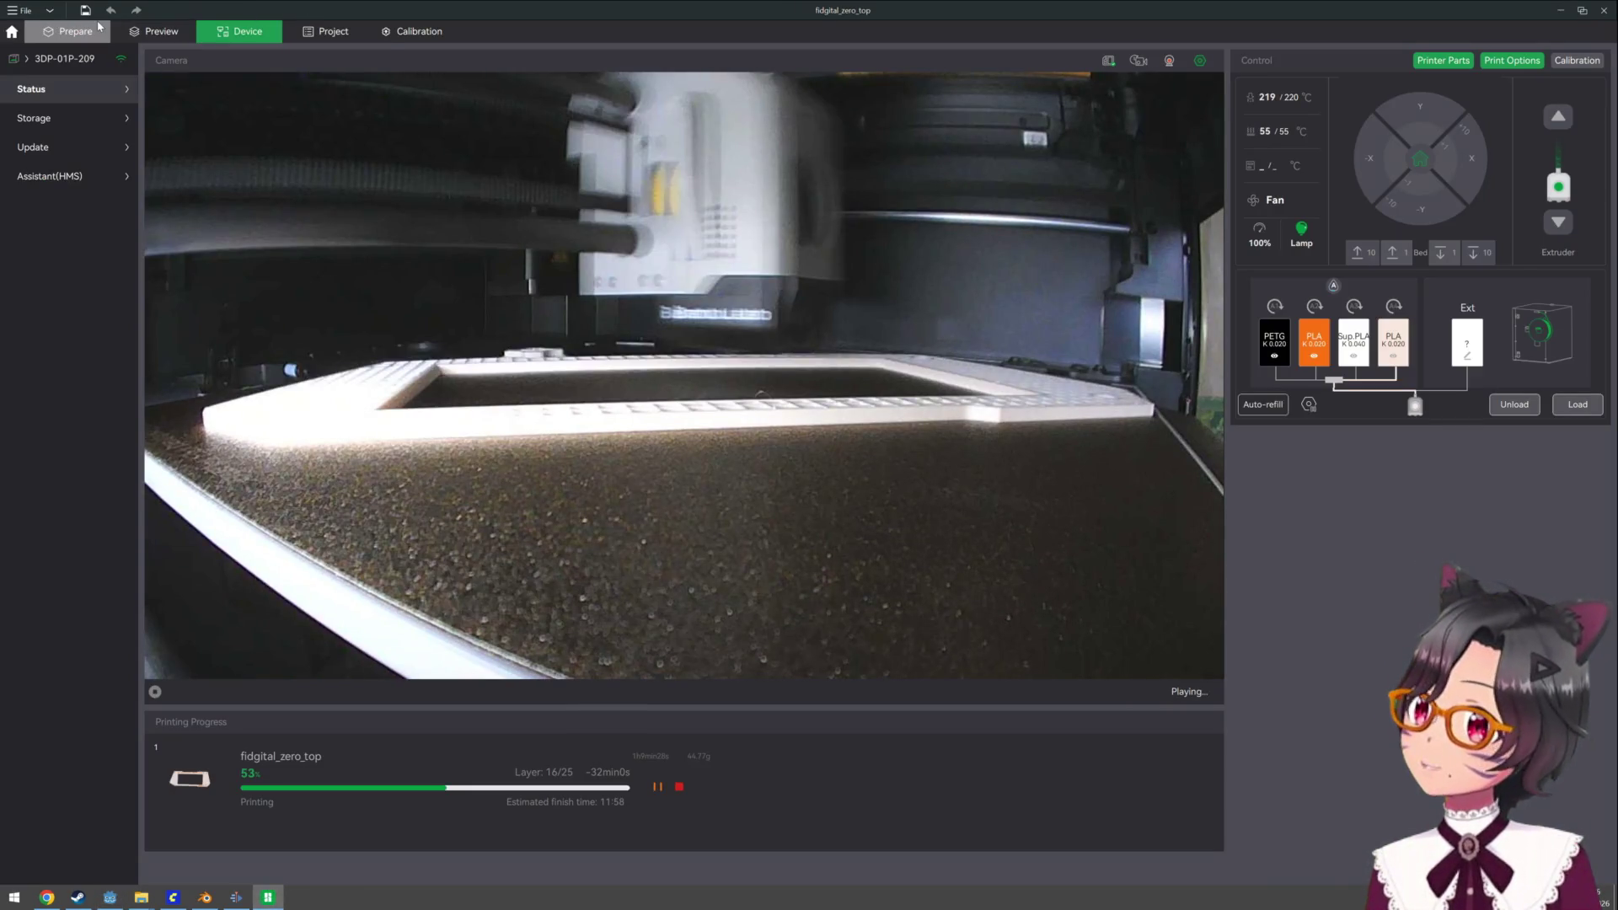
- View the frame on Bambu Studio's Prepare plate, then return to the Godot editor
{"action": "left_click", "coordinate": [95, 29]}
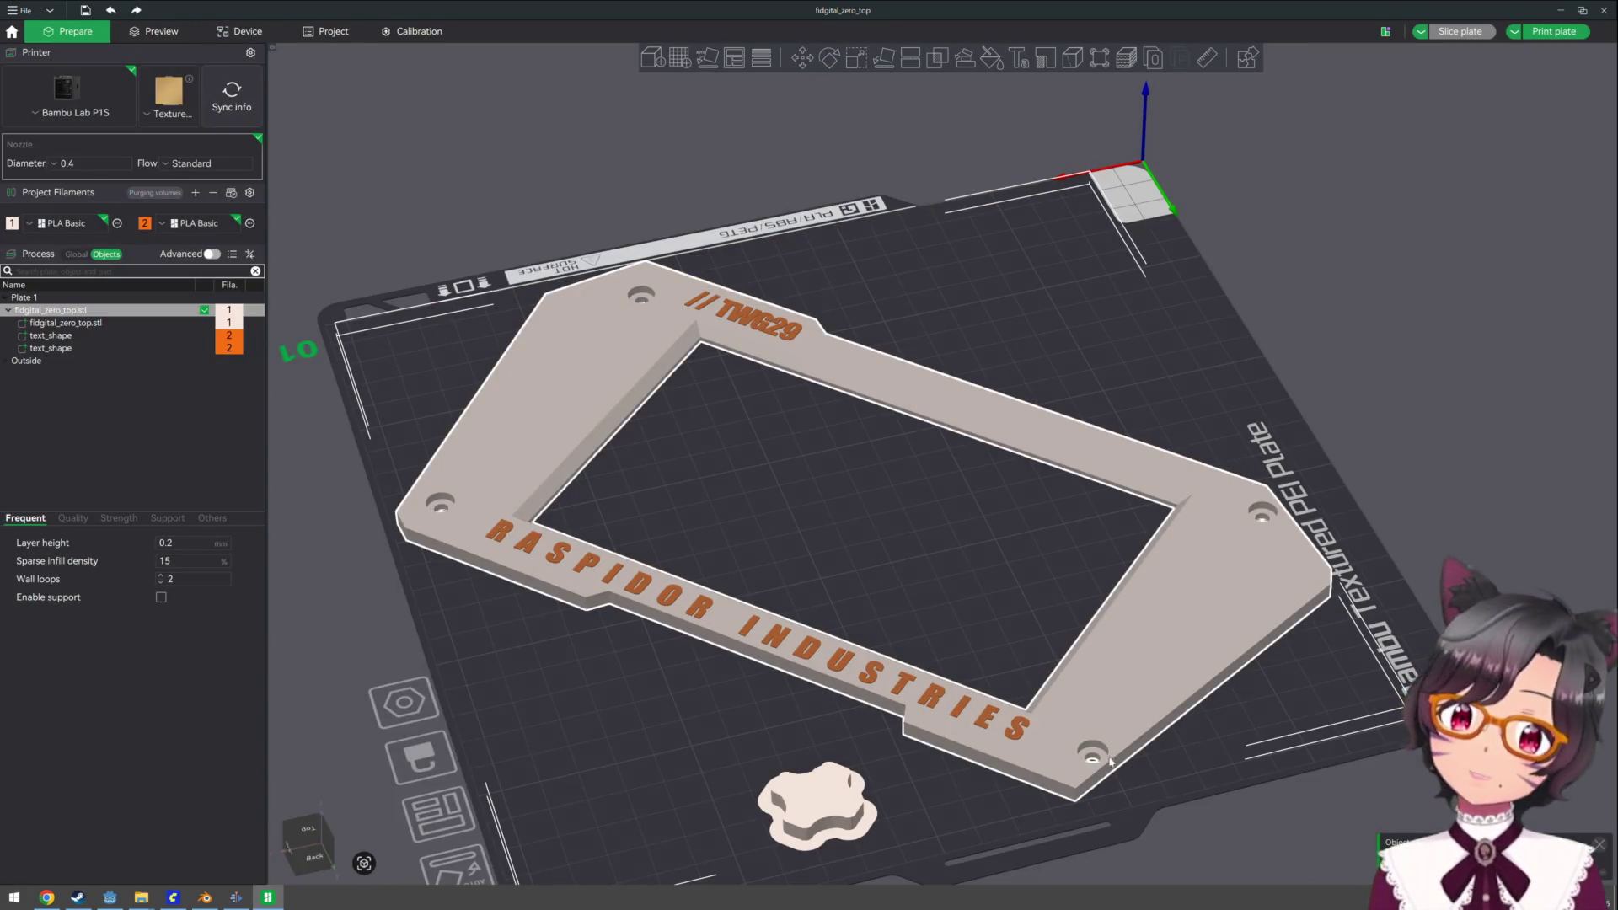
{"action": "key", "text": "alt+Tab"}
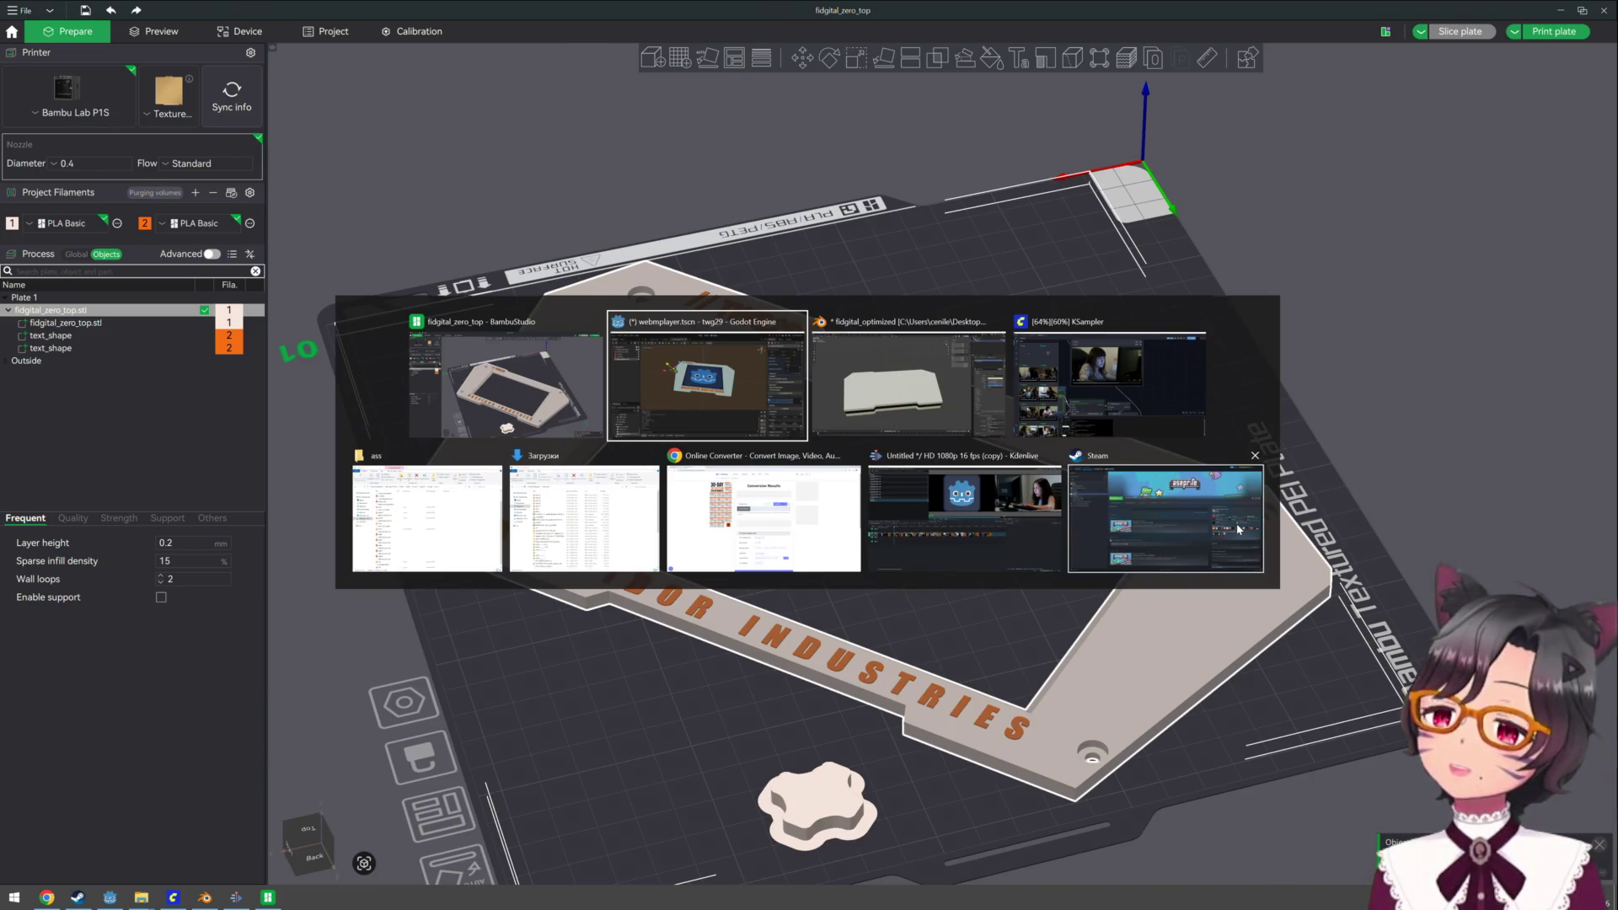
{"action": "left_click", "coordinate": [719, 398]}
- Rotate the tiny box about 21 degrees, set it beside the // TWG29 label, then bring up Kdenlive
{"action": "key", "text": "q"}
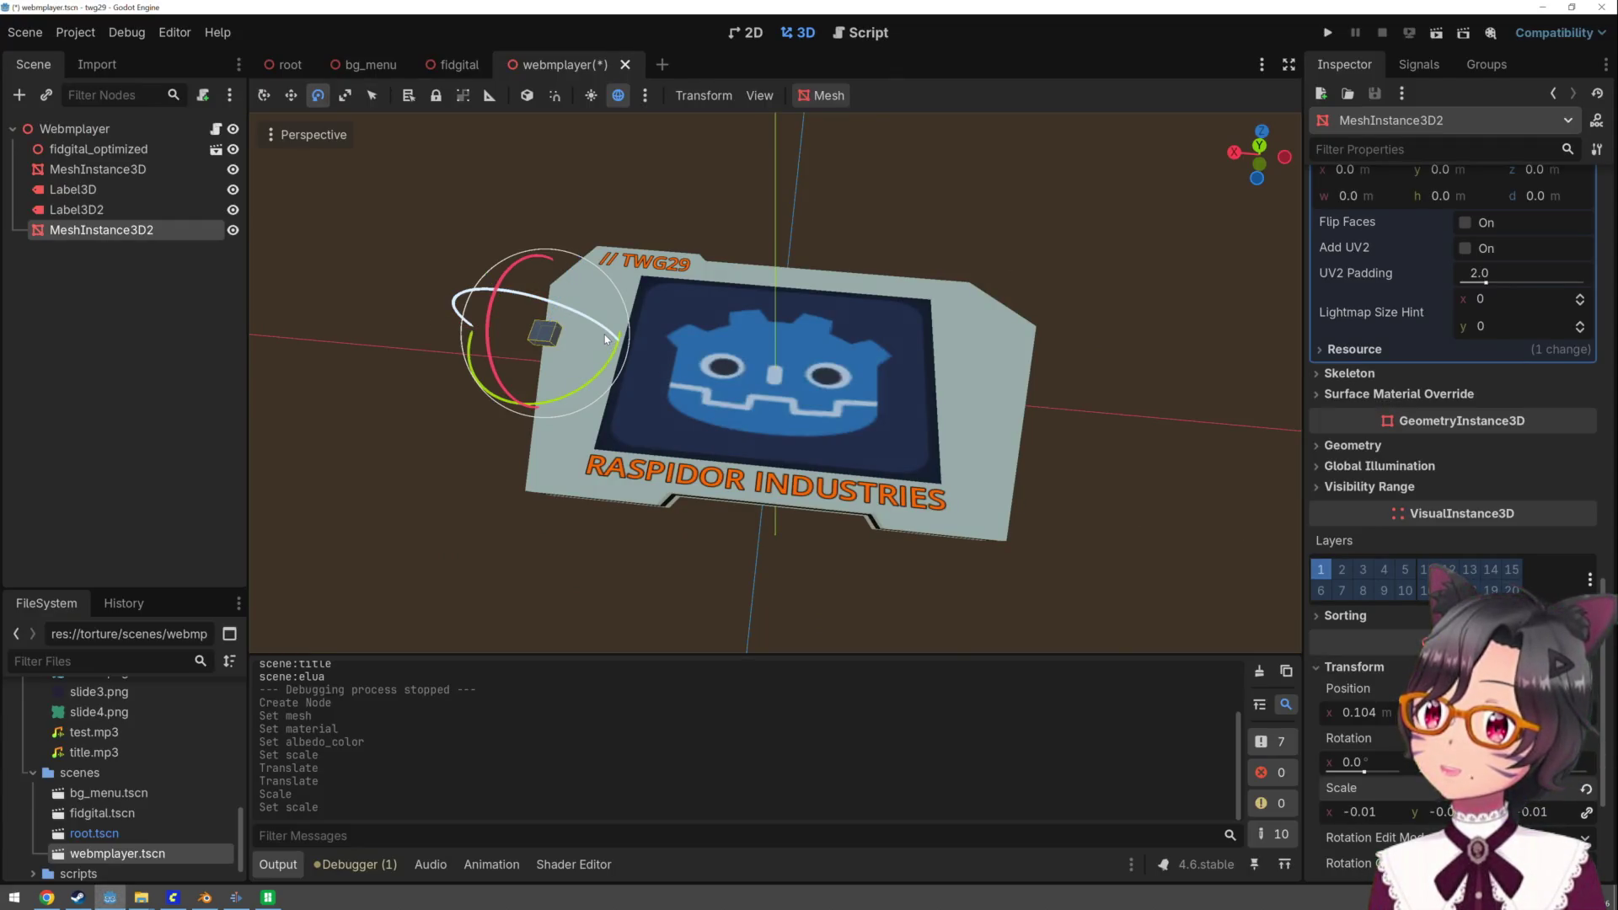
{"action": "left_click_drag", "start_coordinate": [614, 358], "coordinate": [569, 422]}
{"action": "mouse_move", "coordinate": [574, 251]}
{"action": "left_mouse_down"}
{"action": "mouse_move", "coordinate": [600, 173]}
{"action": "mouse_move", "coordinate": [521, 152]}
{"action": "mouse_move", "coordinate": [540, 185]}
{"action": "mouse_move", "coordinate": [618, 198]}
{"action": "left_mouse_up"}
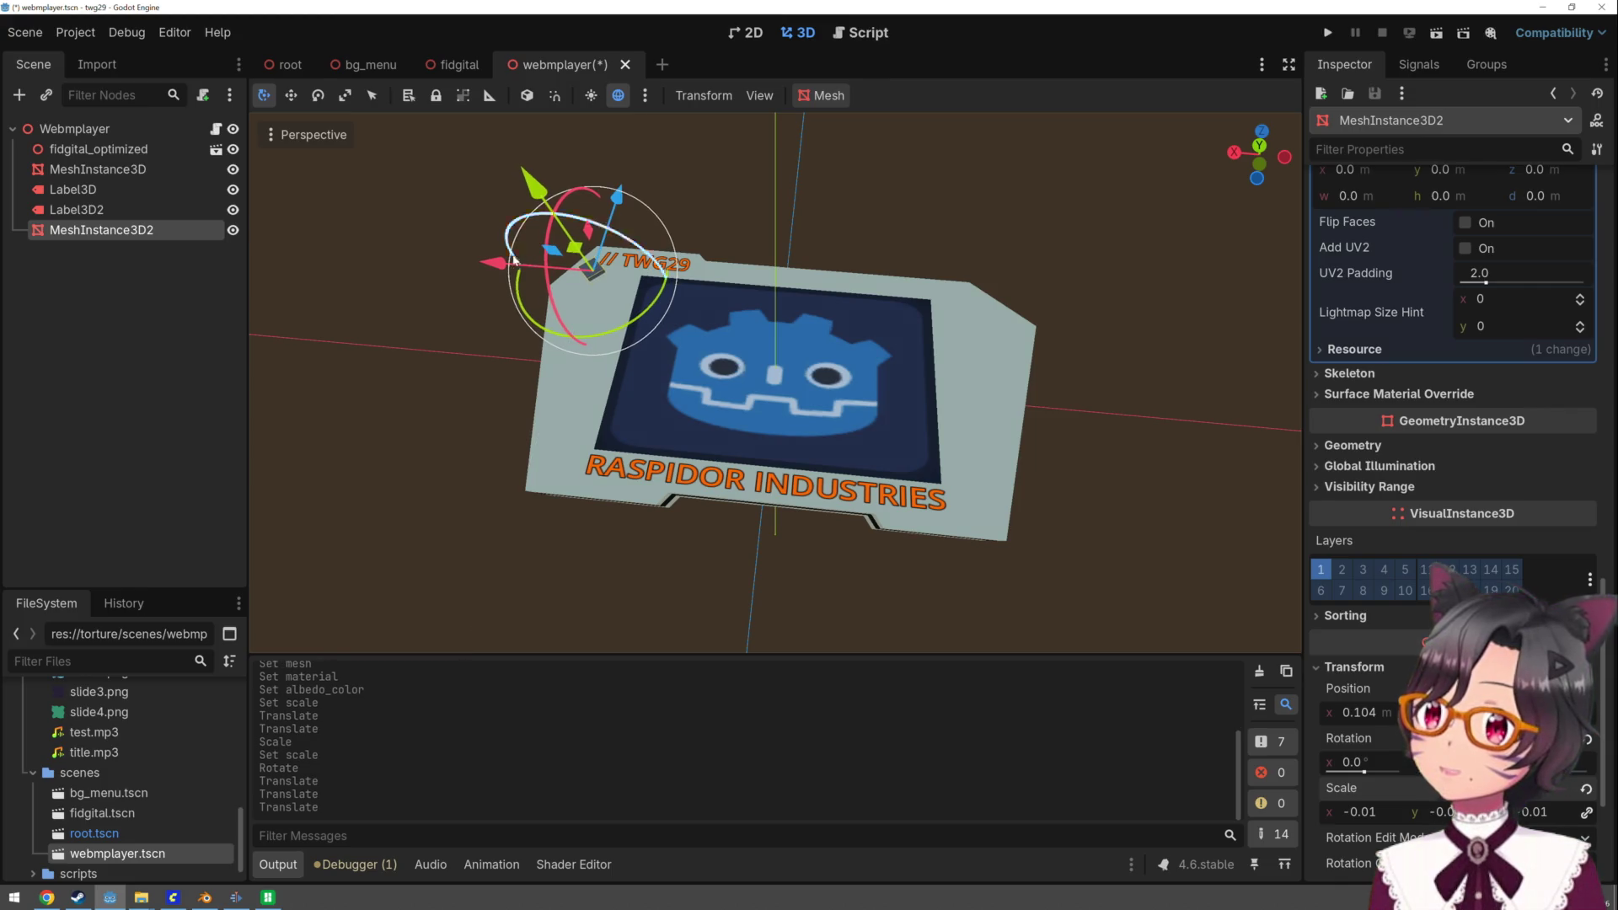
{"action": "left_click_drag", "start_coordinate": [496, 263], "coordinate": [493, 264]}
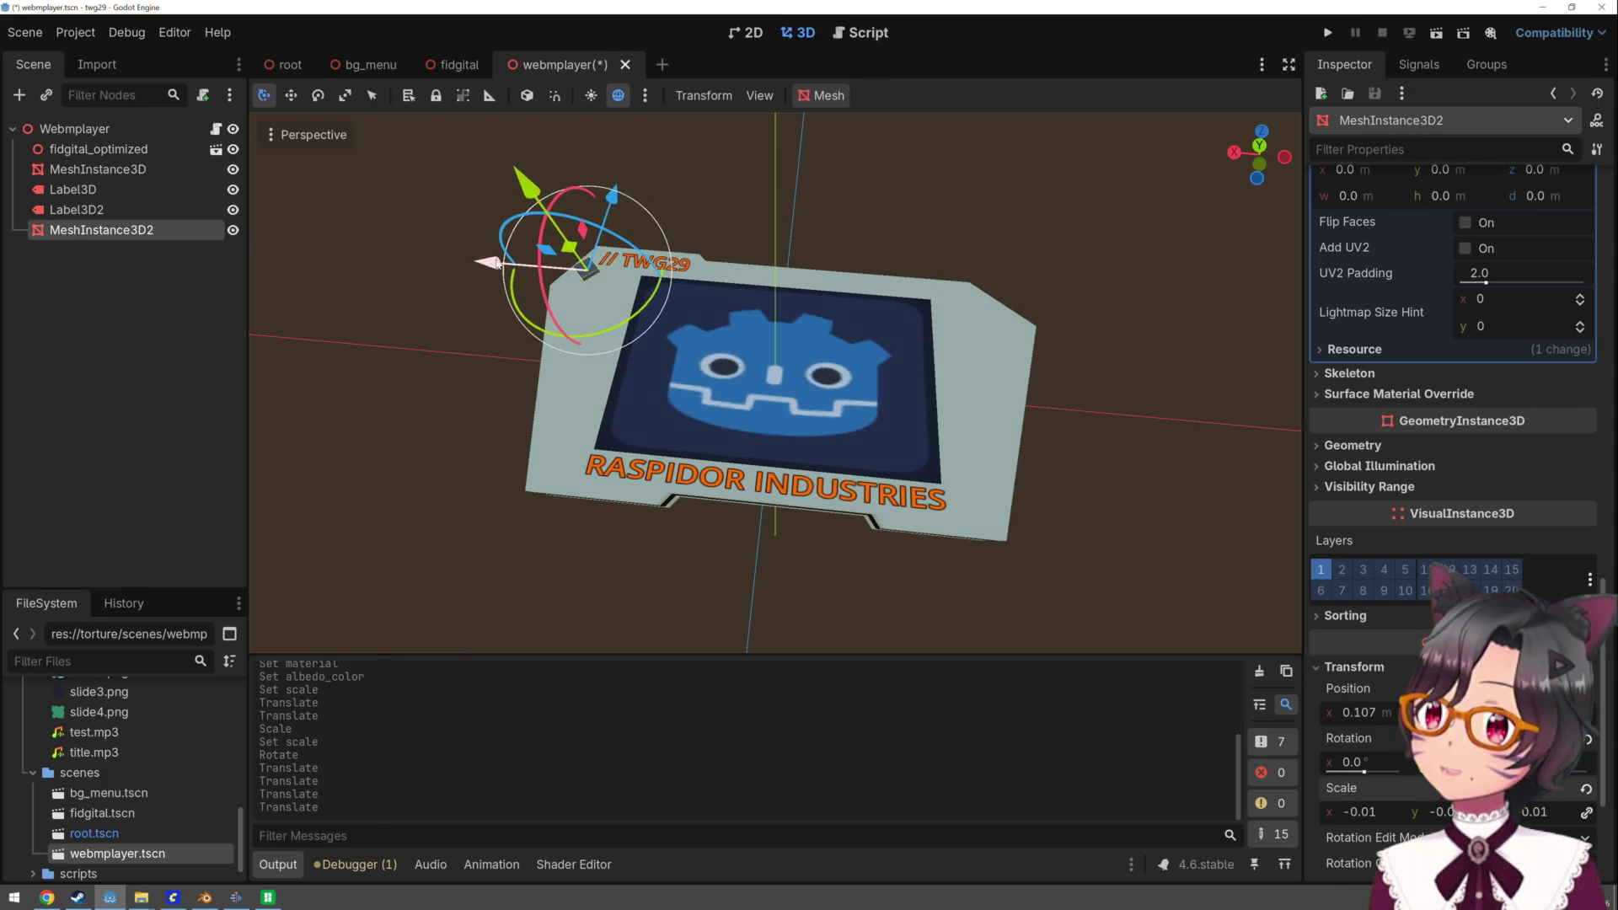
{"action": "left_click_drag", "start_coordinate": [532, 191], "coordinate": [529, 188]}
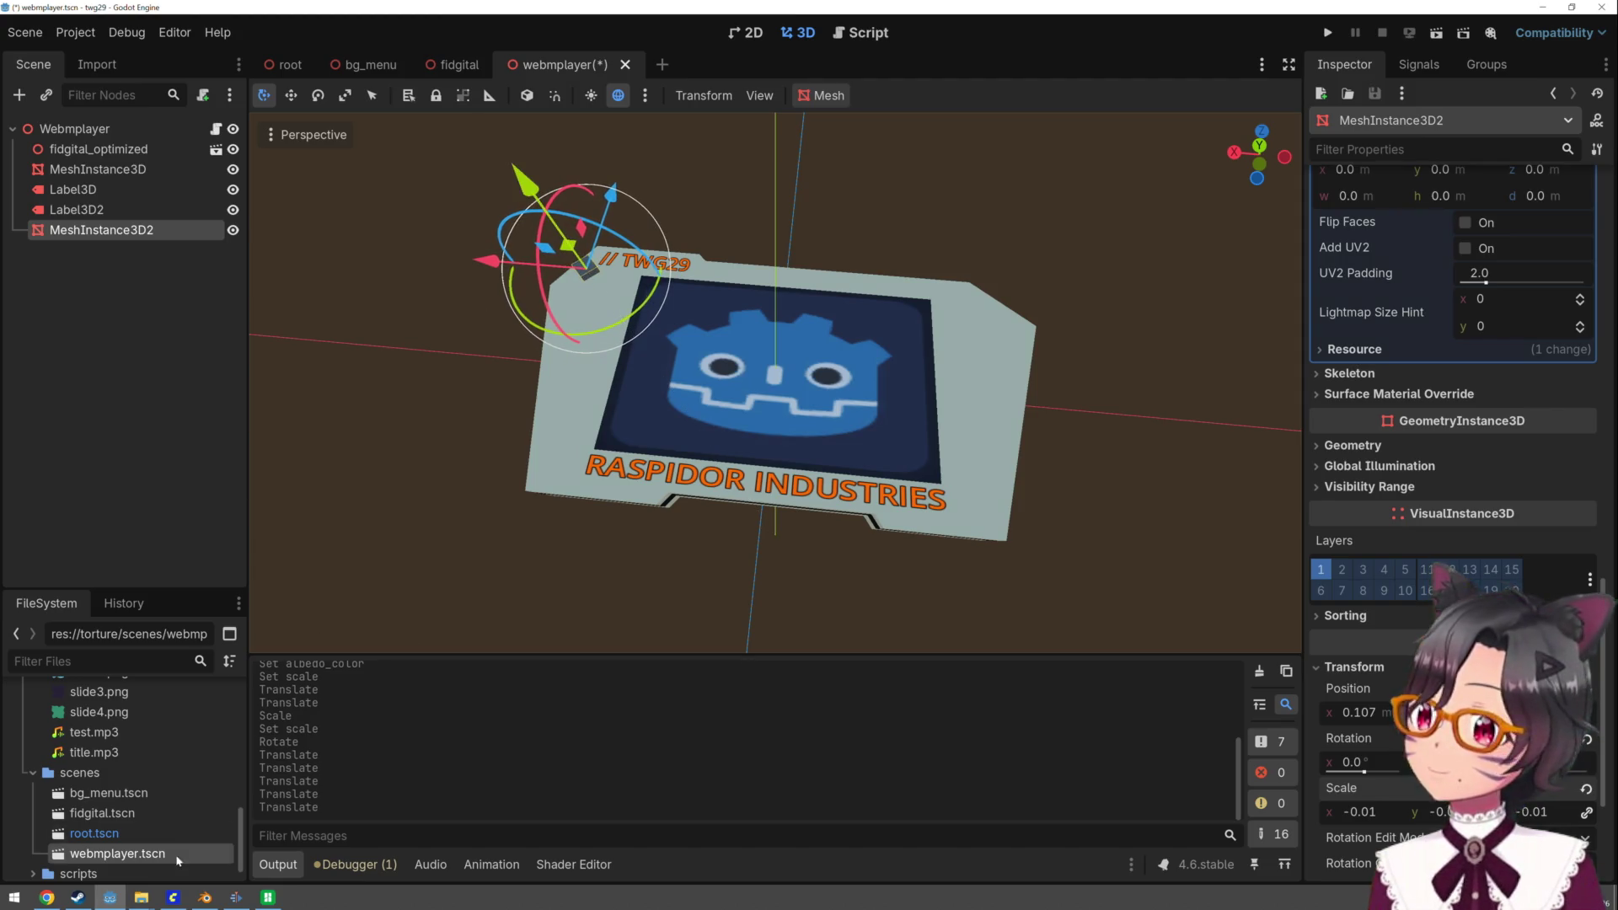
{"action": "mouse_move", "coordinate": [234, 902]}
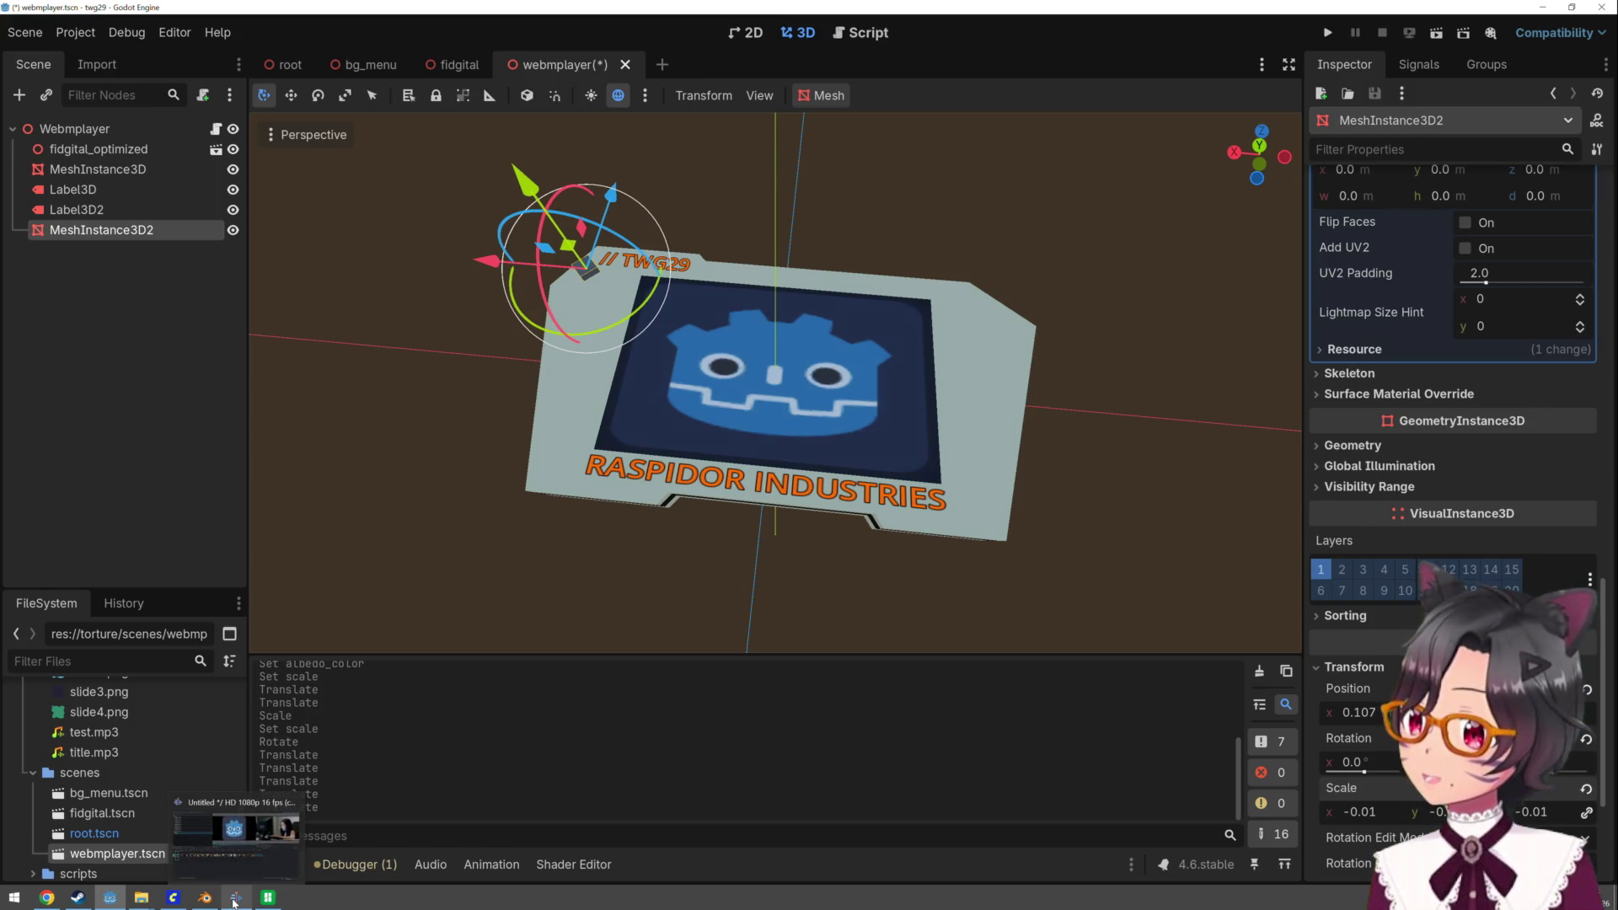
{"action": "left_click", "coordinate": [236, 834]}
{"action": "left_click", "coordinate": [260, 904]}
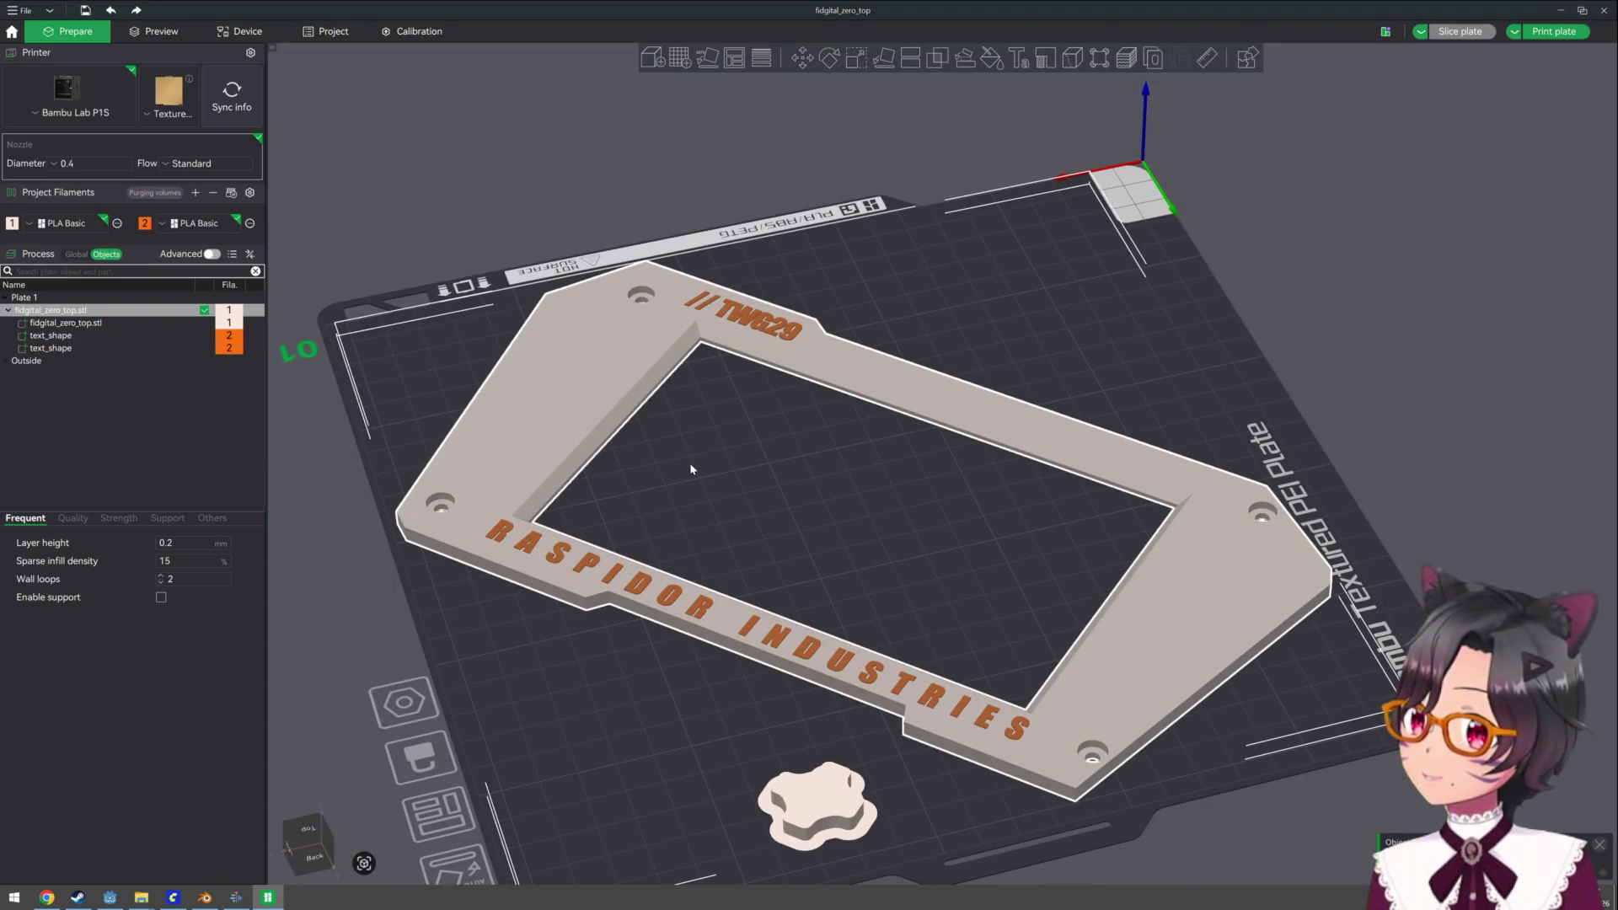
{"action": "key", "text": "alt+Tab"}
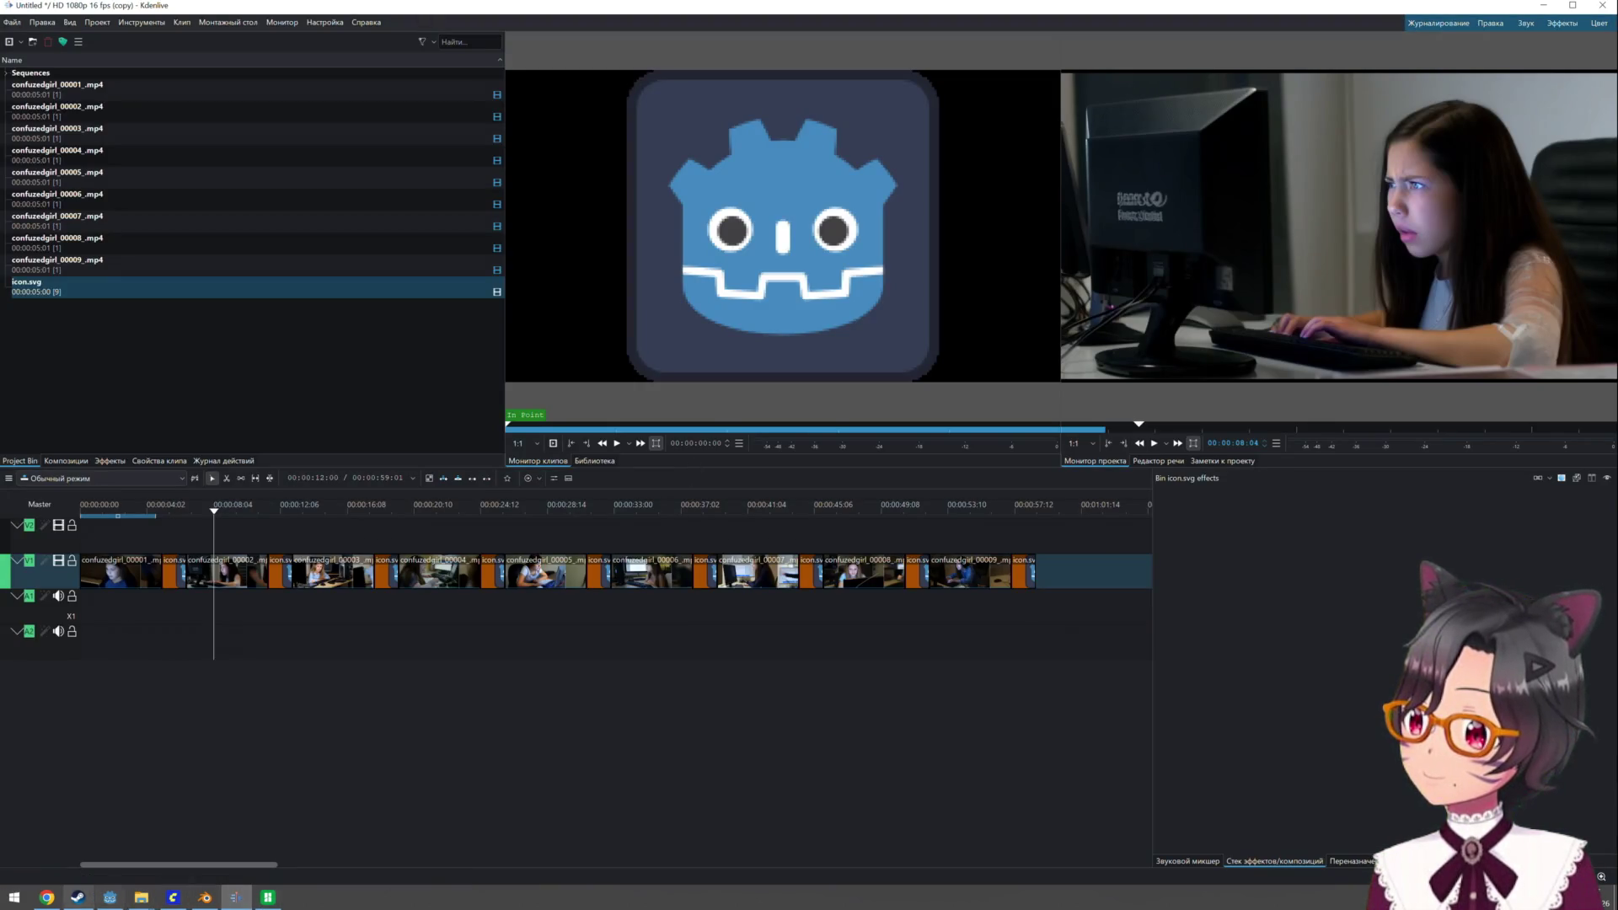
{"action": "left_click", "coordinate": [101, 904]}
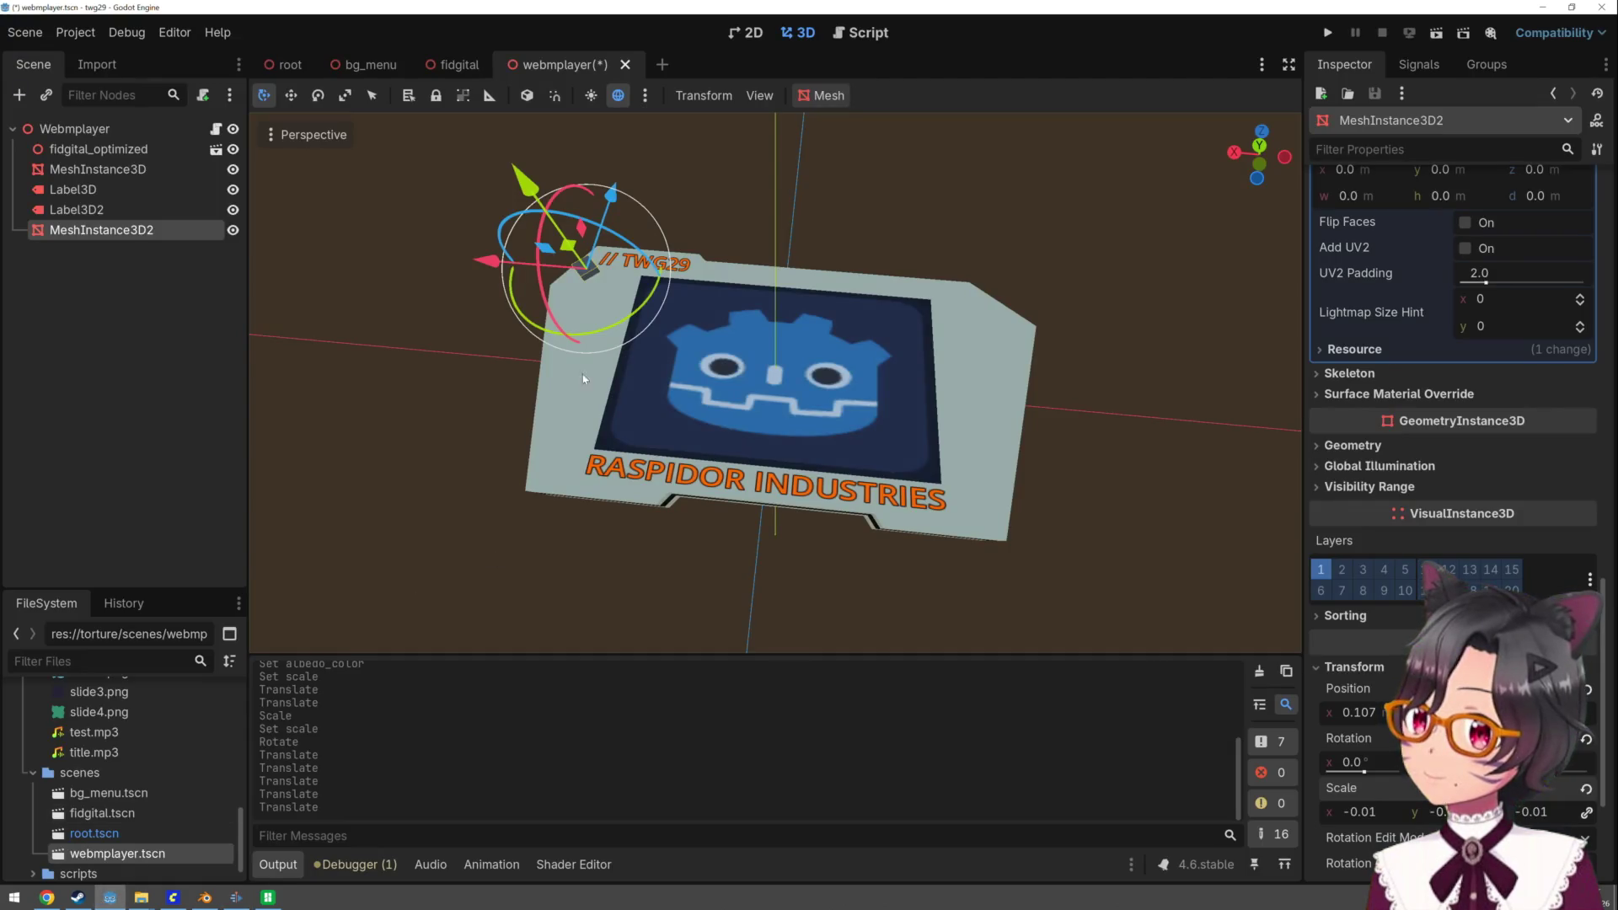
- Nudge the TWG29 label right and duplicate the small square into the panel's lower-left corner
{"action": "left_click", "coordinate": [686, 268]}
{"action": "mouse_move", "coordinate": [542, 253]}
{"action": "left_mouse_down"}
{"action": "mouse_move", "coordinate": [567, 275]}
{"action": "mouse_move", "coordinate": [505, 264]}
{"action": "left_mouse_up"}
{"action": "left_click", "coordinate": [588, 275]}
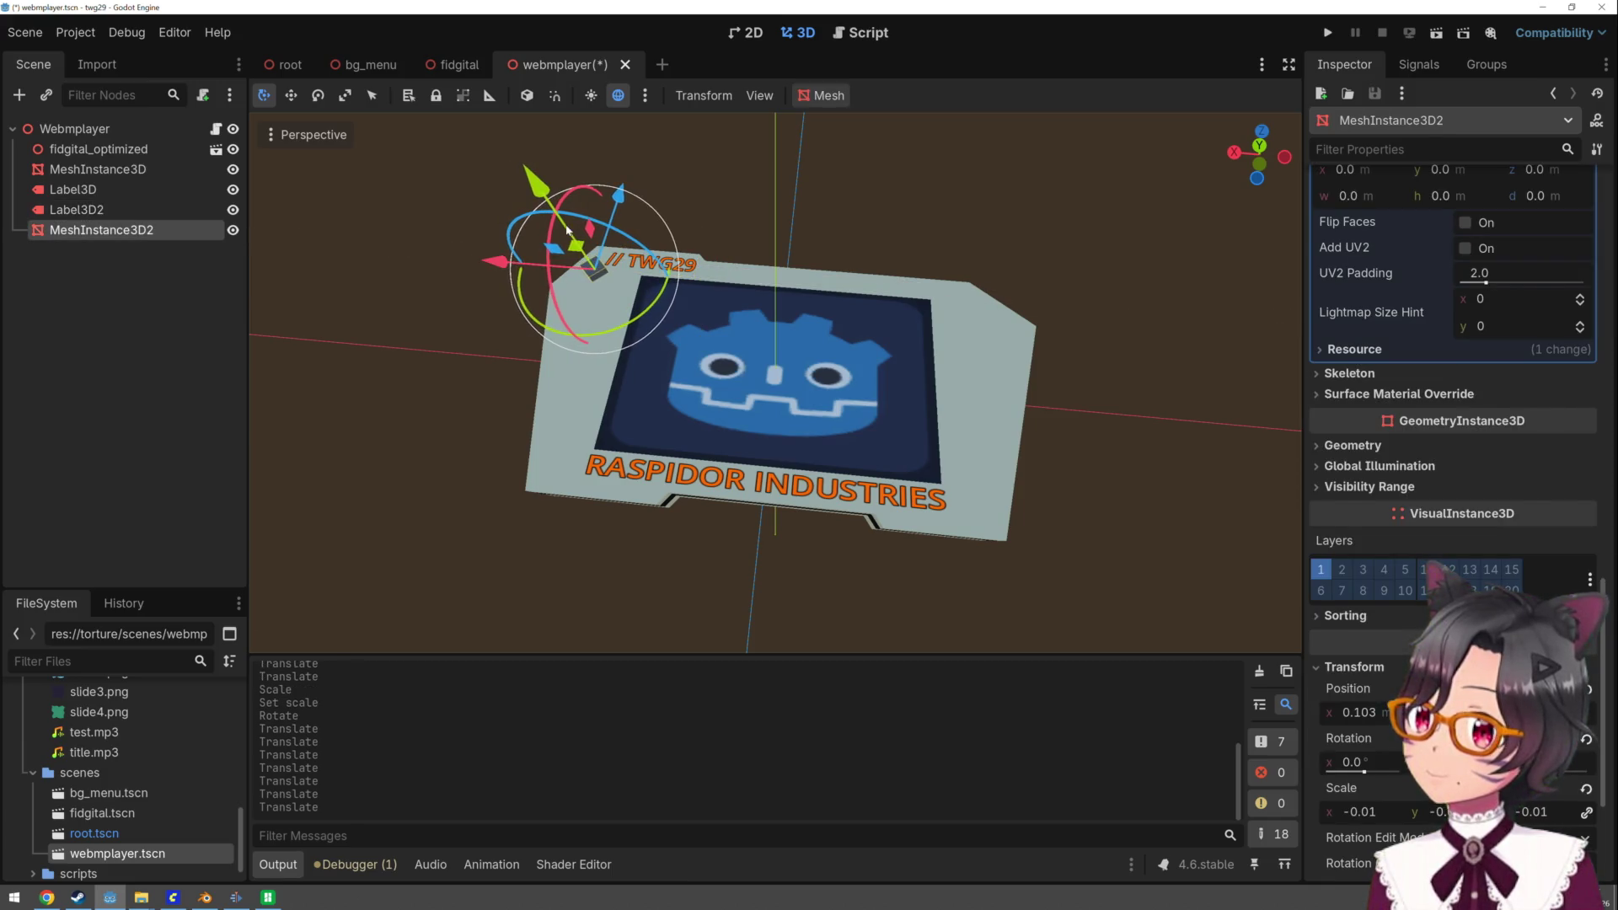
{"action": "key", "text": "ctrl+d"}
{"action": "left_click_drag", "start_coordinate": [618, 199], "coordinate": [618, 362]}
{"action": "left_click_drag", "start_coordinate": [456, 443], "coordinate": [439, 456]}
{"action": "key", "text": "ctrl+z"}
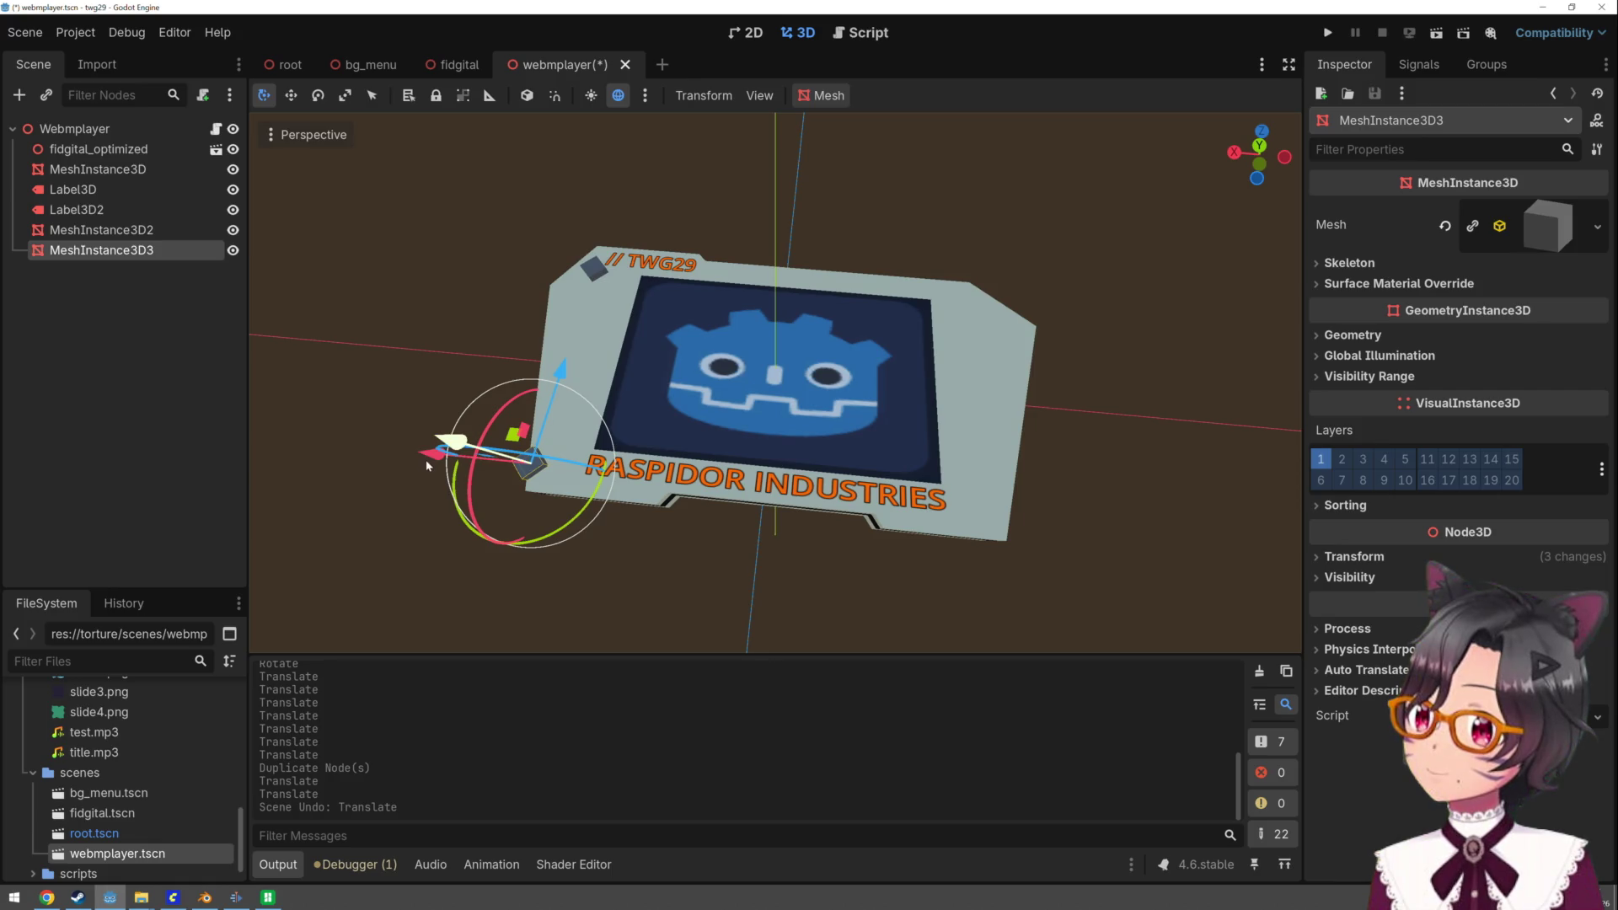
{"action": "mouse_move", "coordinate": [428, 460]}
{"action": "left_mouse_down"}
{"action": "mouse_move", "coordinate": [433, 482]}
{"action": "mouse_move", "coordinate": [606, 518]}
{"action": "mouse_move", "coordinate": [864, 518]}
{"action": "left_mouse_up"}
- Add two more square copies, placing the last in the top-right corner, and run the game
{"action": "key", "text": "ctrl+d"}
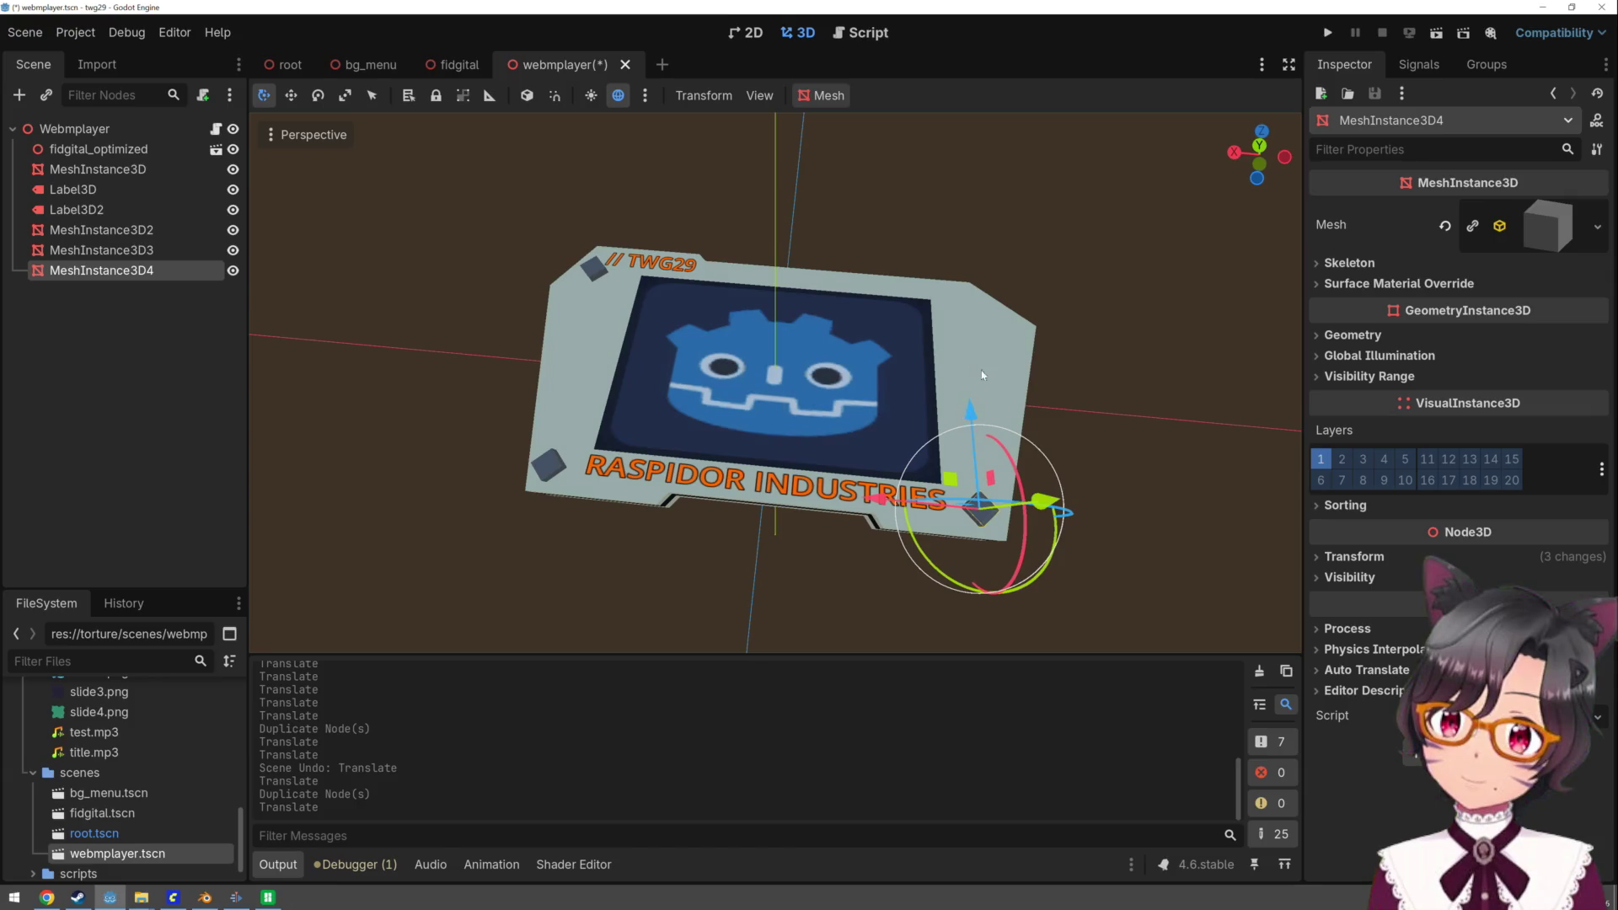
{"action": "key", "text": "ctrl+d"}
{"action": "left_click_drag", "start_coordinate": [971, 413], "coordinate": [955, 233]}
{"action": "left_click_drag", "start_coordinate": [858, 292], "coordinate": [858, 292]}
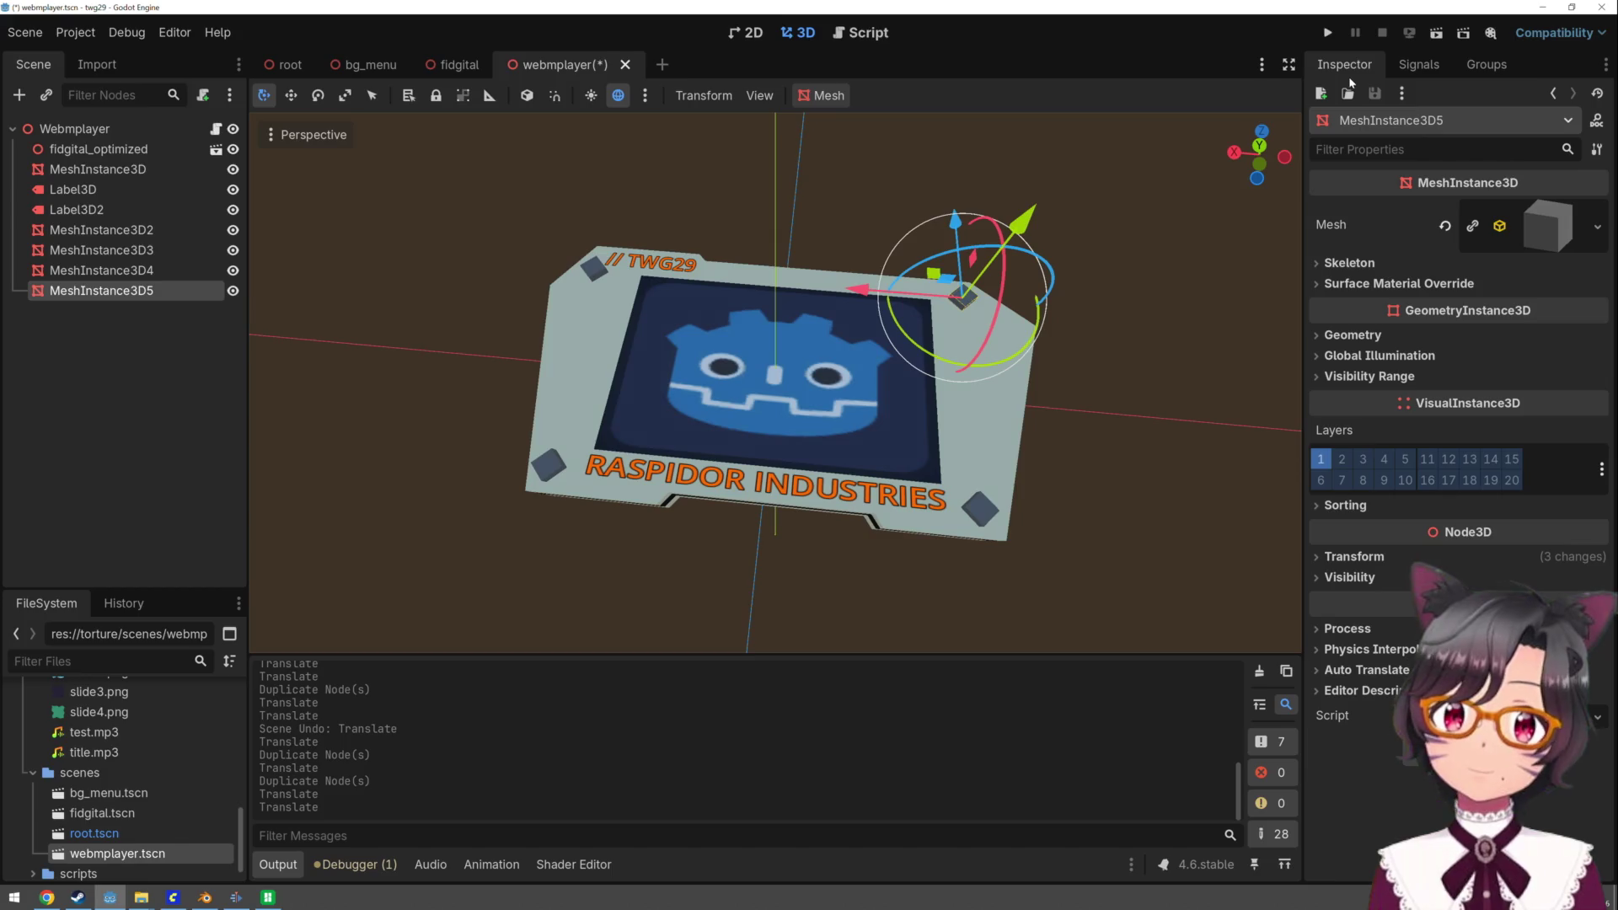
{"action": "left_click", "coordinate": [1326, 37]}
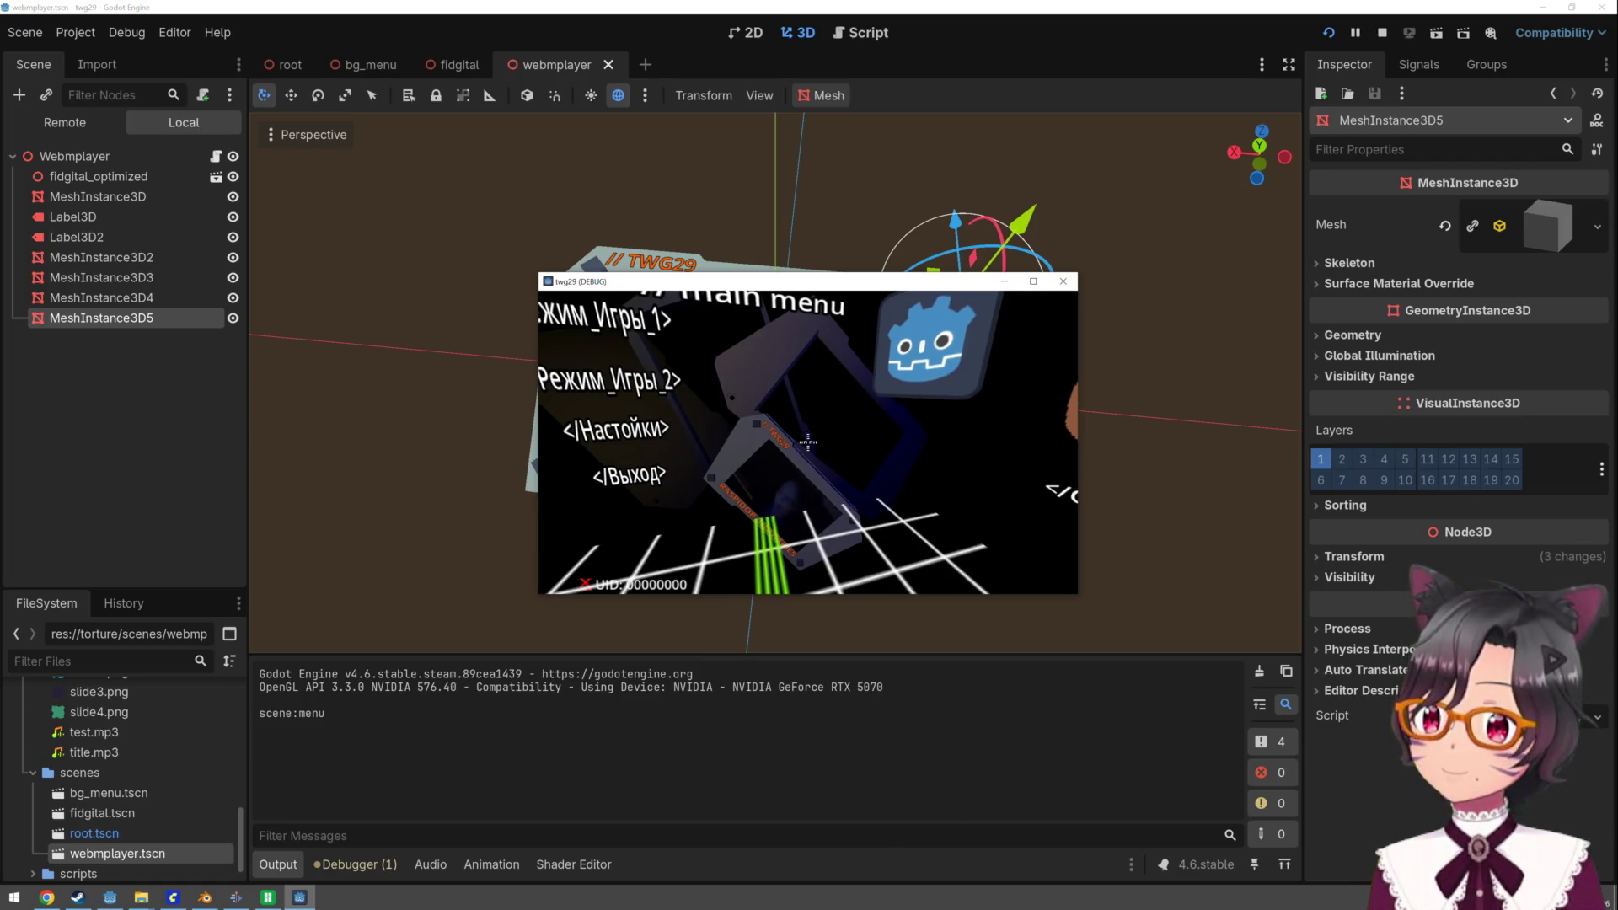
{"action": "left_click", "coordinate": [808, 441]}
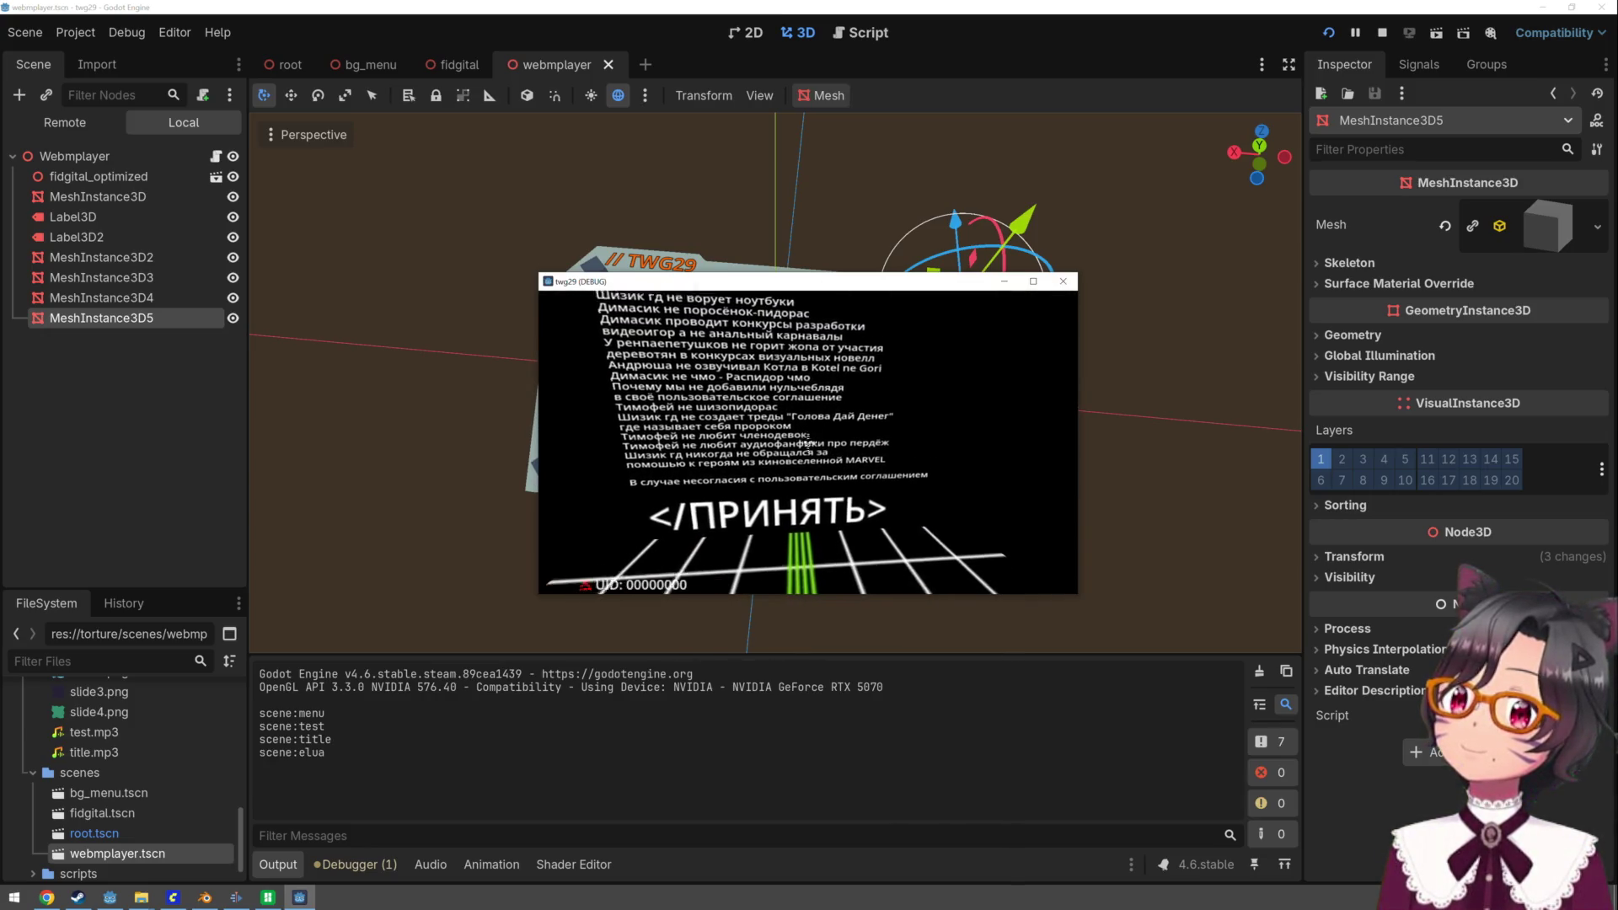
{"action": "left_click", "coordinate": [807, 438]}
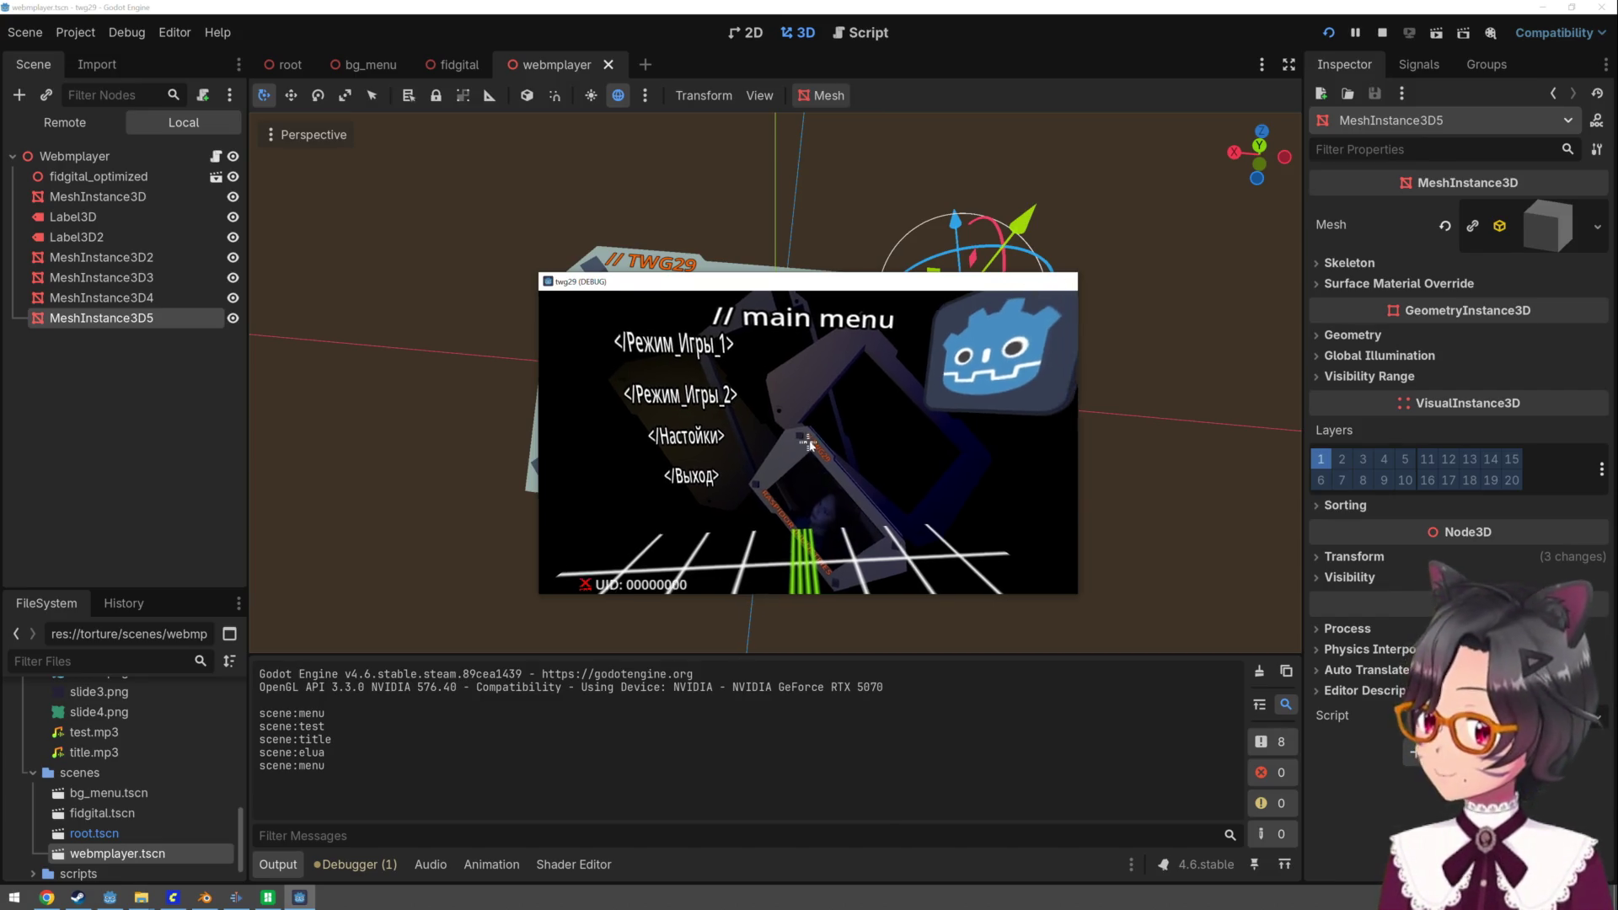
{"action": "key", "text": "F8"}
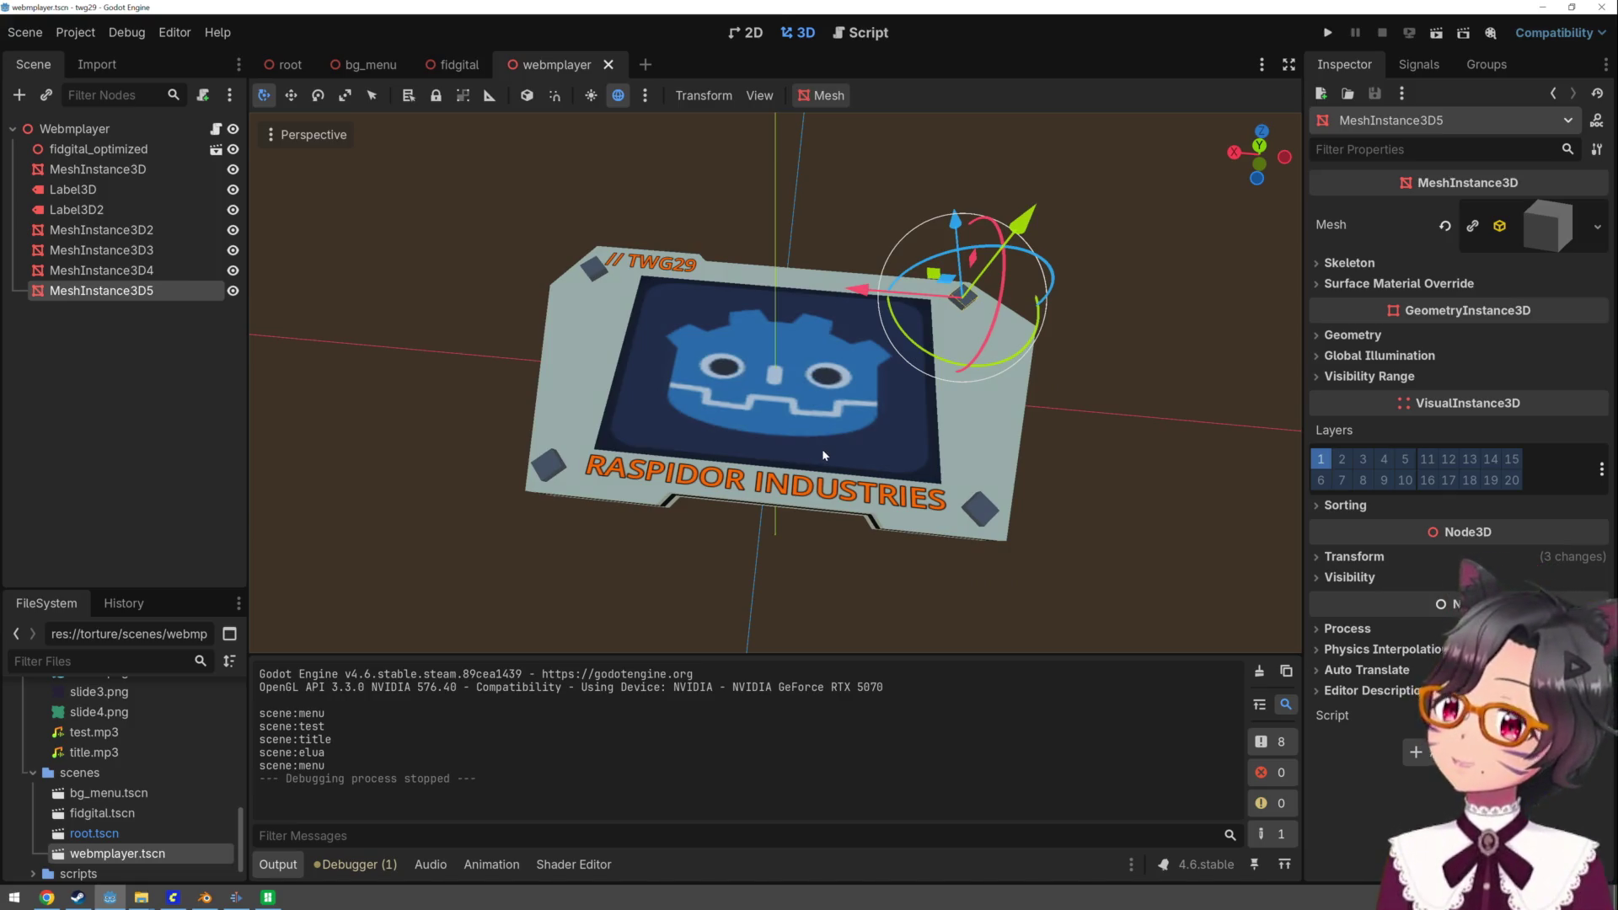
- Switch to the root scene, collapse the title node, and open the elua node's context menu
{"action": "left_click", "coordinate": [440, 164]}
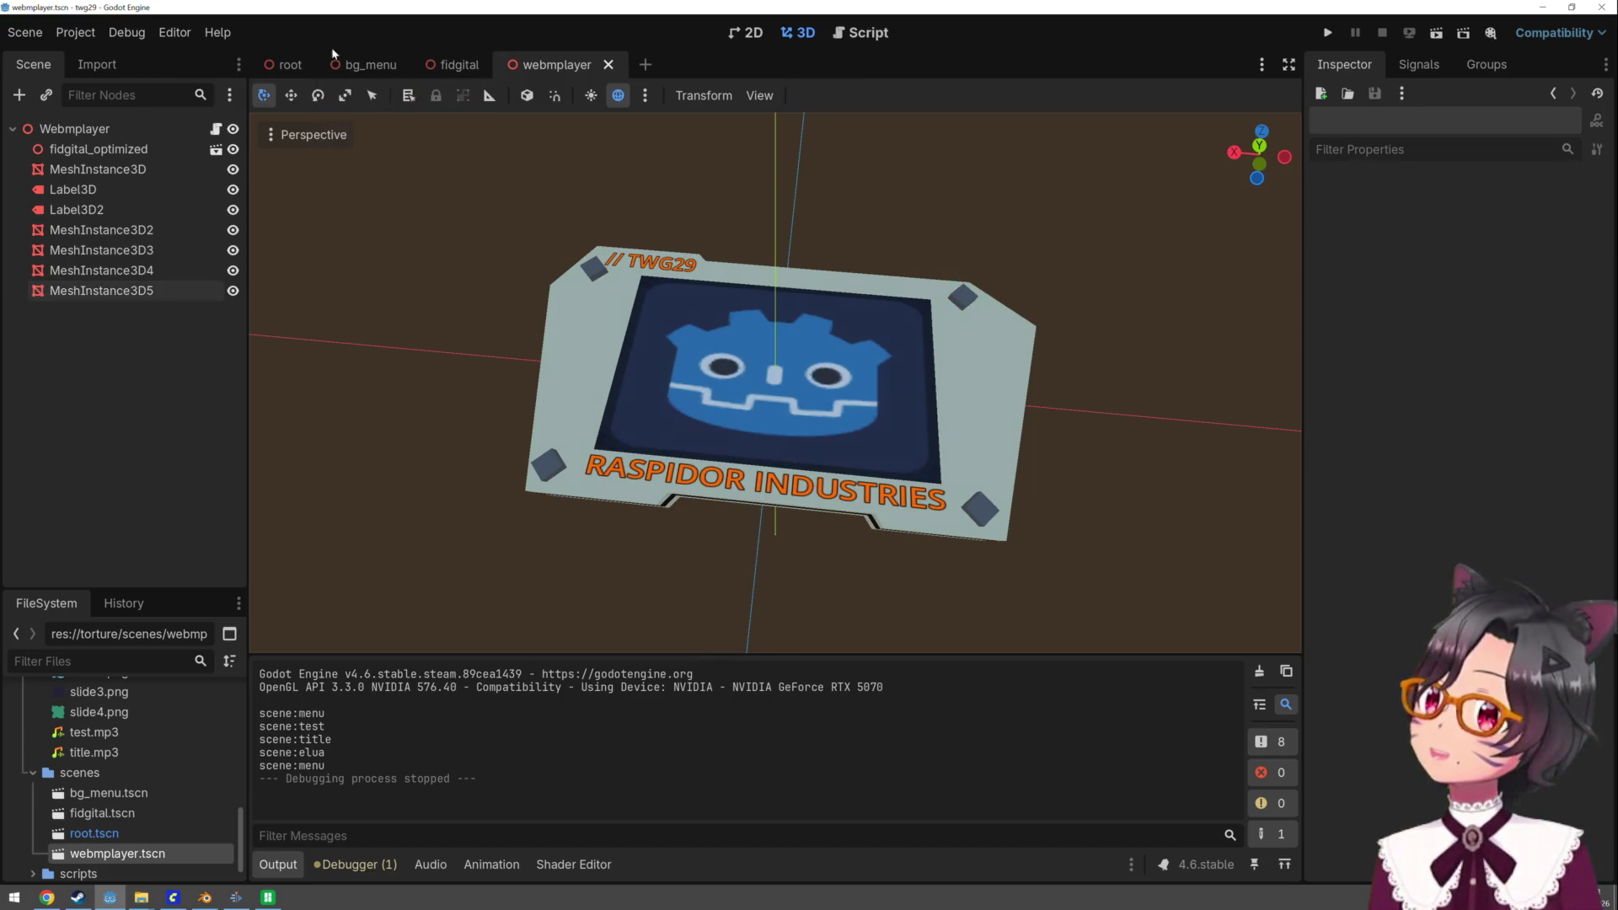
{"action": "left_click", "coordinate": [309, 63]}
{"action": "scroll", "coordinate": [689, 279], "scroll_direction": "down", "scroll_amount": 5}
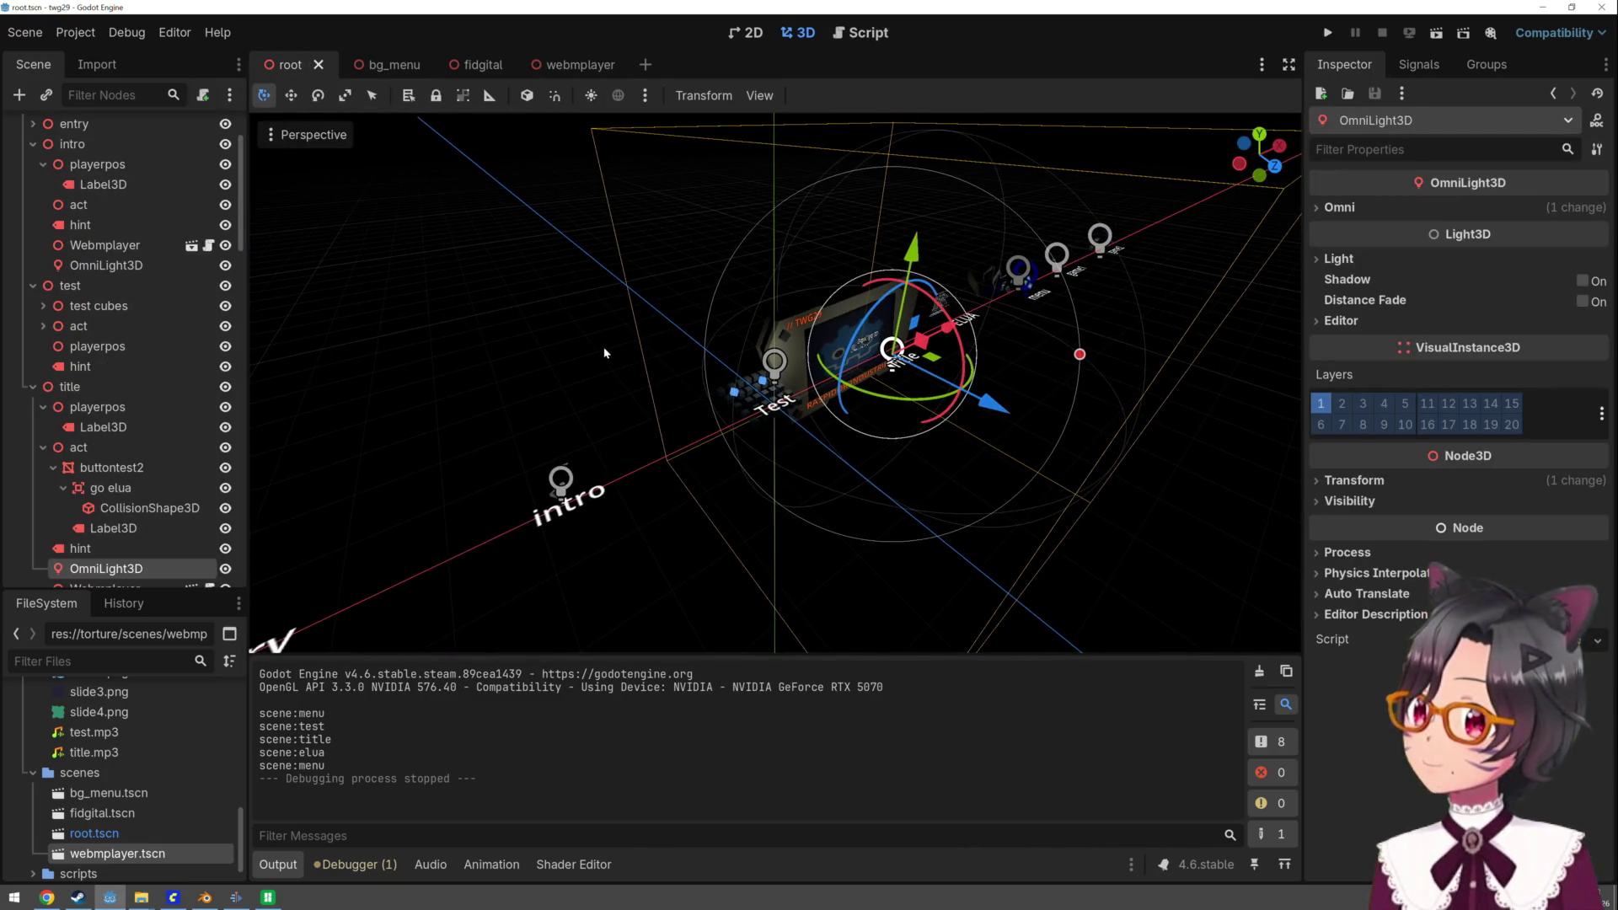
{"action": "left_click_drag", "start_coordinate": [756, 335], "coordinate": [594, 349]}
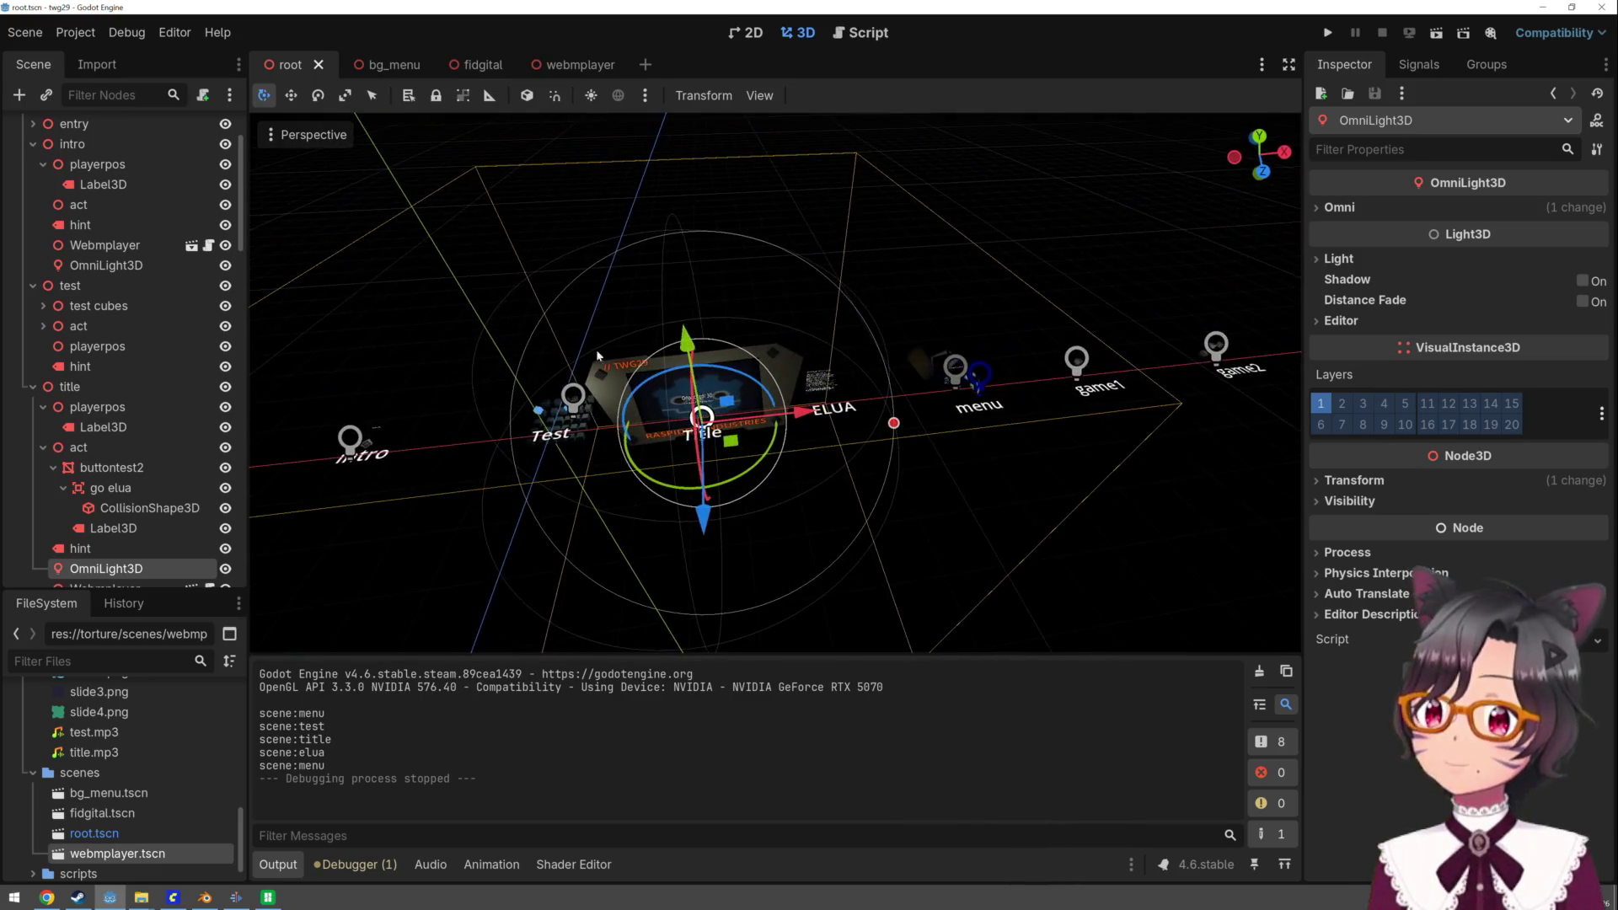
{"action": "scroll", "coordinate": [115, 429], "scroll_direction": "down", "scroll_amount": 3}
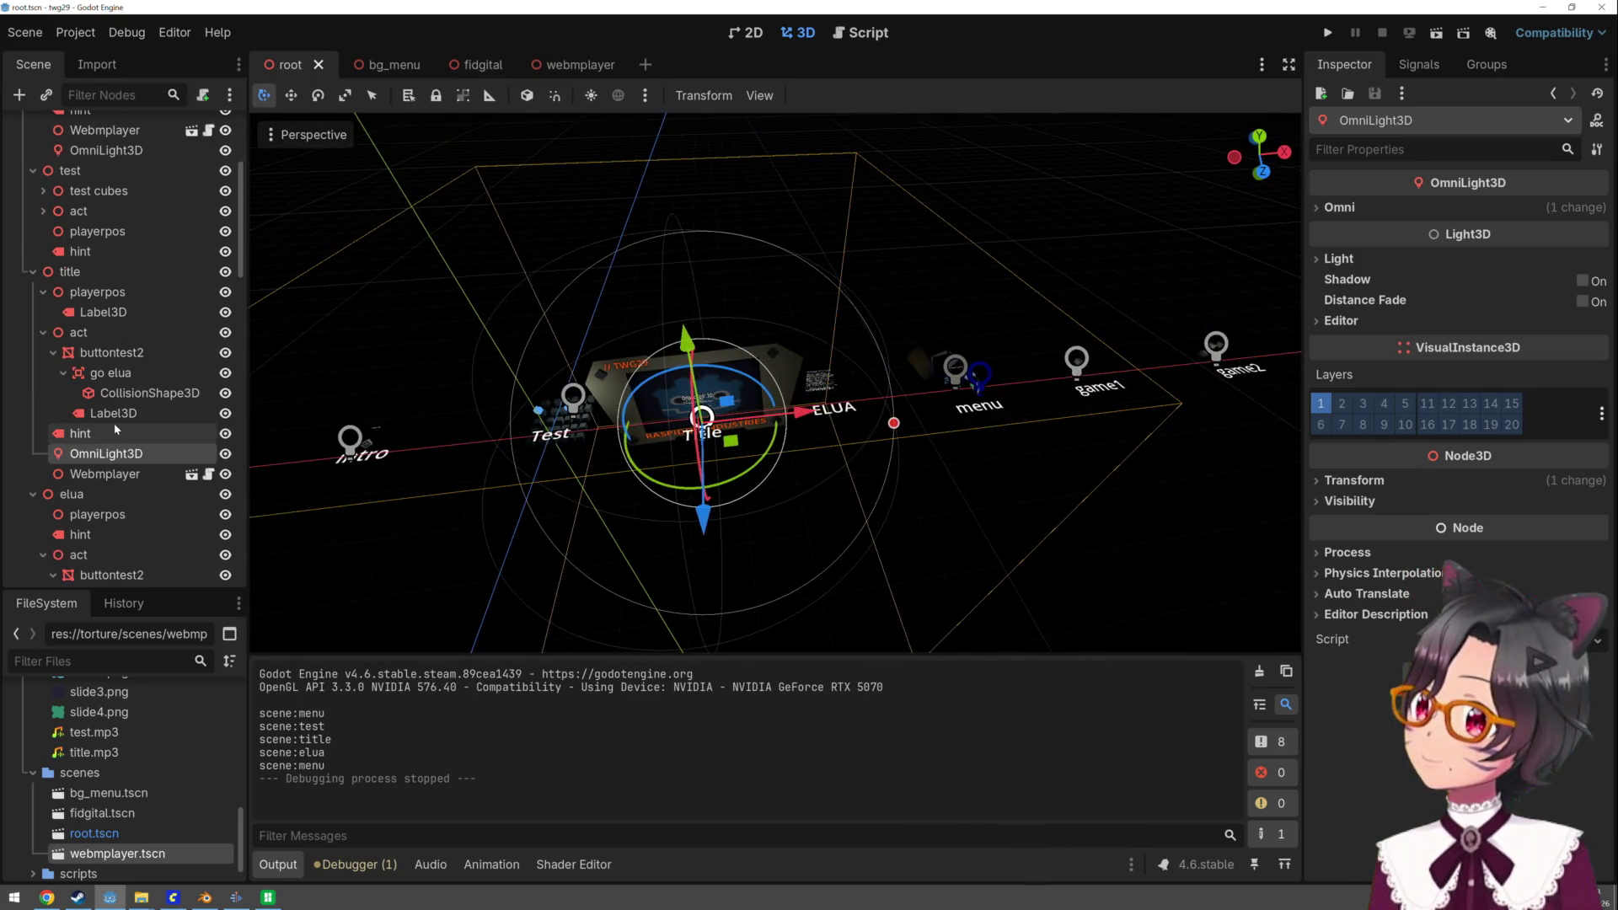
{"action": "left_click", "coordinate": [32, 271]}
{"action": "left_click", "coordinate": [51, 295]}
{"action": "right_click", "coordinate": [71, 293]}
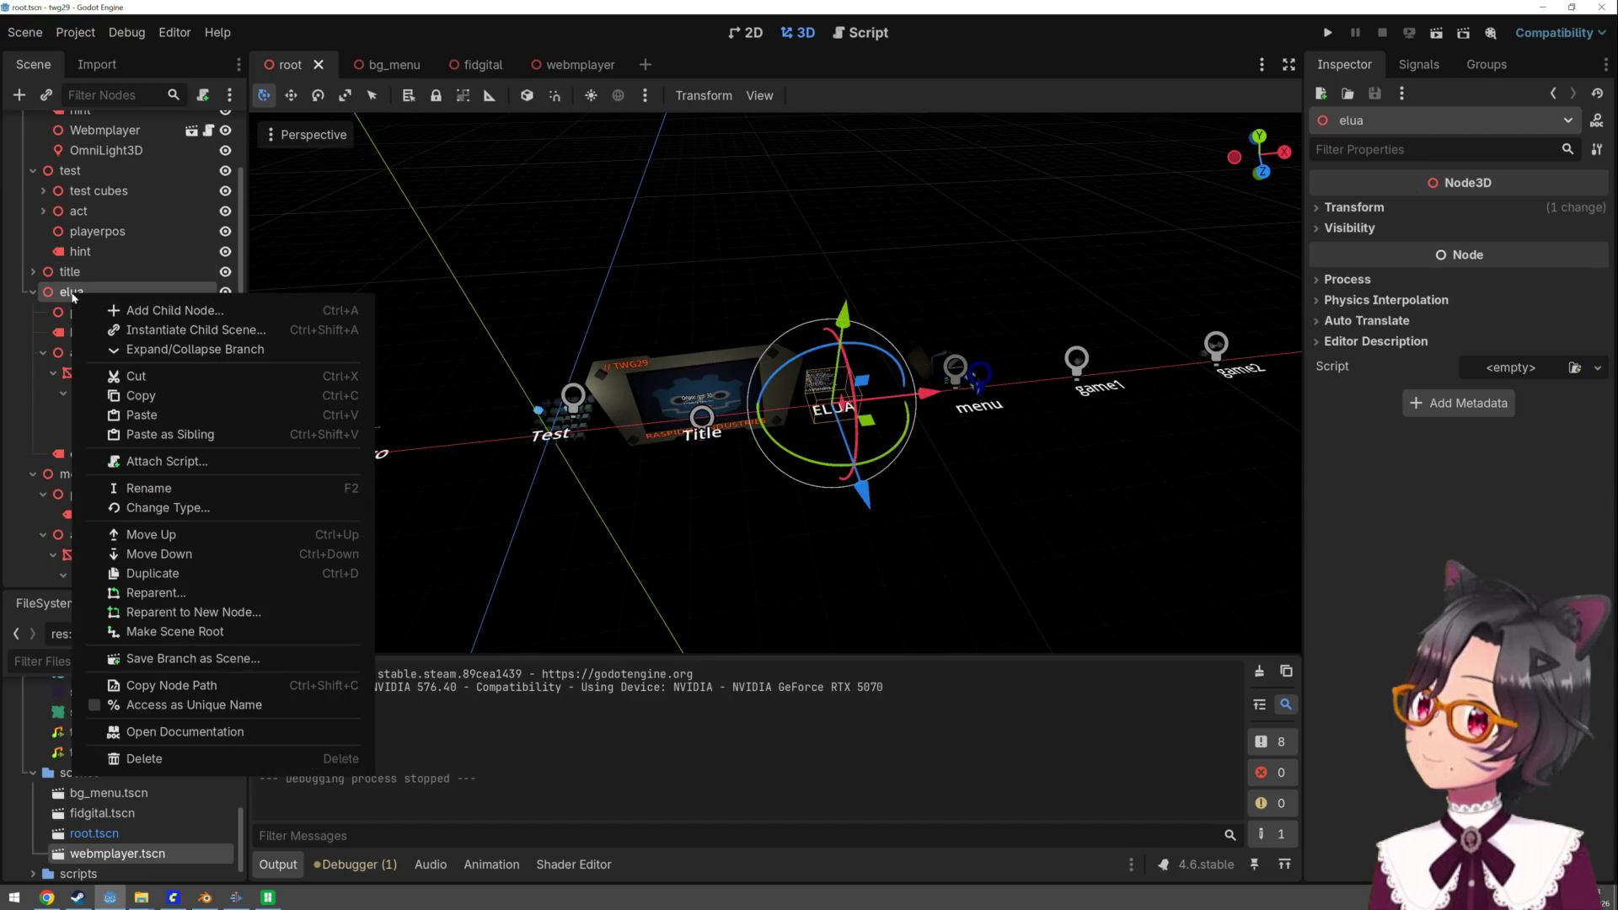
- Add an OmniLight3D as a child of elua, found by searching 'omnil'
{"action": "left_click", "coordinate": [135, 302]}
{"action": "type", "text": "omnil"}
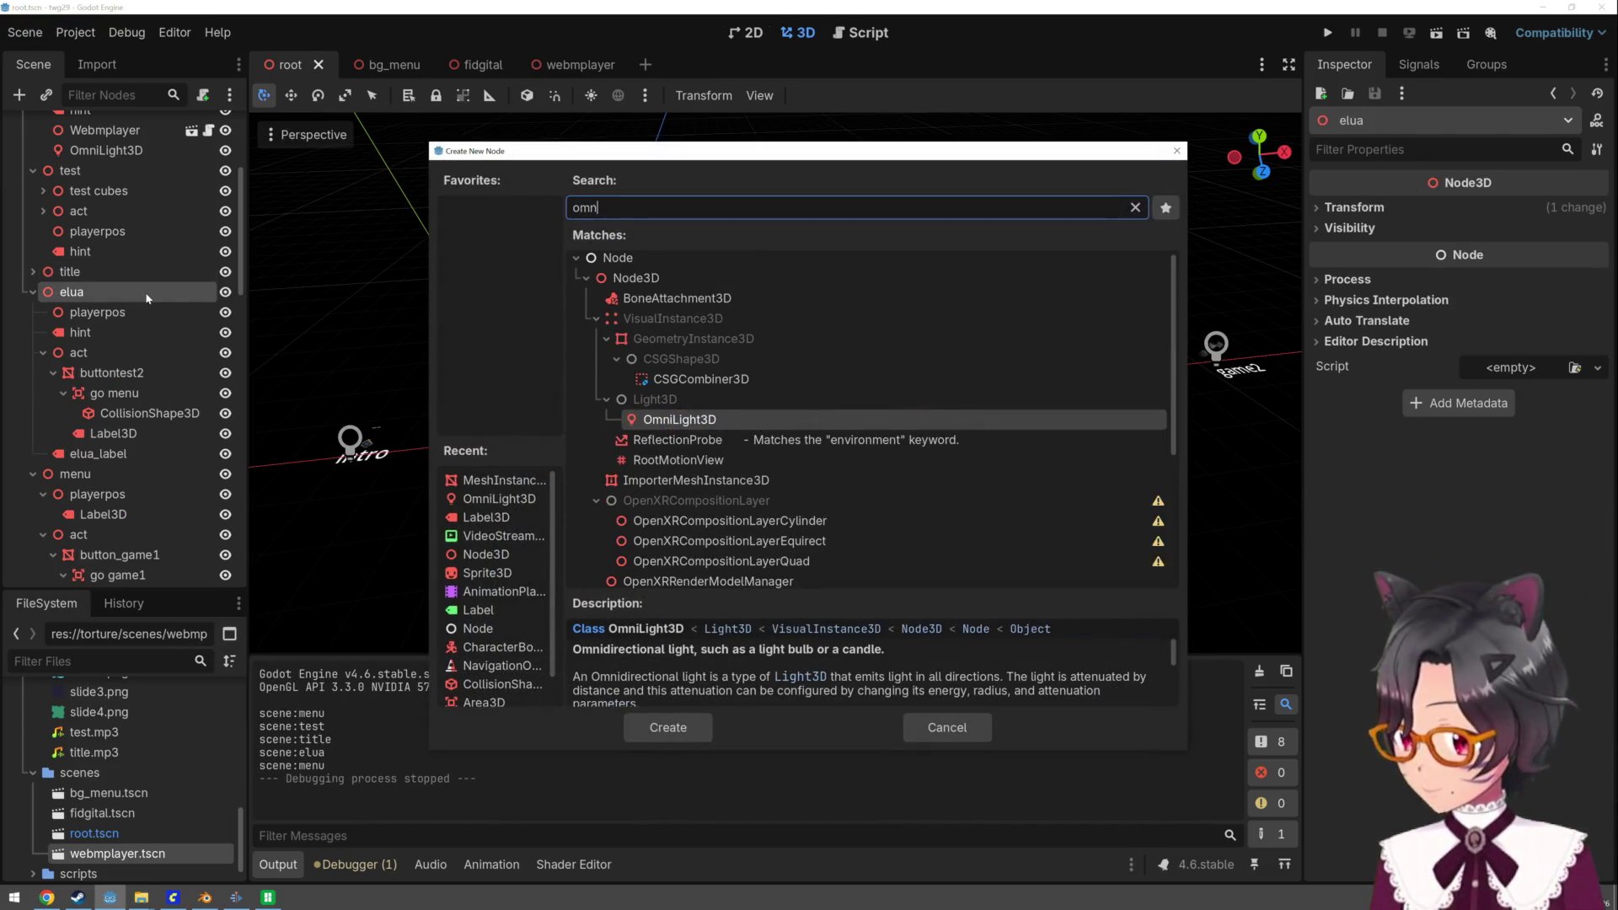
{"action": "double_click", "coordinate": [704, 430]}
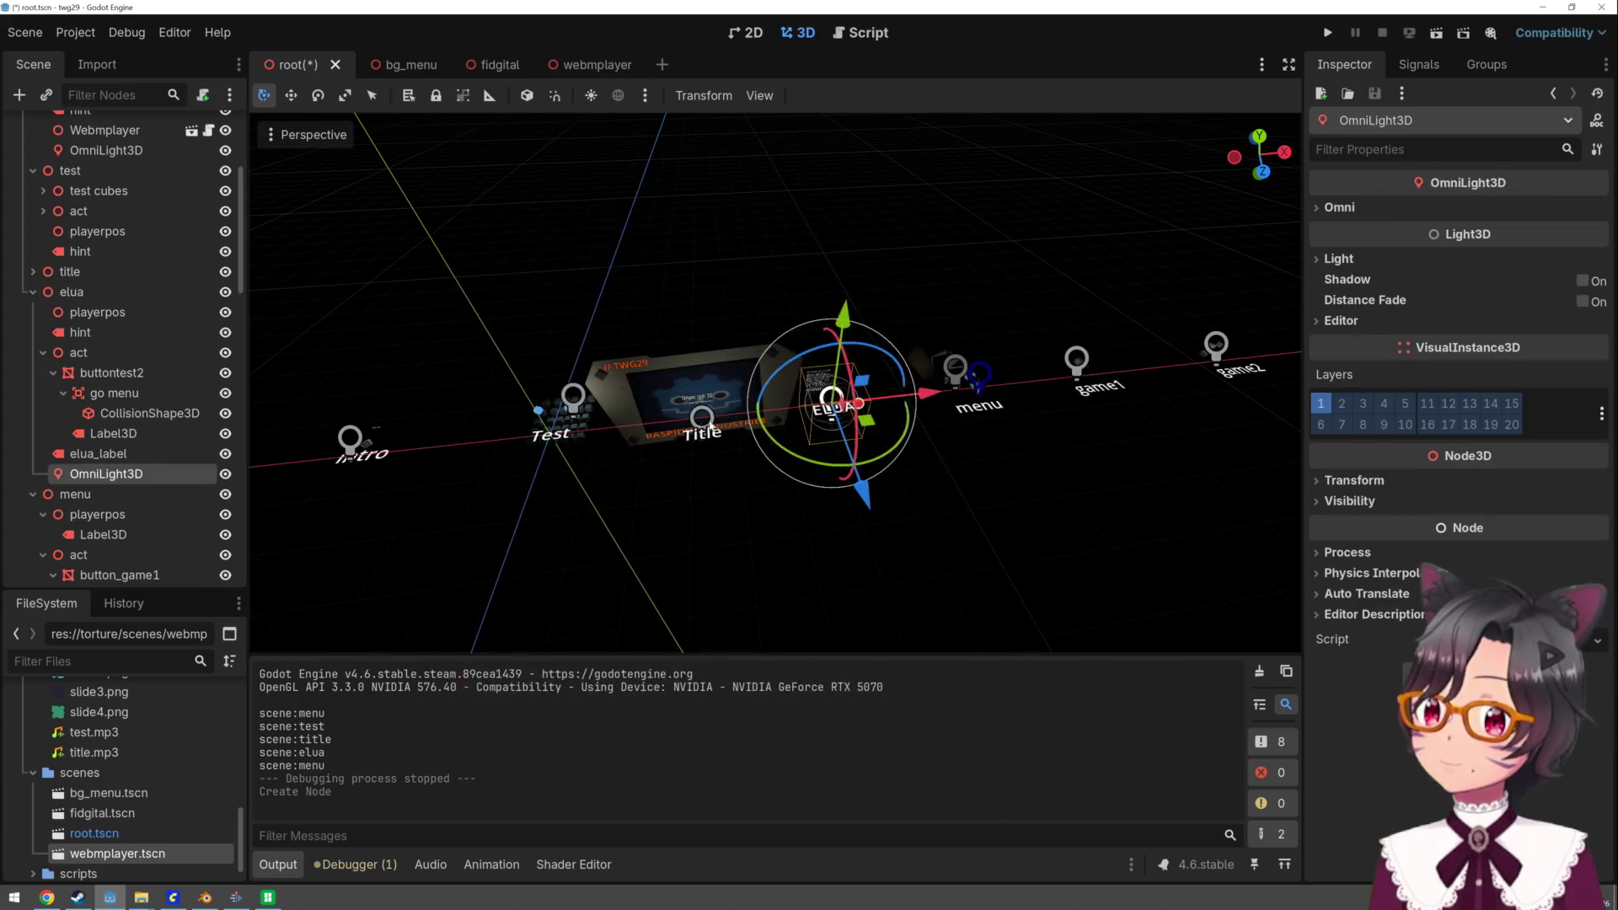
{"action": "scroll", "coordinate": [998, 423], "scroll_direction": "up", "scroll_amount": 5}
{"action": "scroll", "coordinate": [1073, 465], "scroll_direction": "down", "scroll_amount": 3}
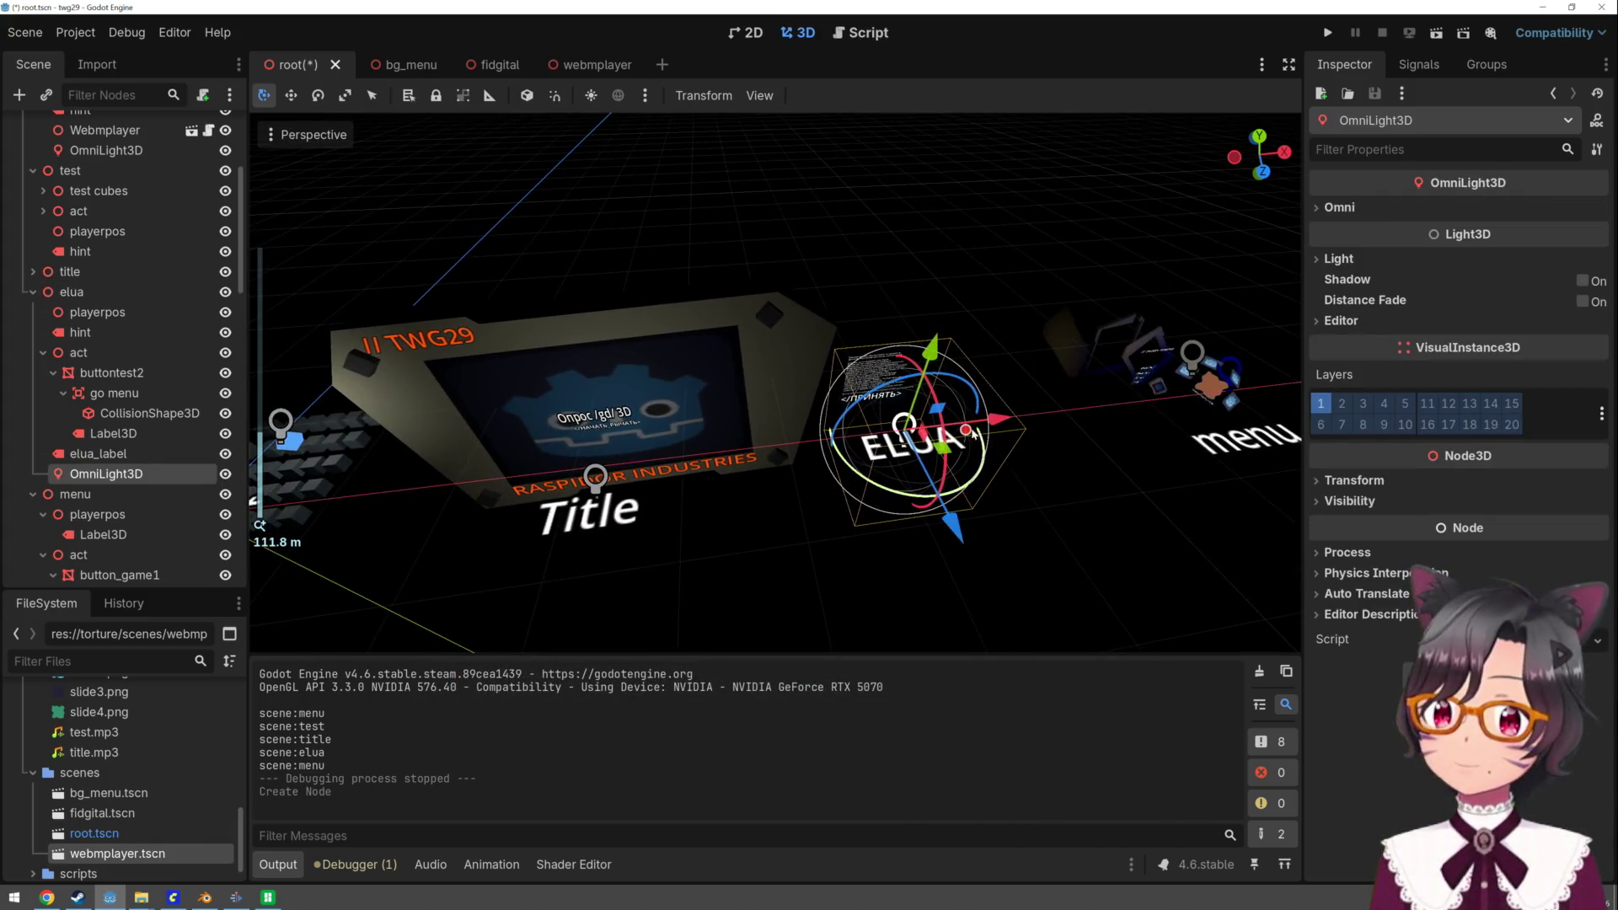
{"action": "left_click", "coordinate": [996, 434]}
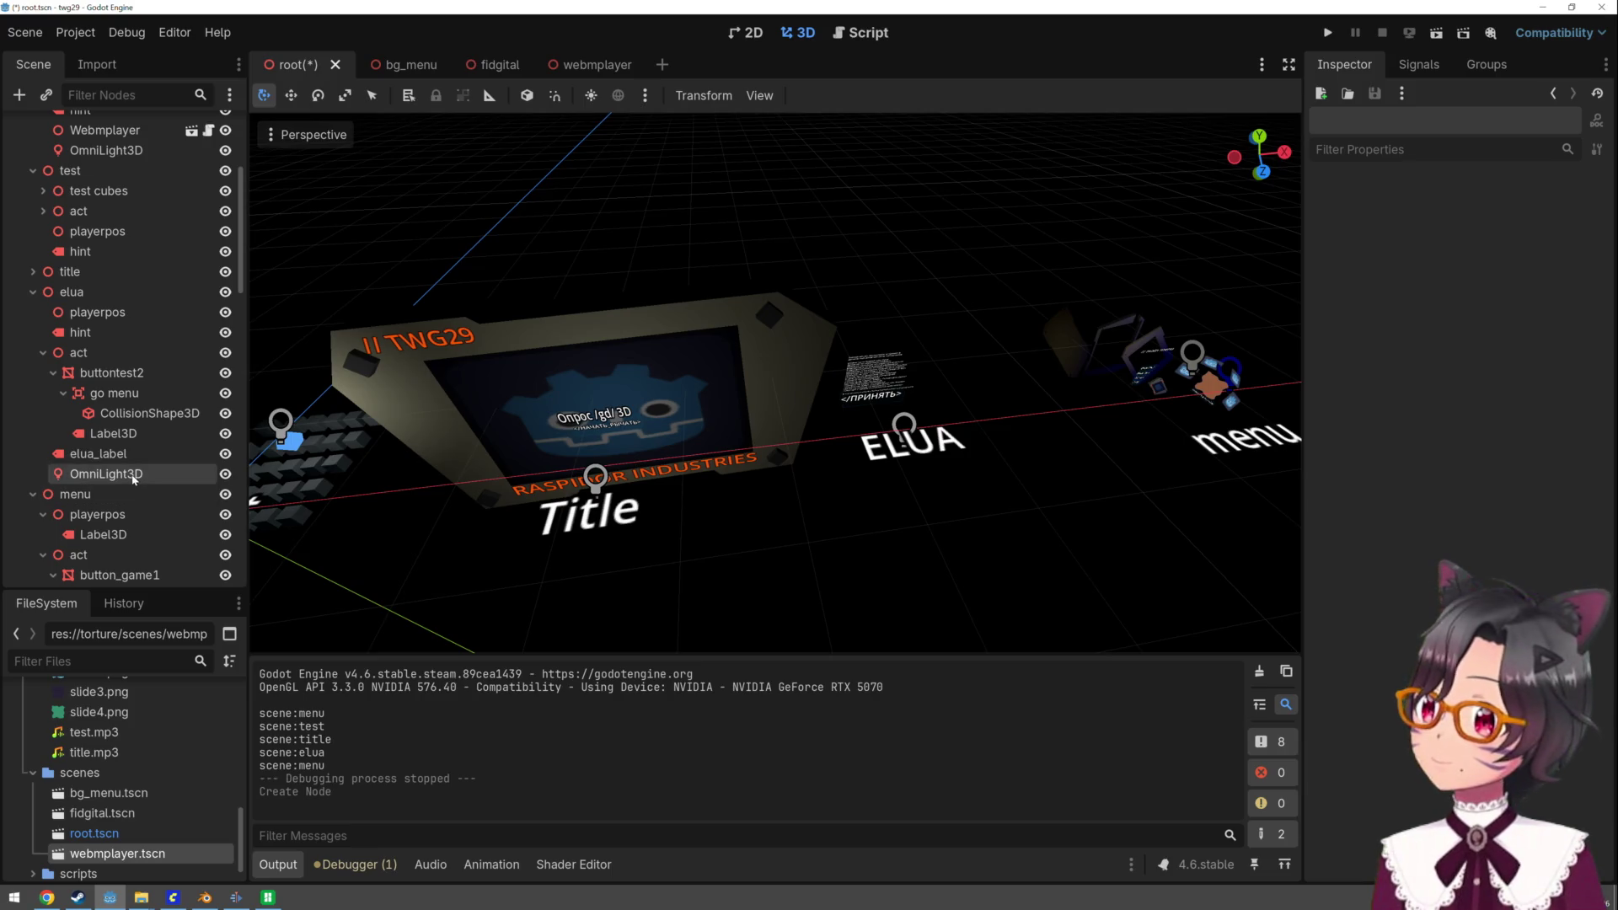
{"action": "left_click", "coordinate": [899, 439]}
- Widen the OmniLight3D's radius to about 14.34 around the ELUA label
{"action": "scroll", "coordinate": [993, 431], "scroll_direction": "up", "scroll_amount": 5}
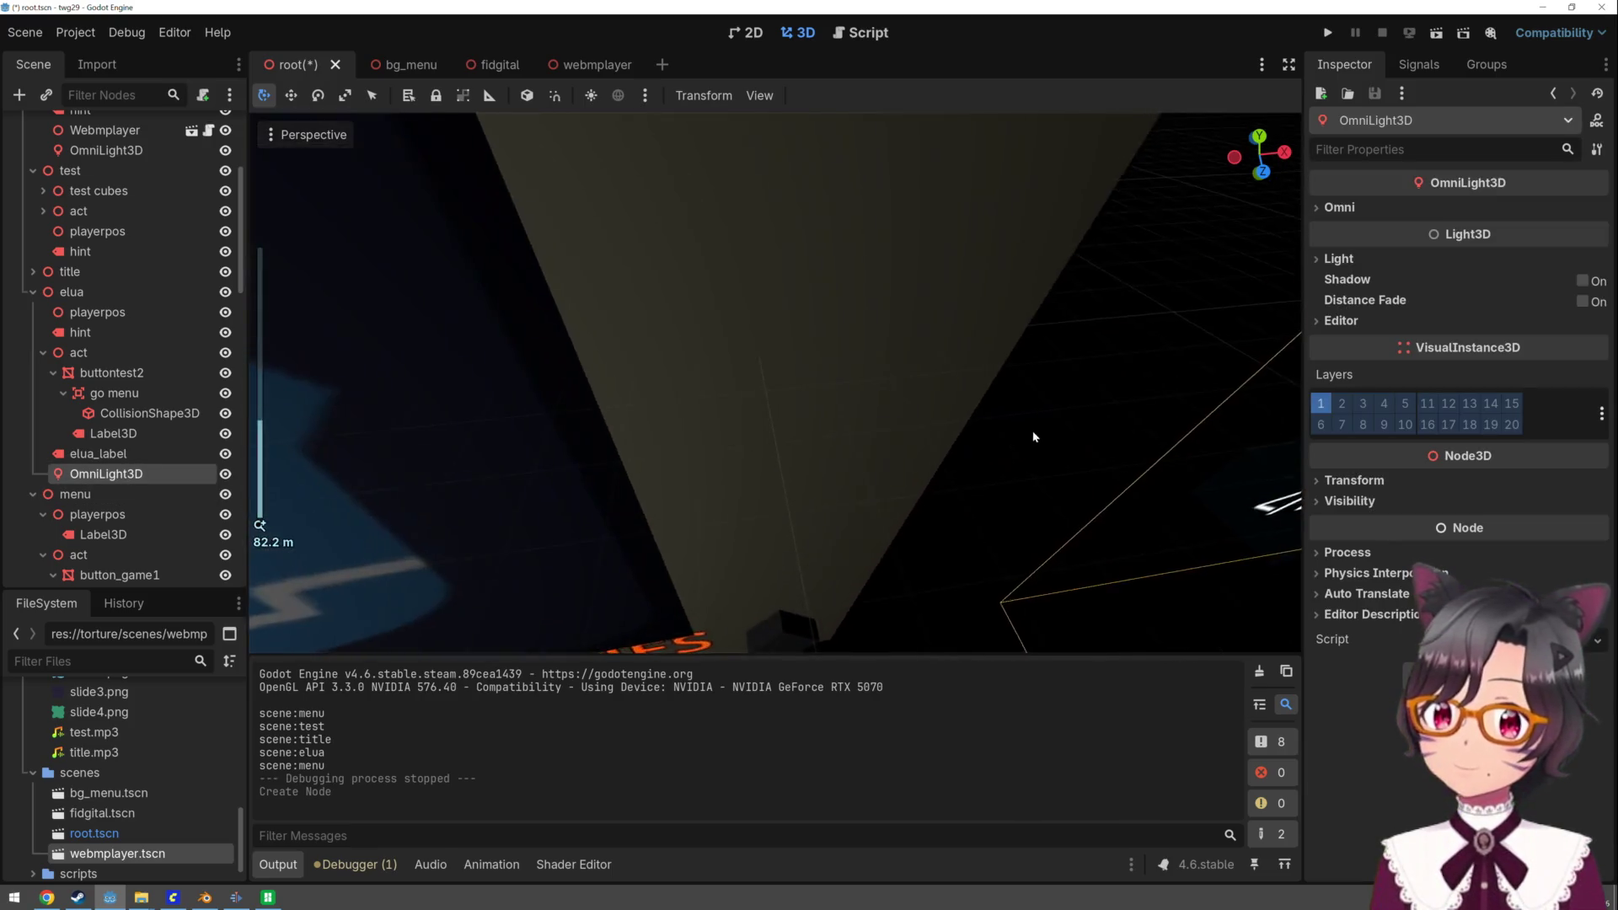
{"action": "scroll", "coordinate": [986, 421], "scroll_direction": "down", "scroll_amount": 4}
{"action": "scroll", "coordinate": [981, 408], "scroll_direction": "up", "scroll_amount": 3}
{"action": "scroll", "coordinate": [968, 419], "scroll_direction": "down", "scroll_amount": 2}
{"action": "mouse_move", "coordinate": [787, 386]}
{"action": "left_mouse_down"}
{"action": "mouse_move", "coordinate": [860, 427]}
{"action": "mouse_move", "coordinate": [1015, 455]}
{"action": "left_mouse_up"}
{"action": "left_click_drag", "start_coordinate": [728, 417], "coordinate": [761, 416]}
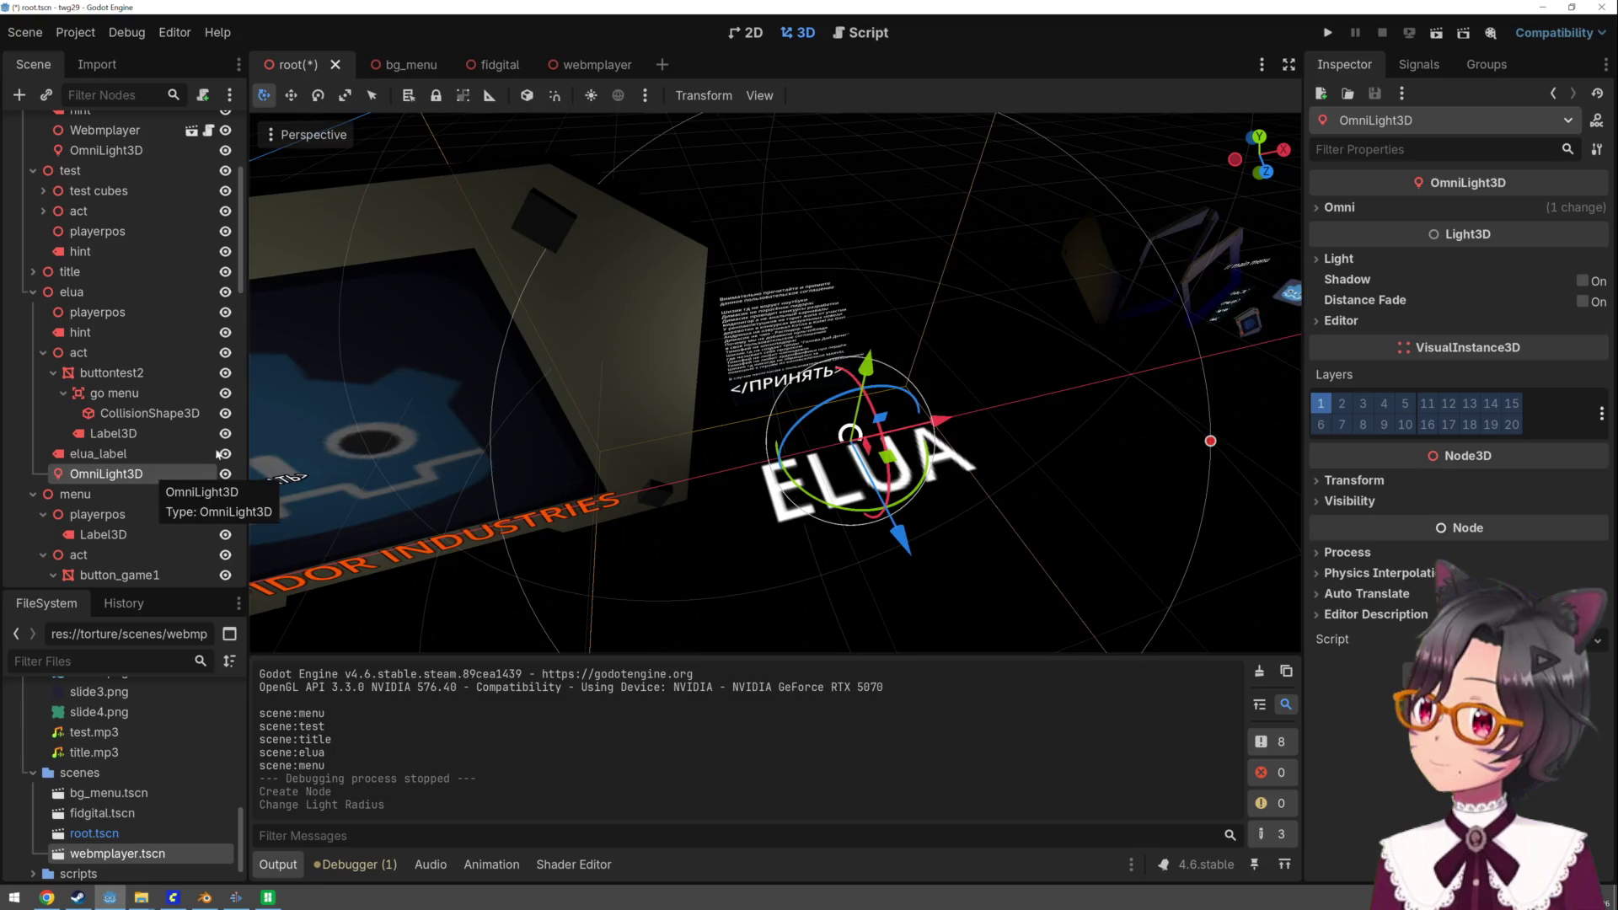
{"action": "scroll", "coordinate": [638, 385], "scroll_direction": "down", "scroll_amount": 5}
{"action": "scroll", "coordinate": [638, 385], "scroll_direction": "up", "scroll_amount": 5}
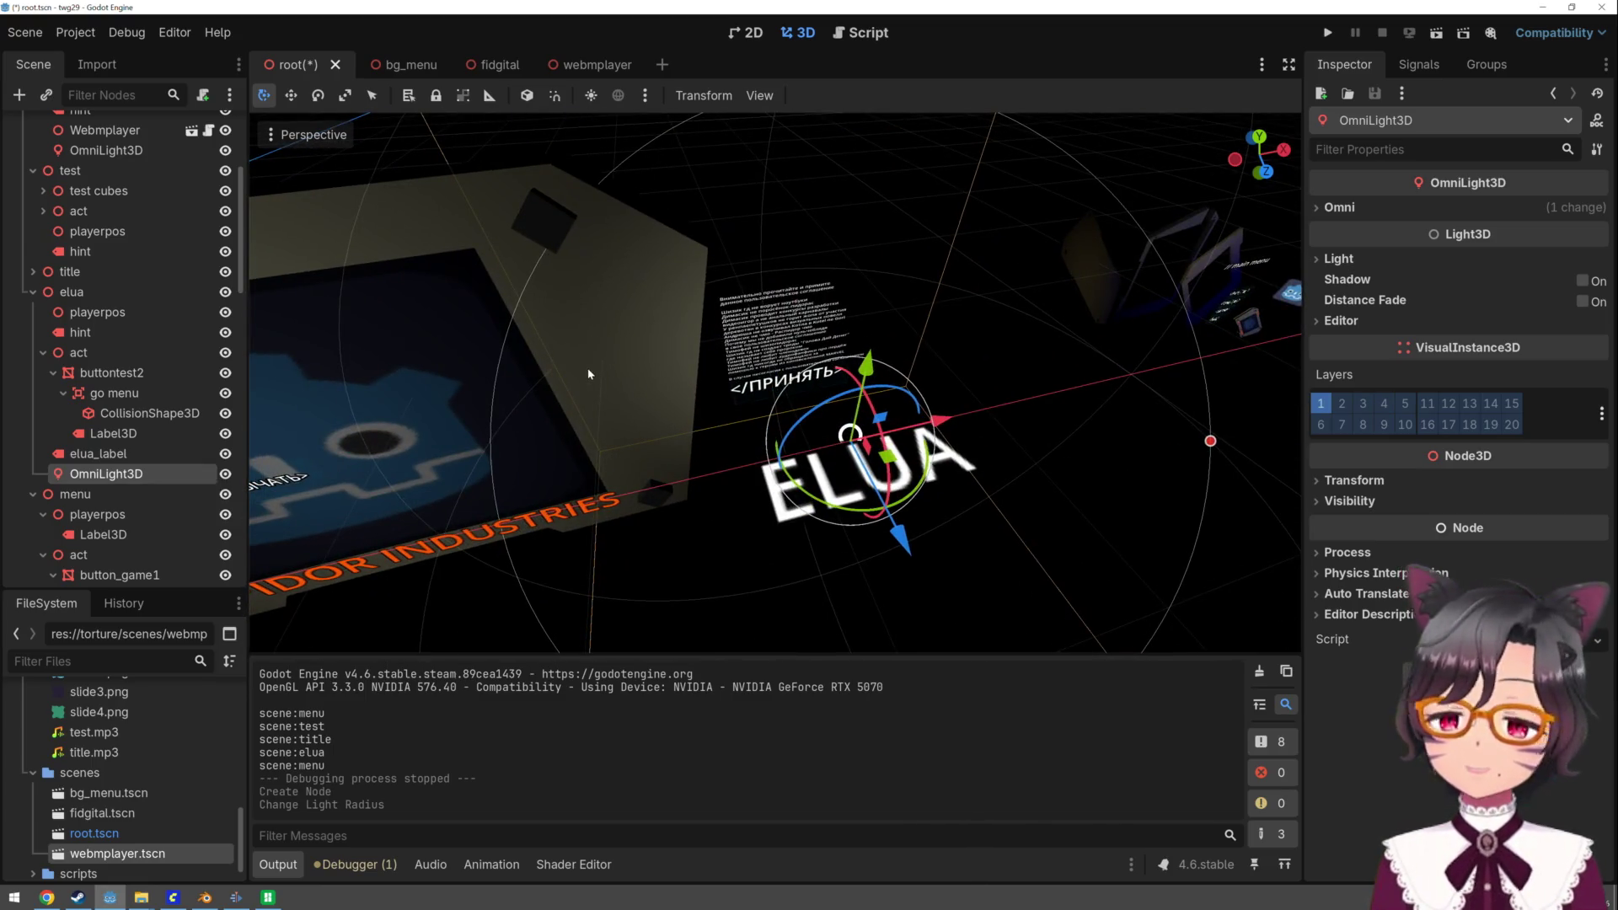
{"action": "scroll", "coordinate": [589, 373], "scroll_direction": "up", "scroll_amount": 5}
{"action": "scroll", "coordinate": [589, 374], "scroll_direction": "down", "scroll_amount": 5}
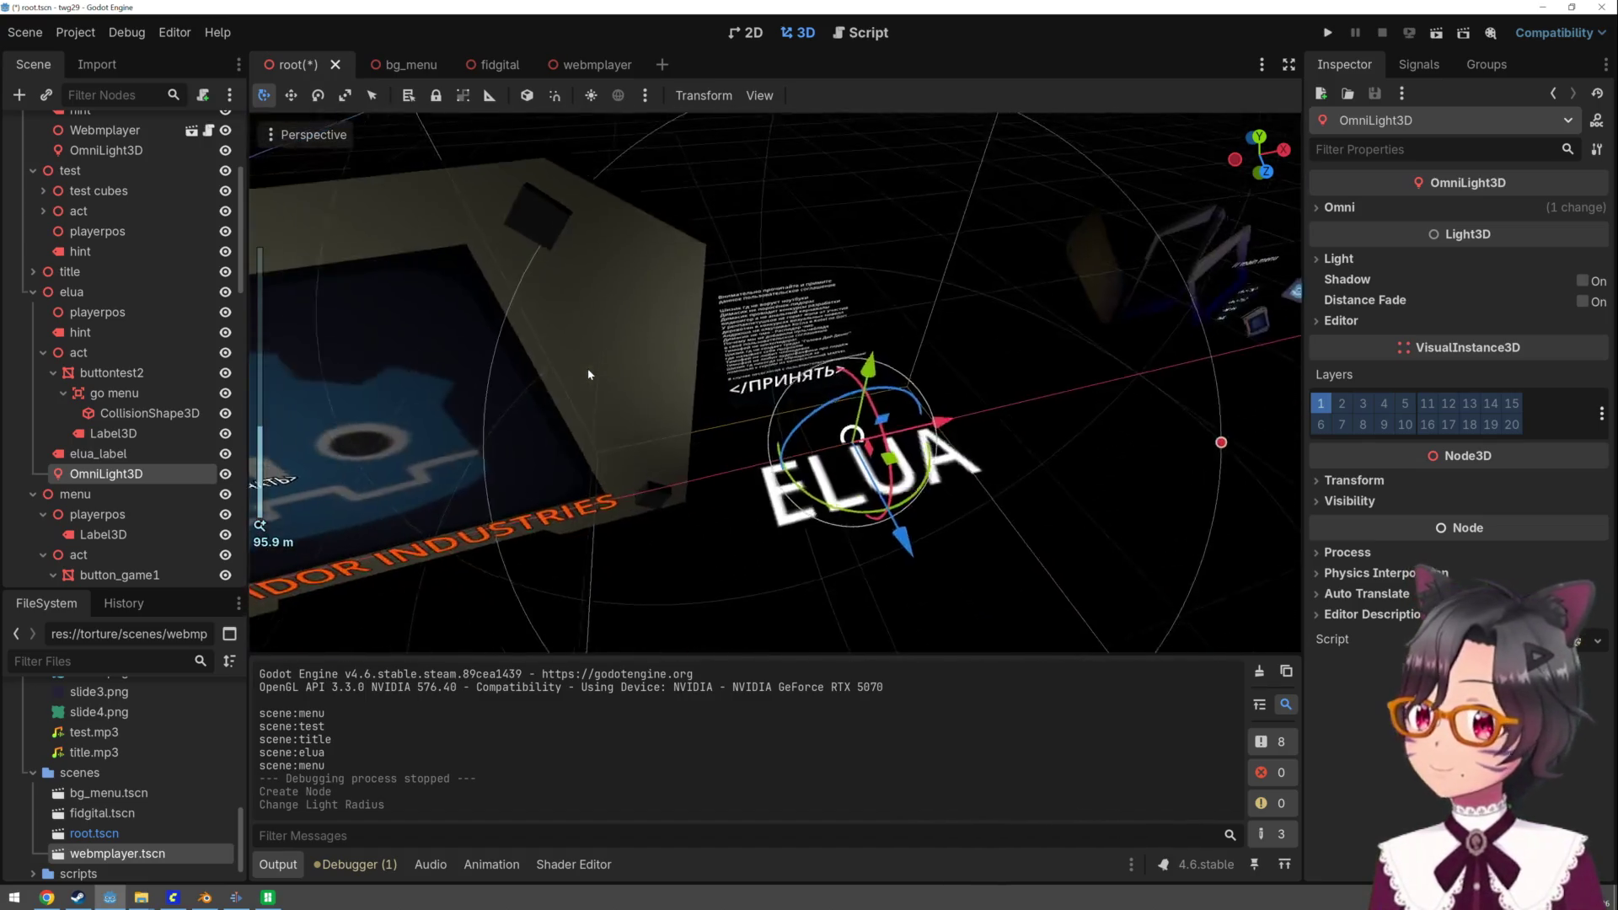
- Paste the copied Webmplayer under elua's act node and raise it vertically
{"action": "left_click", "coordinate": [102, 352]}
{"action": "key", "text": "ctrl+v"}
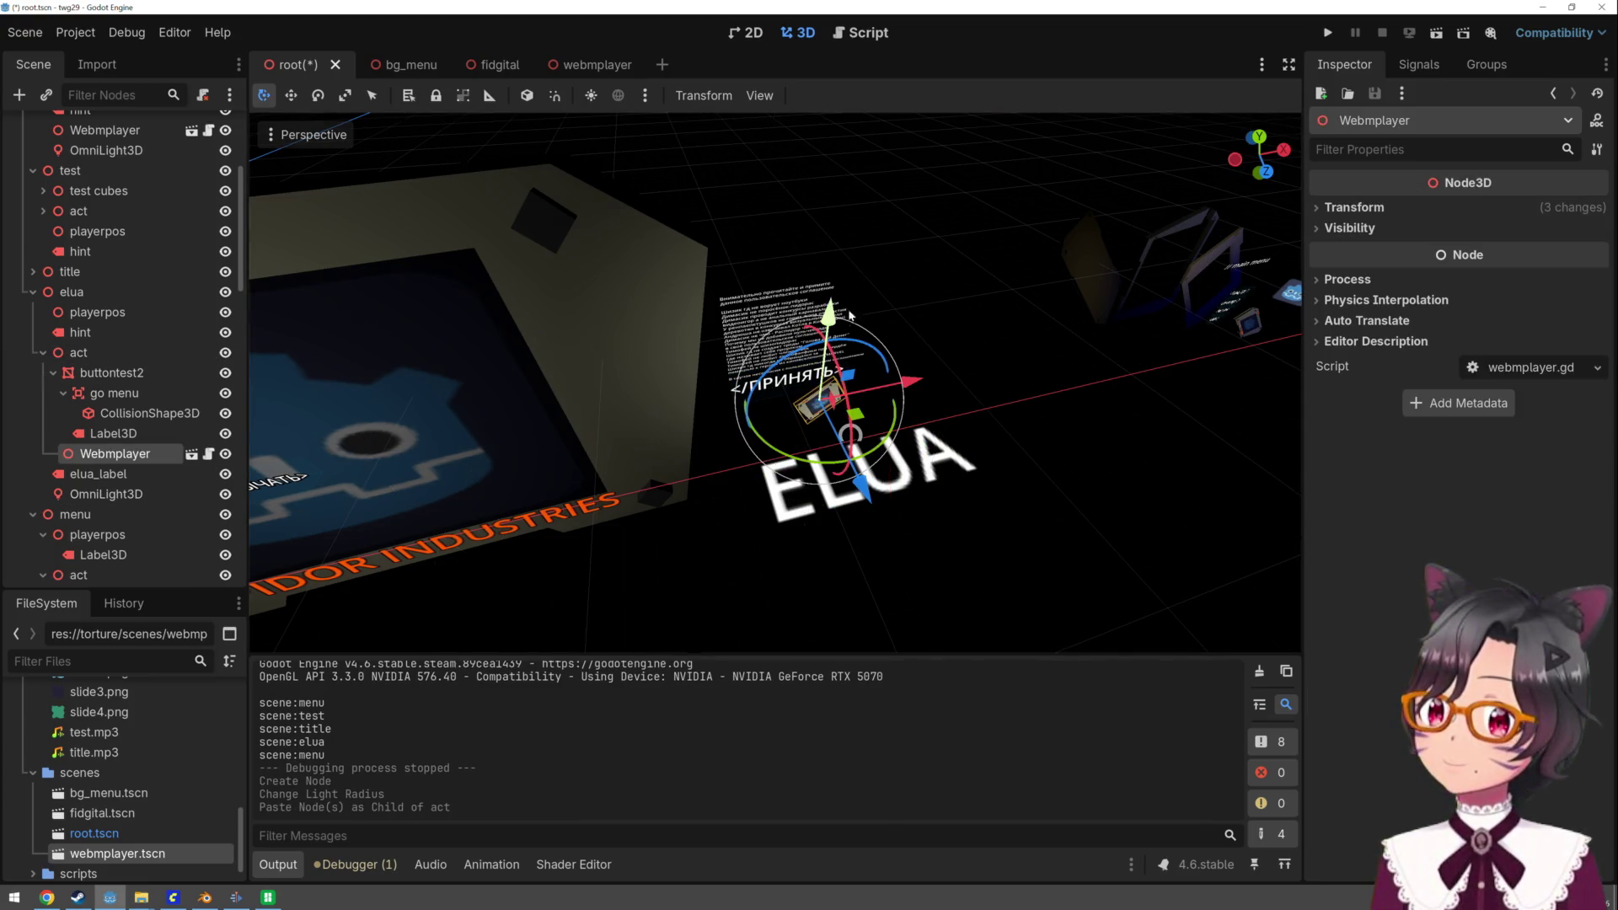
{"action": "key", "text": "g"}
{"action": "key", "text": "y"}
{"action": "left_click", "coordinate": [868, 251]}
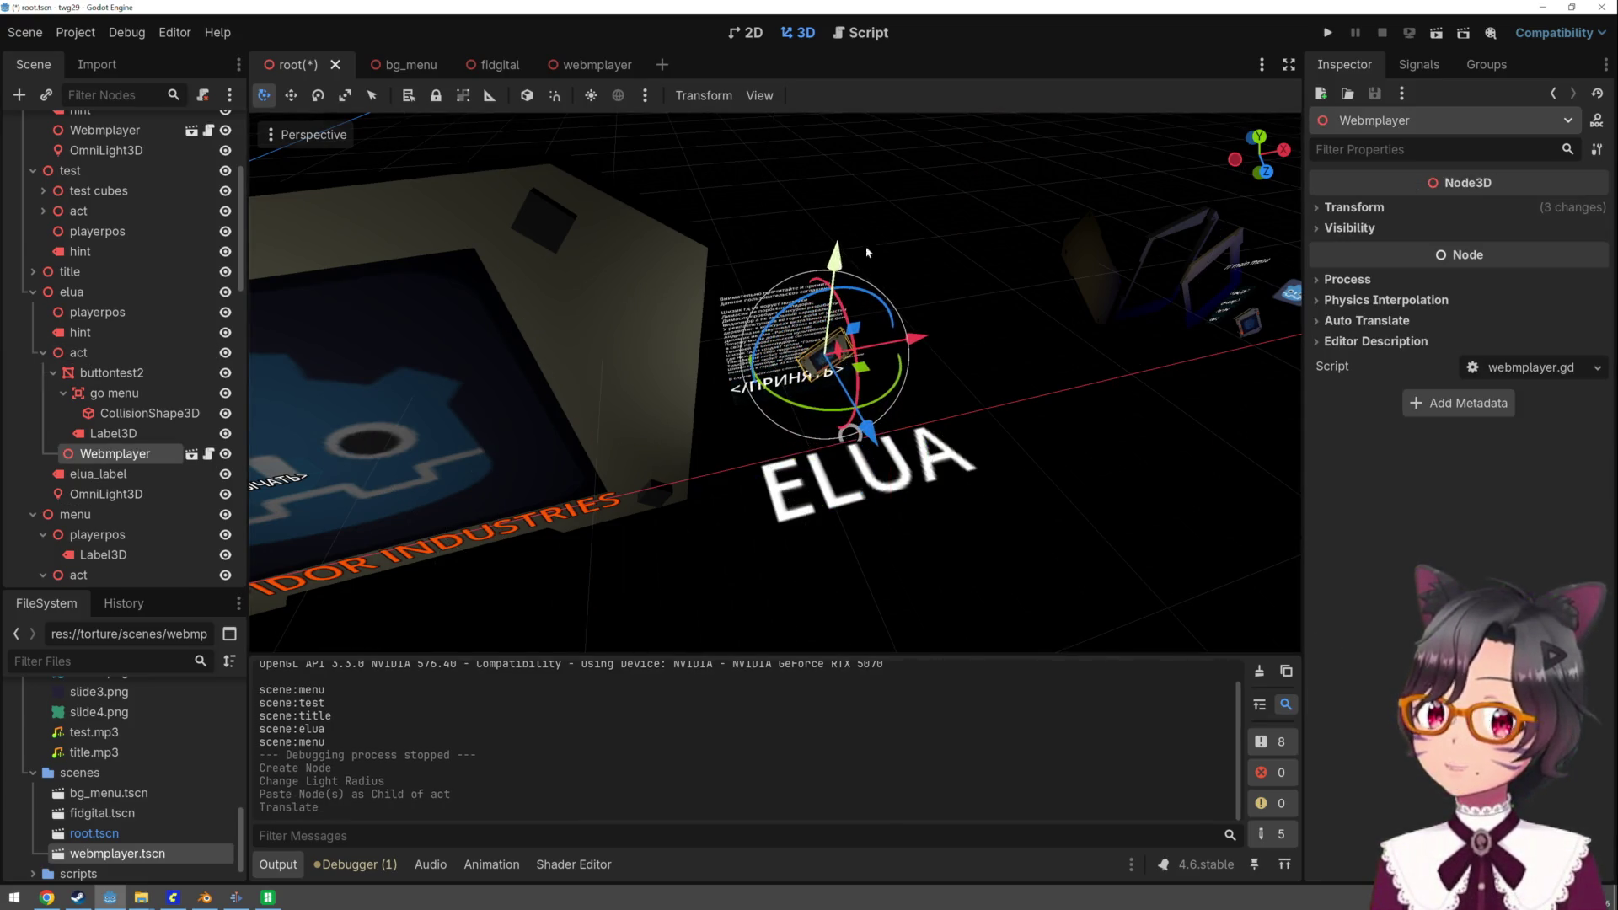
- Rotate the Webmplayer to face the viewer and shift it along its depth axis
{"action": "left_click", "coordinate": [1352, 208]}
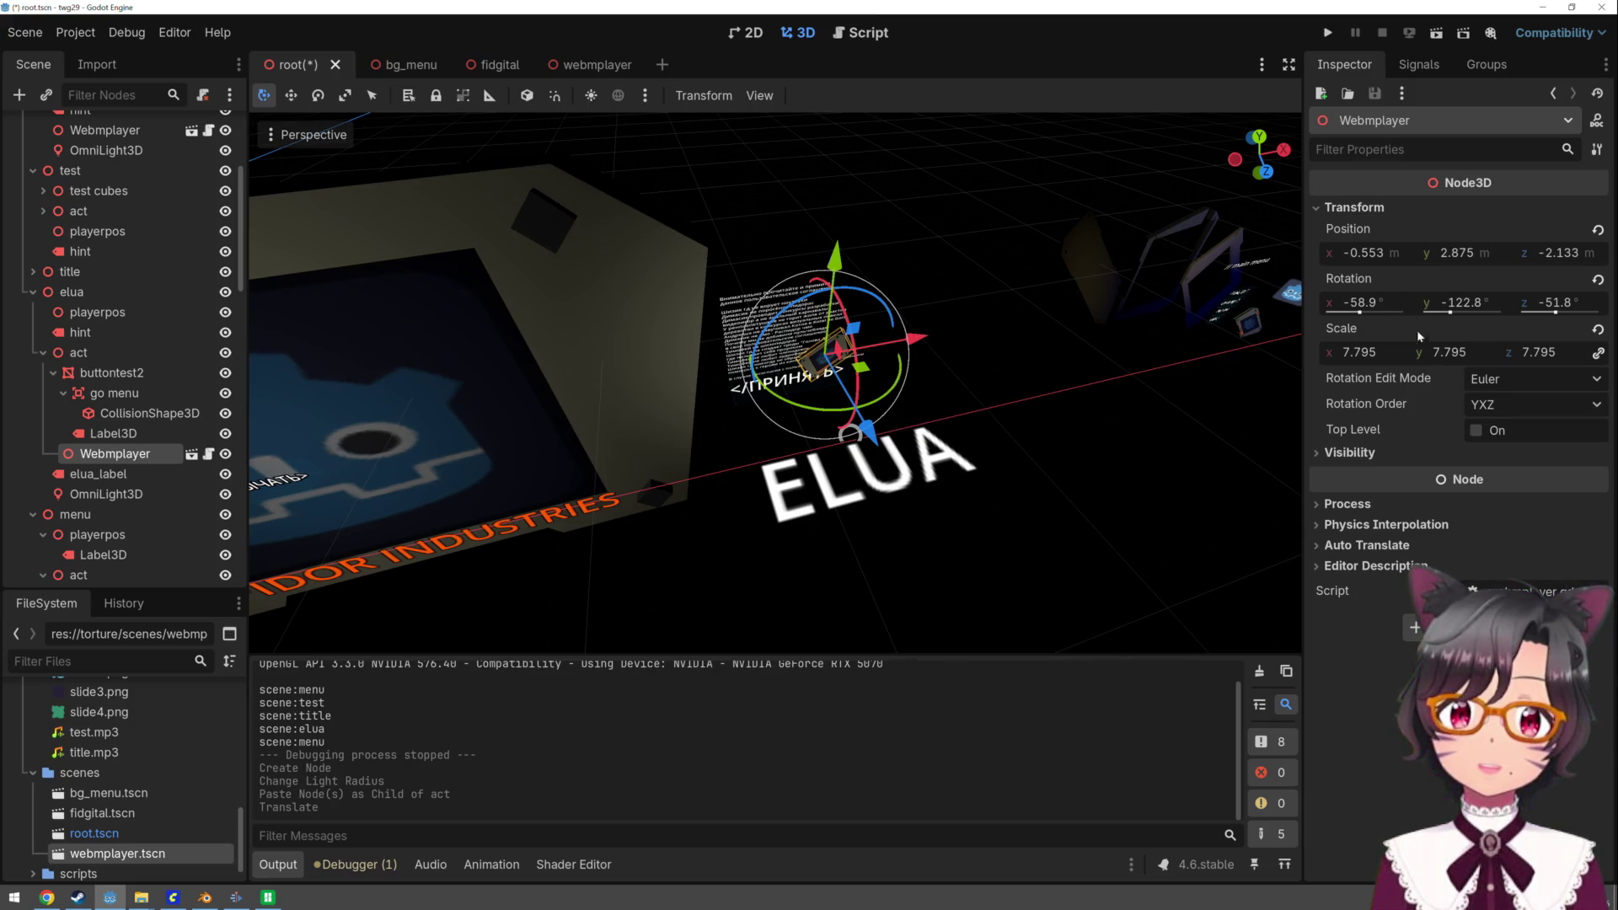
{"action": "left_click_drag", "start_coordinate": [885, 312], "coordinate": [894, 395]}
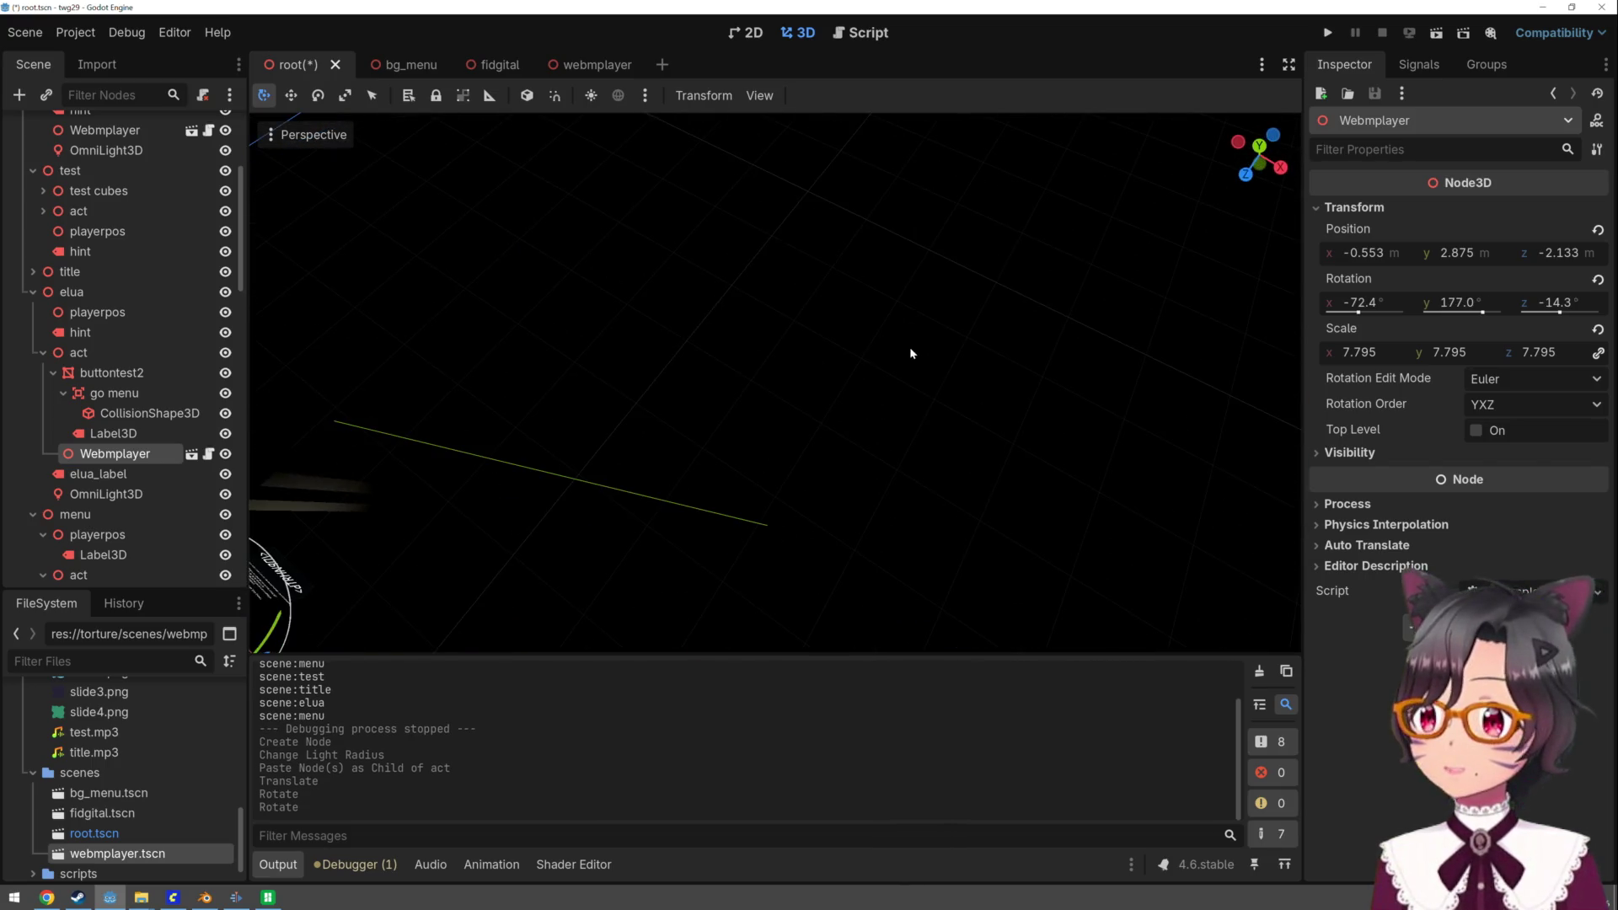
{"action": "key", "text": "f"}
{"action": "mouse_move", "coordinate": [687, 487]}
{"action": "left_mouse_down"}
{"action": "mouse_move", "coordinate": [846, 444]}
{"action": "mouse_move", "coordinate": [876, 478]}
{"action": "mouse_move", "coordinate": [780, 486]}
{"action": "left_mouse_up"}
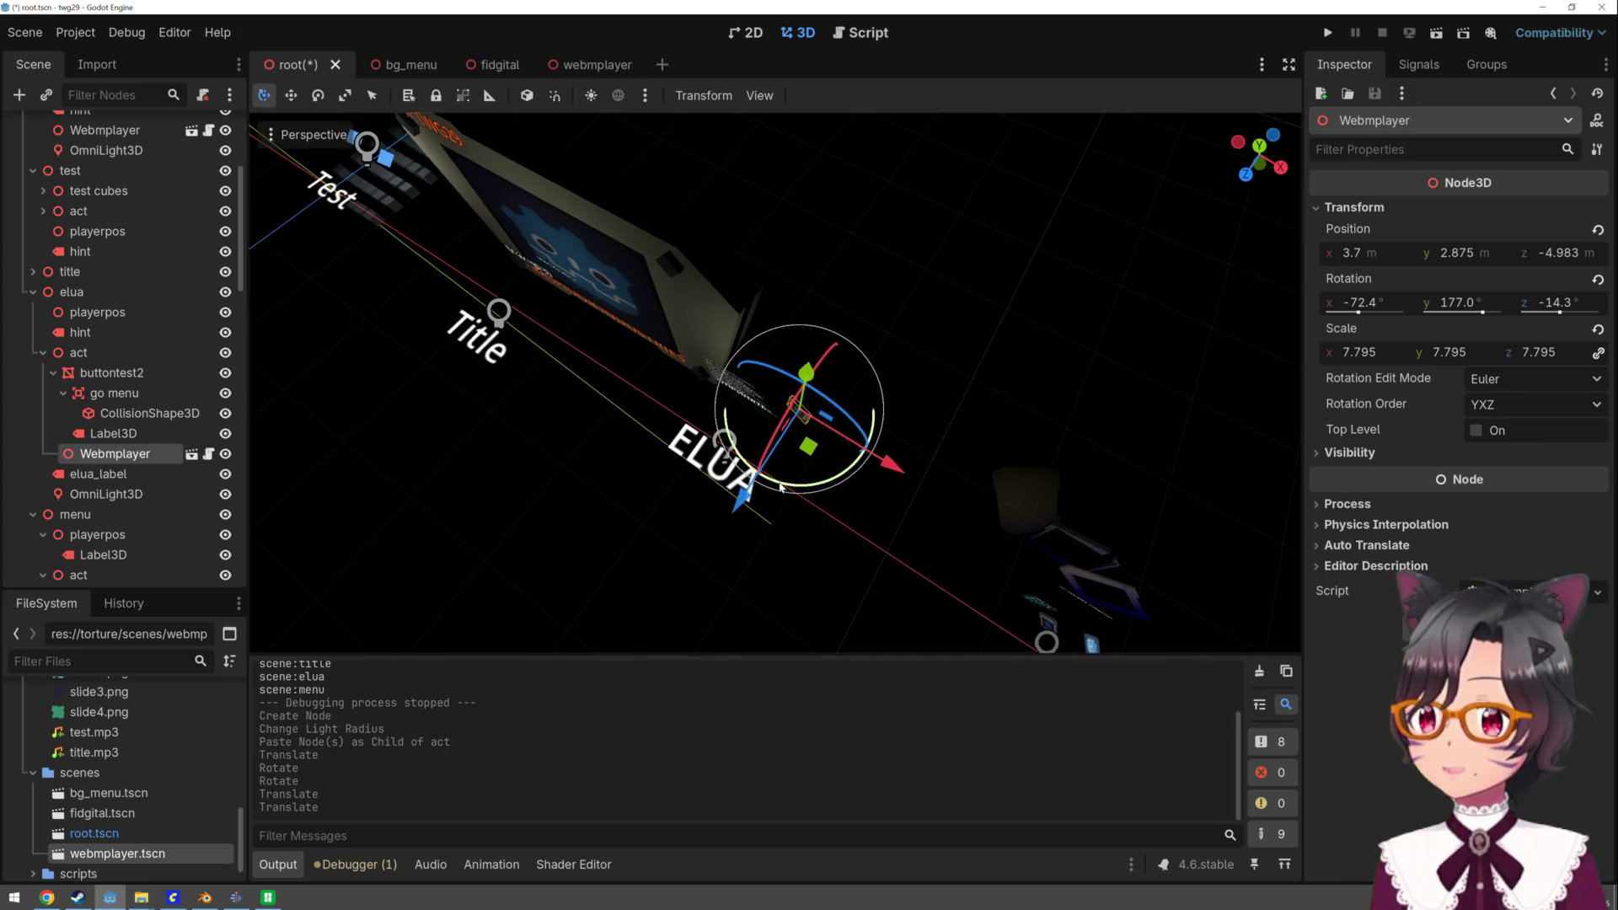
{"action": "scroll", "coordinate": [792, 472], "scroll_direction": "down", "scroll_amount": 5}
{"action": "scroll", "coordinate": [917, 254], "scroll_direction": "up", "scroll_amount": 5}
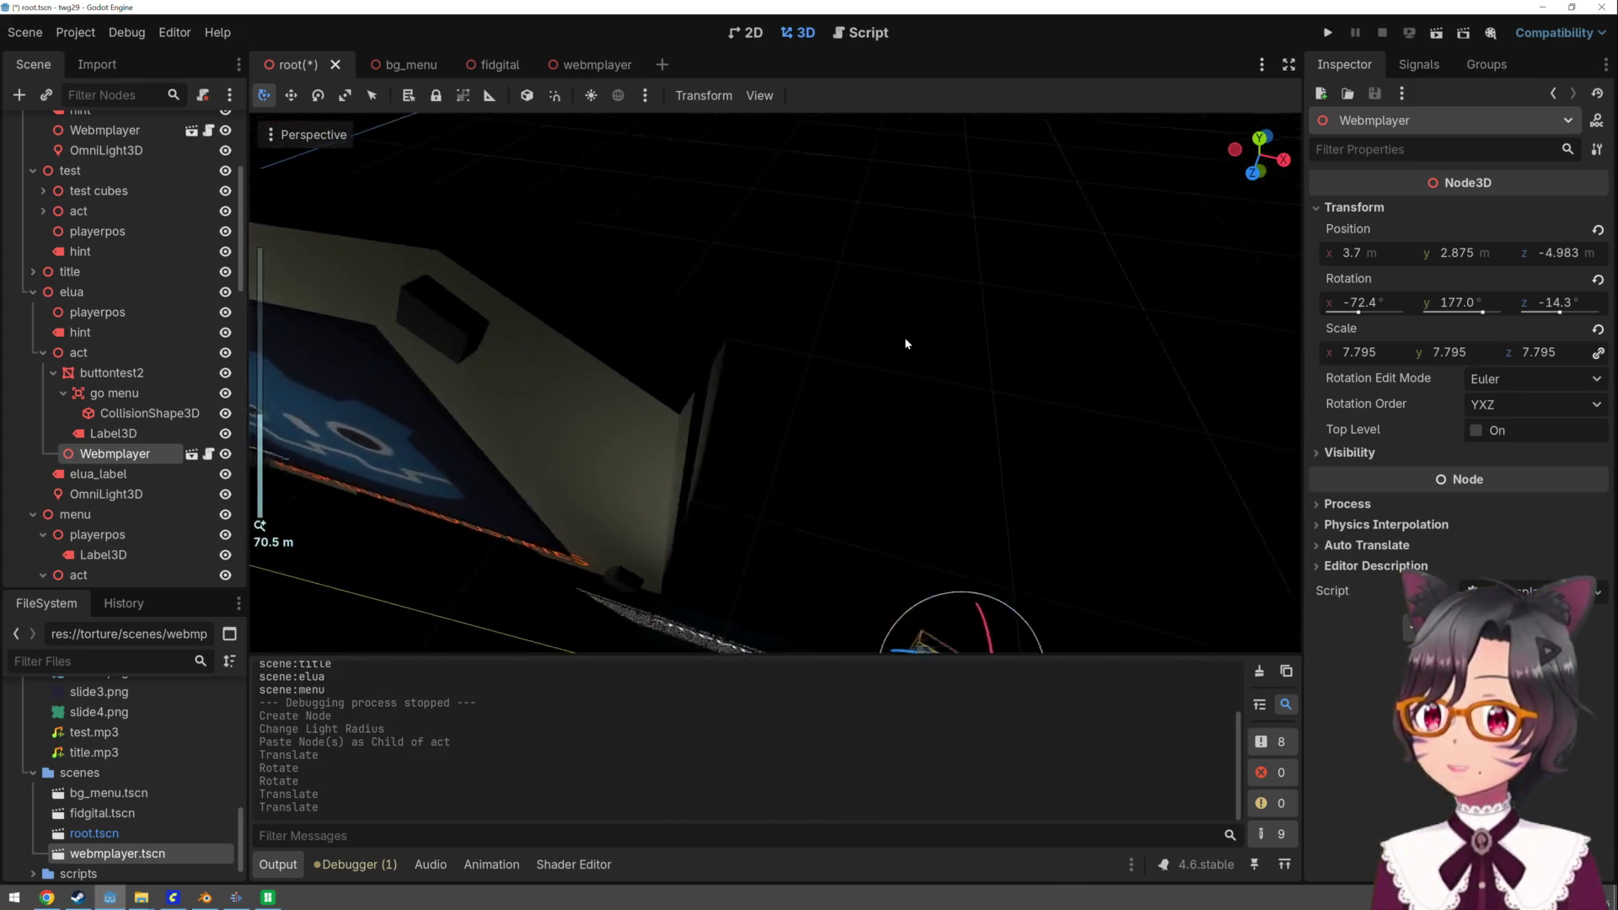
{"action": "key", "text": "f"}
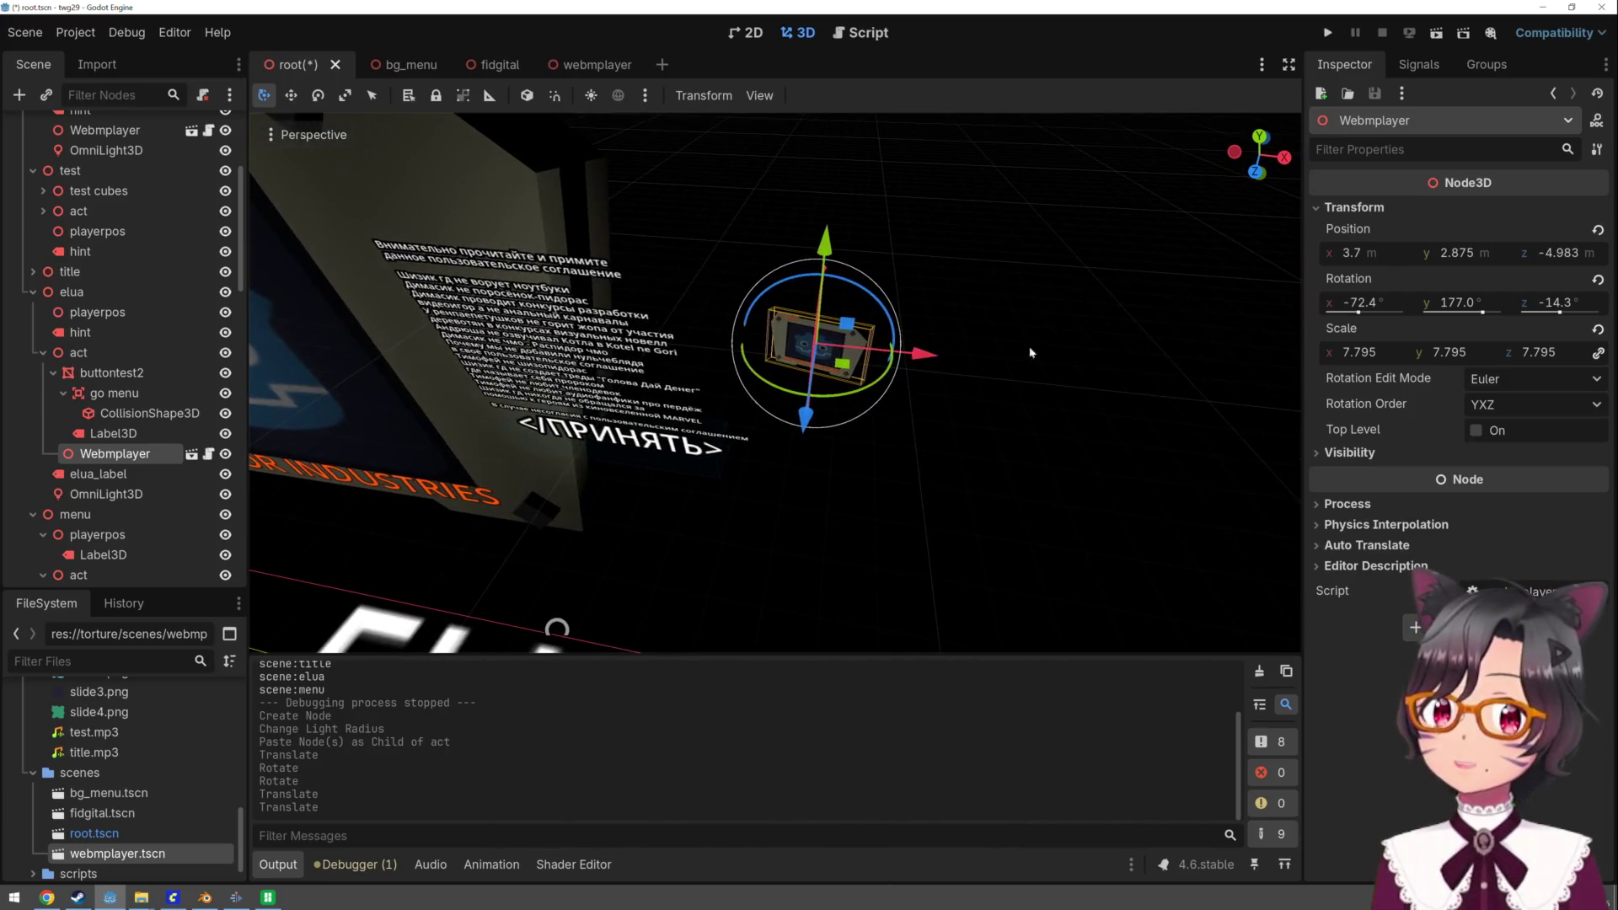
- Scale the Webmplayer to 15.06, place it beside the agreement text, and save and run
{"action": "left_click_drag", "start_coordinate": [1371, 353], "coordinate": [1433, 353]}
{"action": "left_click_drag", "start_coordinate": [828, 428], "coordinate": [813, 465]}
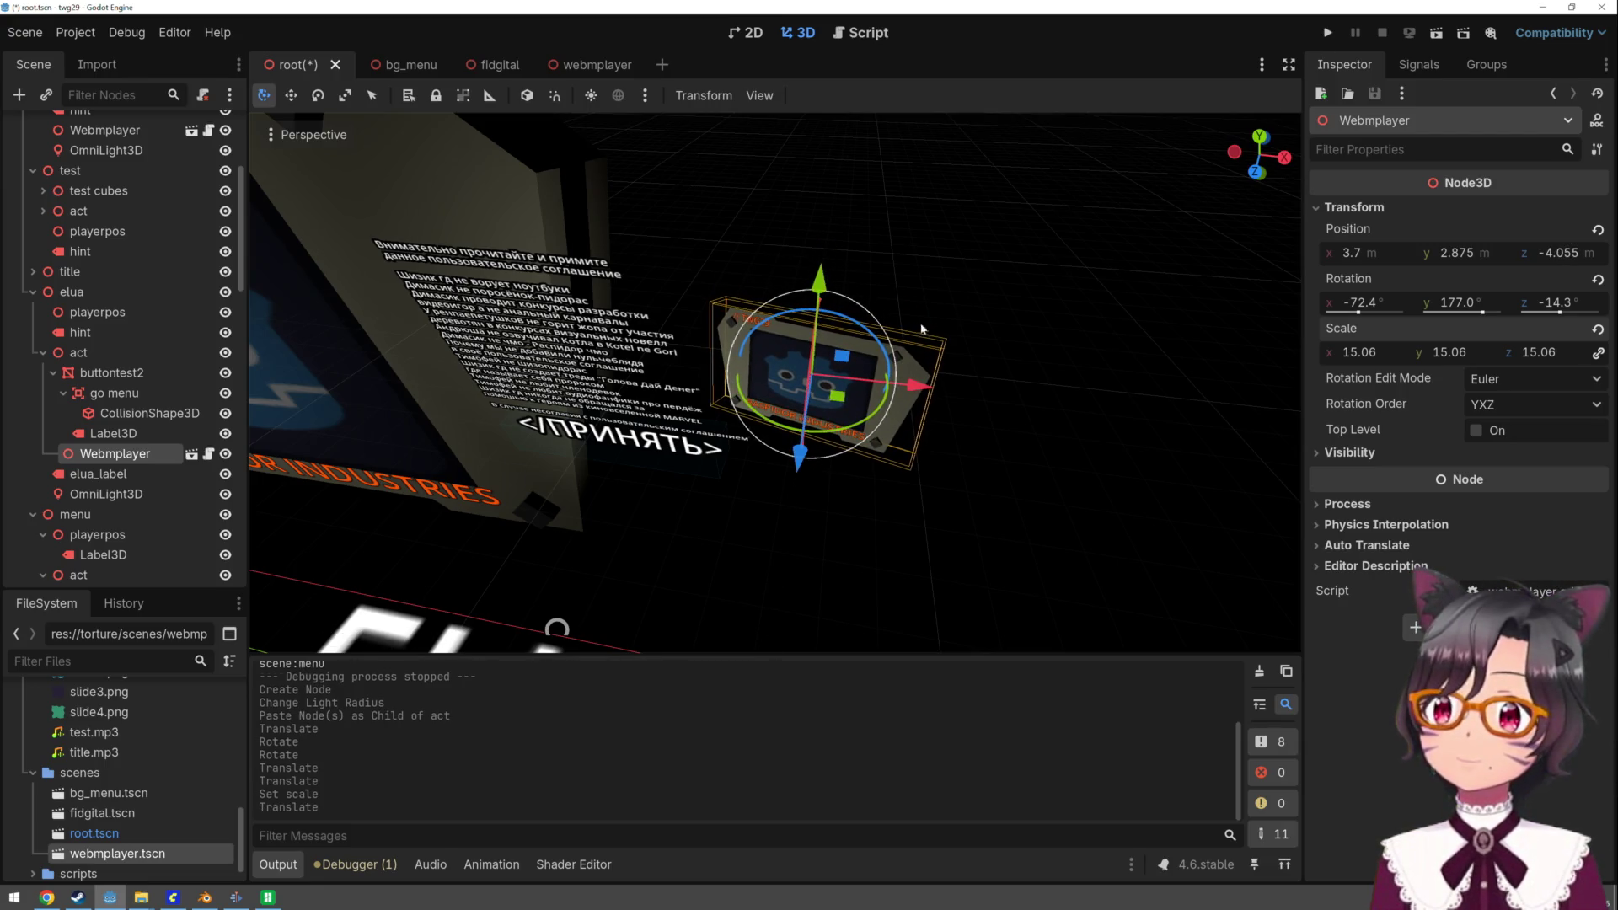
{"action": "scroll", "coordinate": [935, 333], "scroll_direction": "up", "scroll_amount": 5}
{"action": "scroll", "coordinate": [634, 506], "scroll_direction": "down", "scroll_amount": 5}
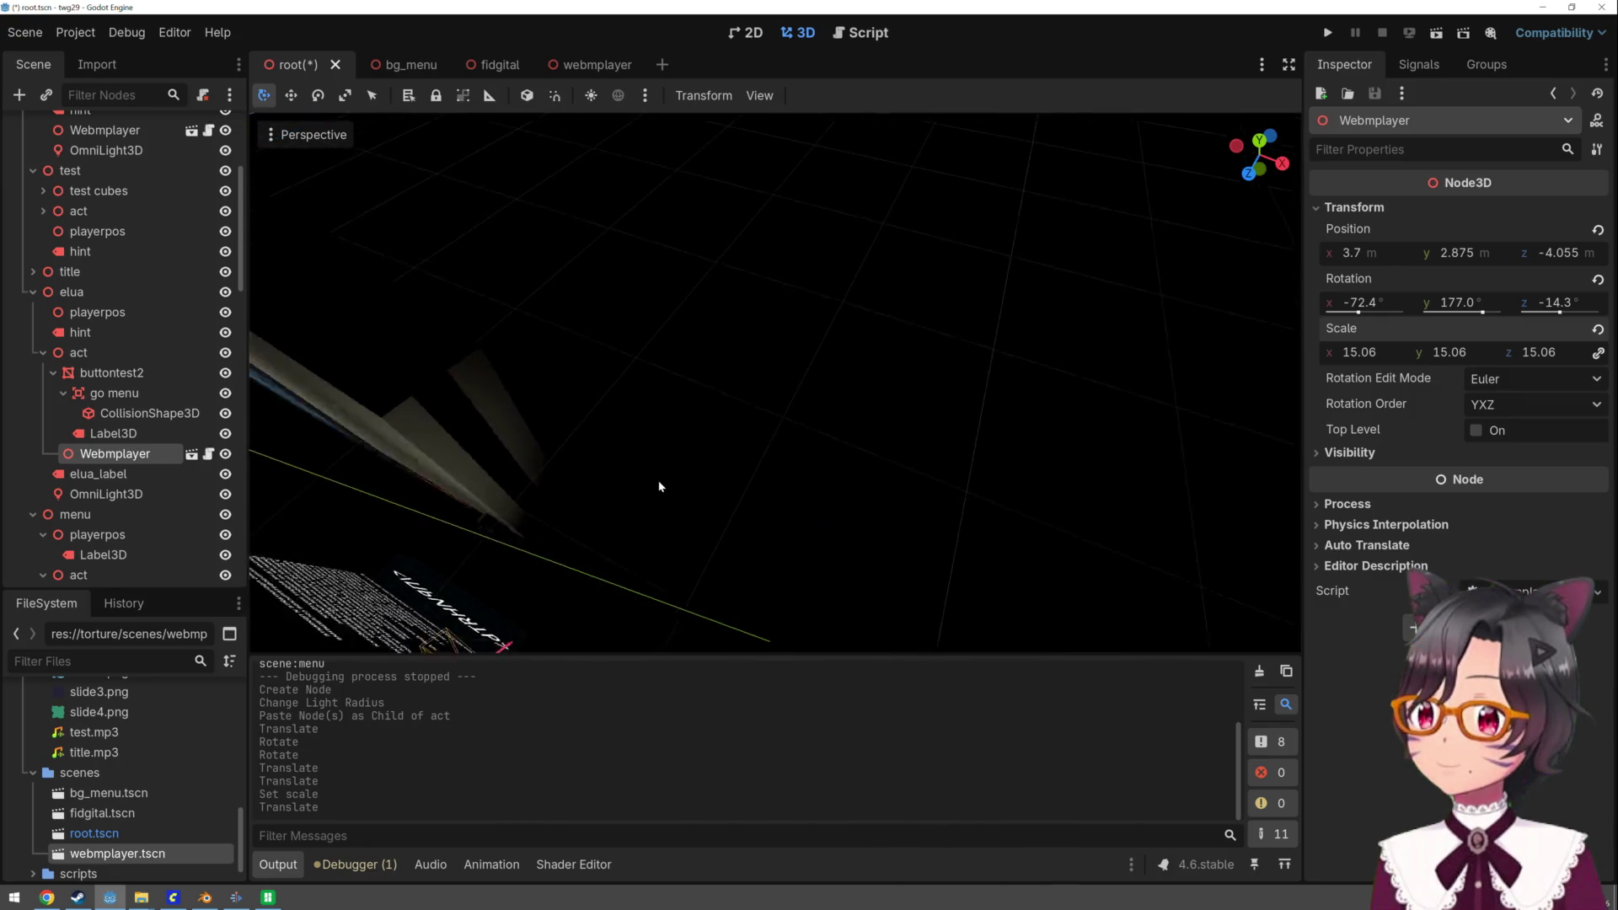
{"action": "left_click_drag", "start_coordinate": [646, 645], "coordinate": [663, 633]}
{"action": "mouse_move", "coordinate": [830, 542]}
{"action": "left_mouse_down"}
{"action": "mouse_move", "coordinate": [819, 557]}
{"action": "mouse_move", "coordinate": [839, 570]}
{"action": "left_mouse_up"}
{"action": "left_click", "coordinate": [1329, 34]}
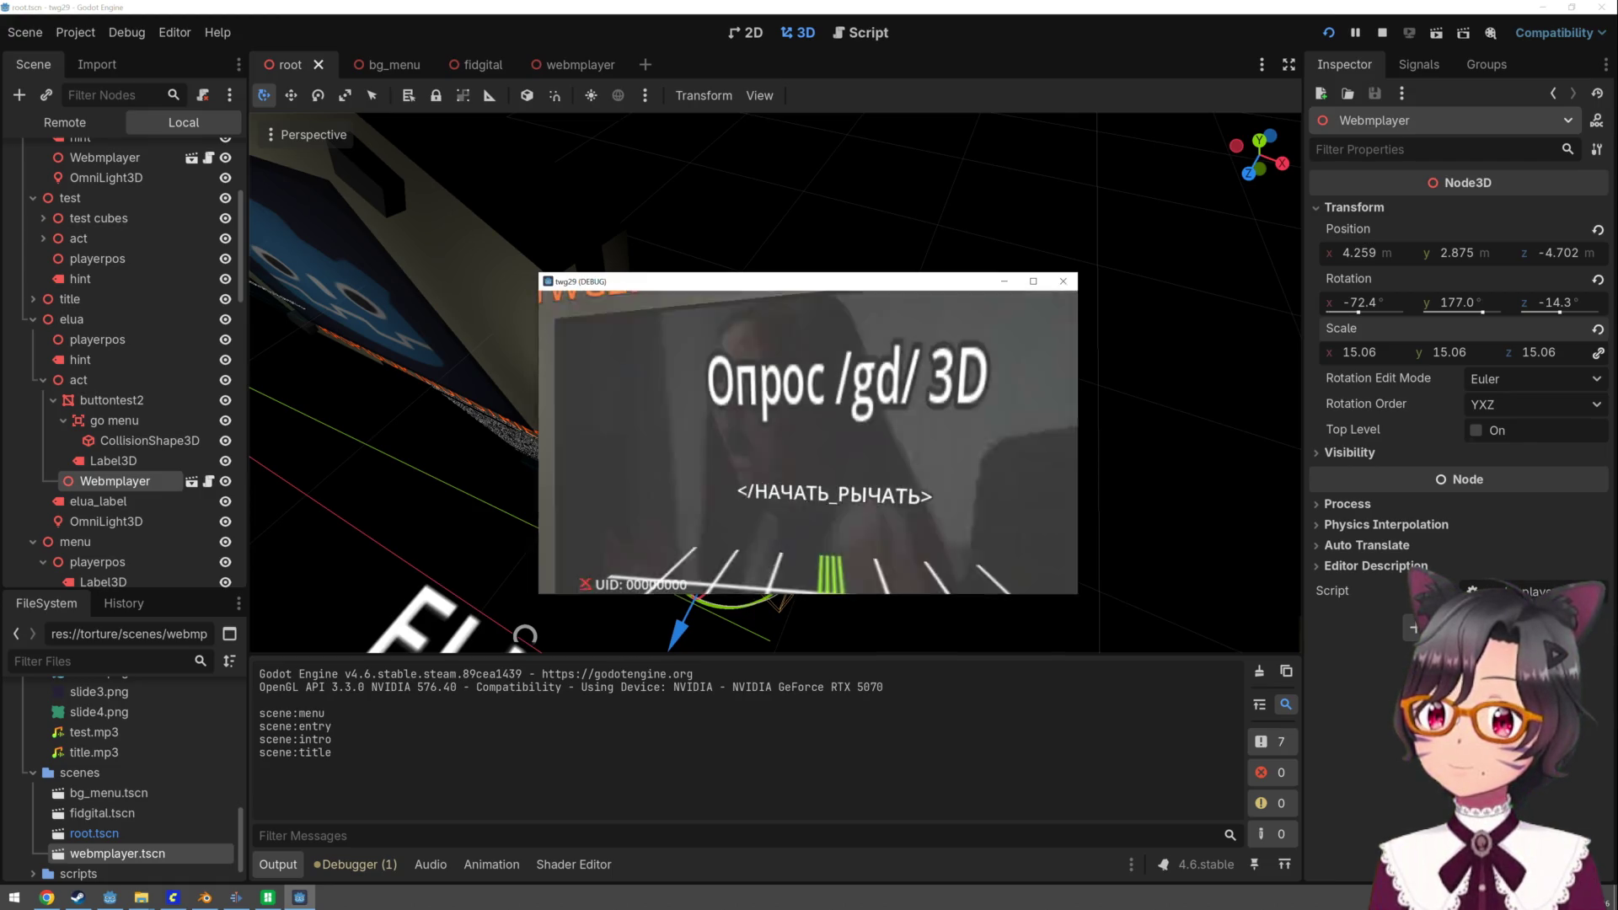
- Advance from the title screen to the agreement scene to check it, then stop the game
{"action": "left_click", "coordinate": [807, 441]}
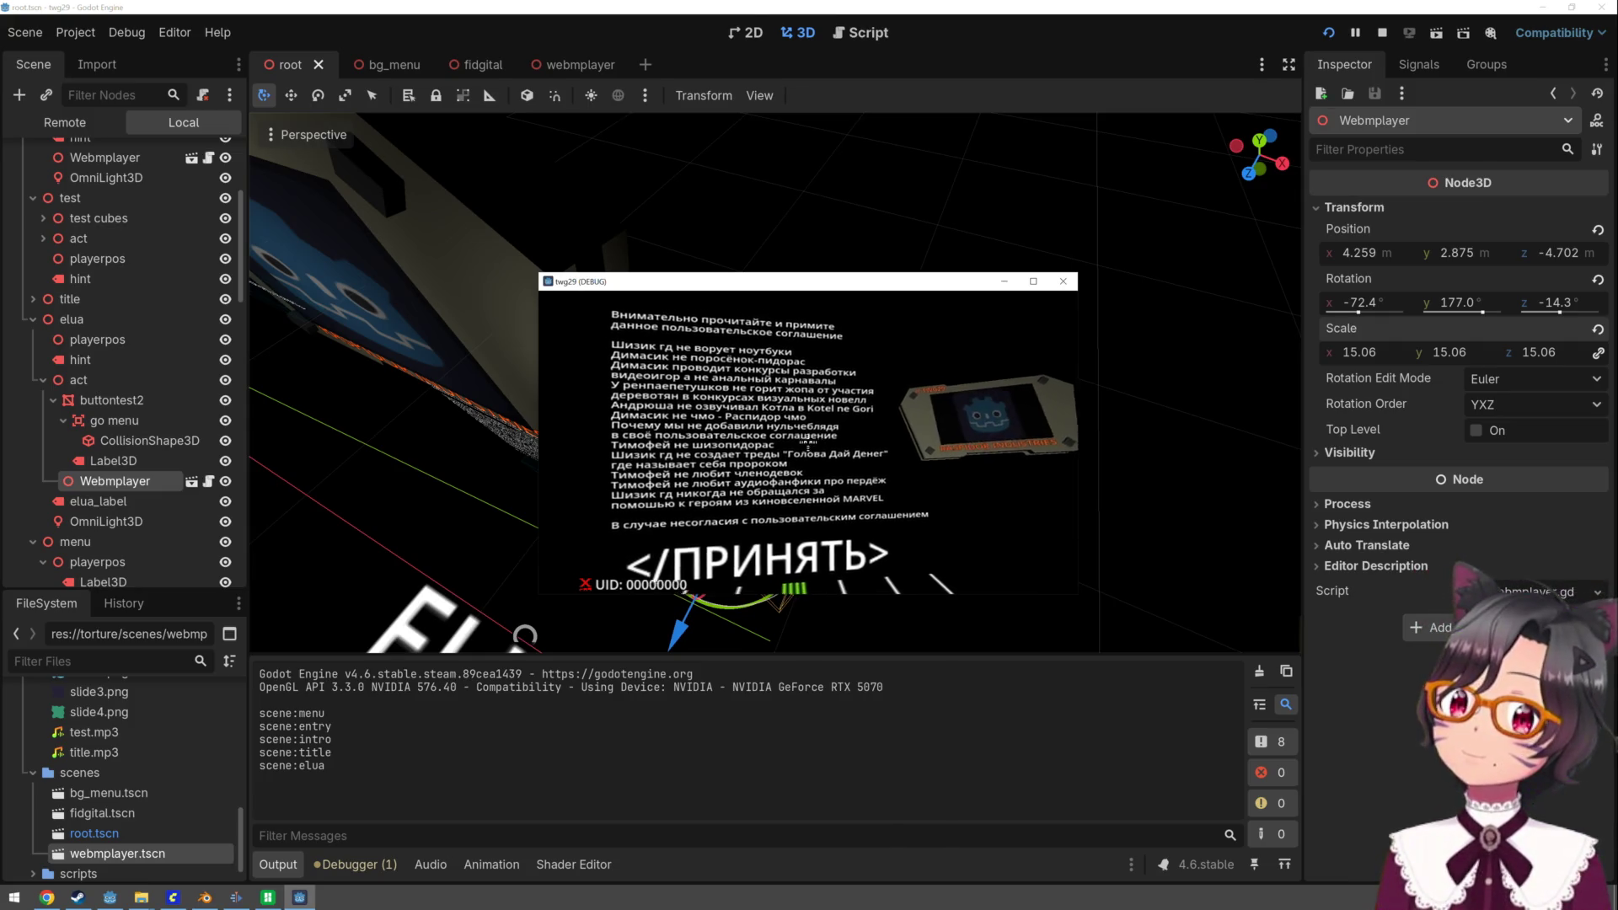
{"action": "key", "text": "Escape"}
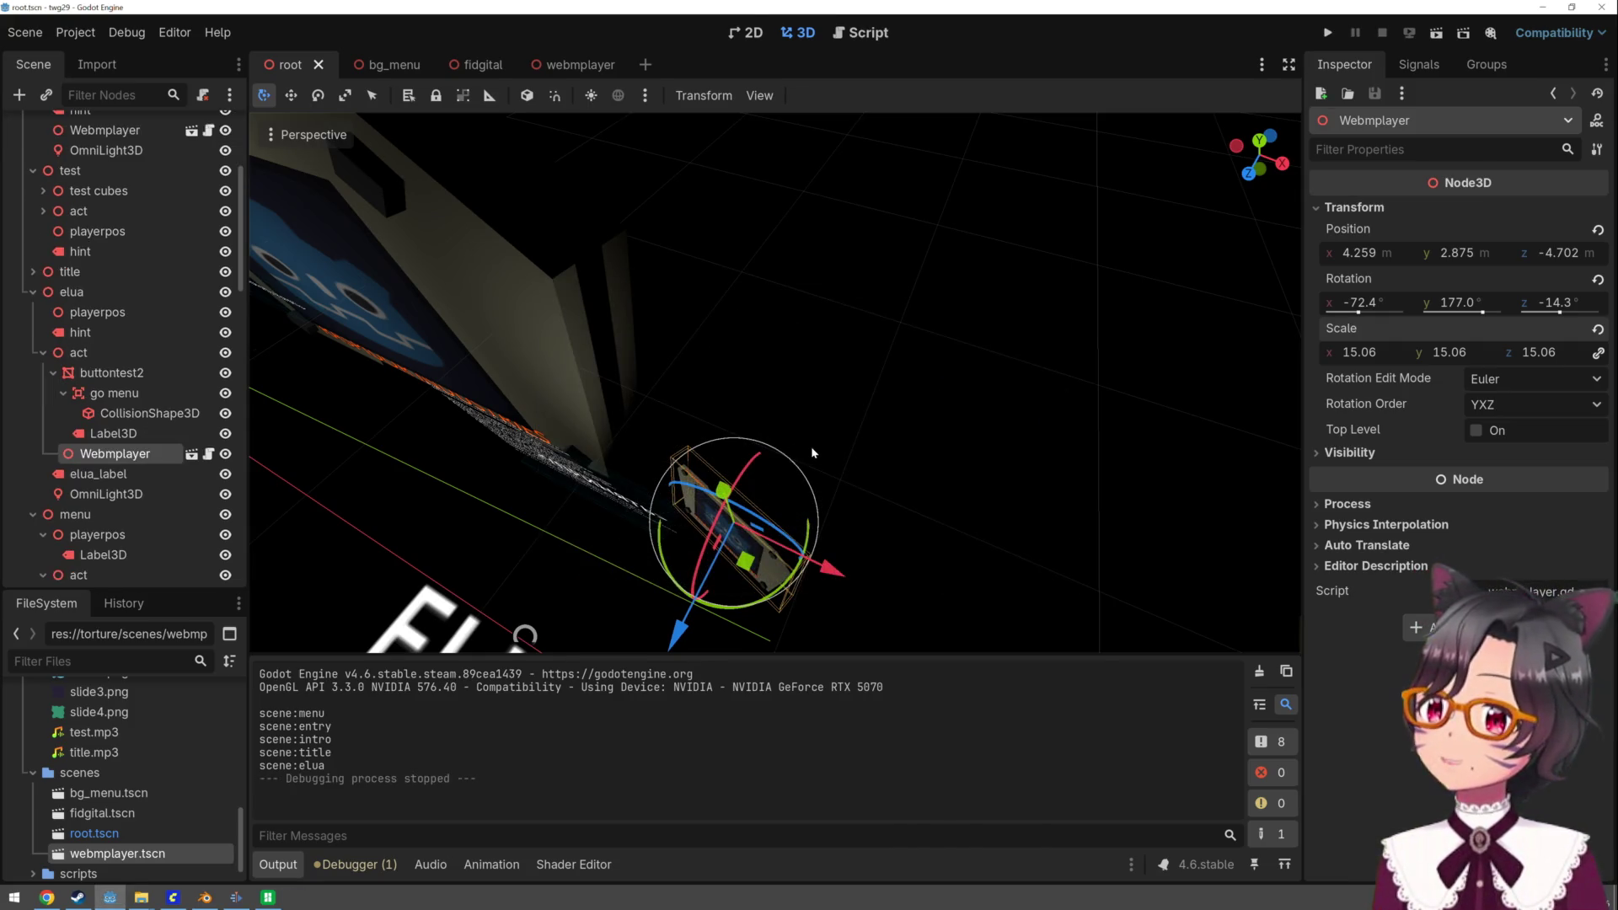
- Duplicate the Webmplayer as Webmplayer2, lift it above the original and tilt it
{"action": "scroll", "coordinate": [842, 421], "scroll_direction": "up", "scroll_amount": 5}
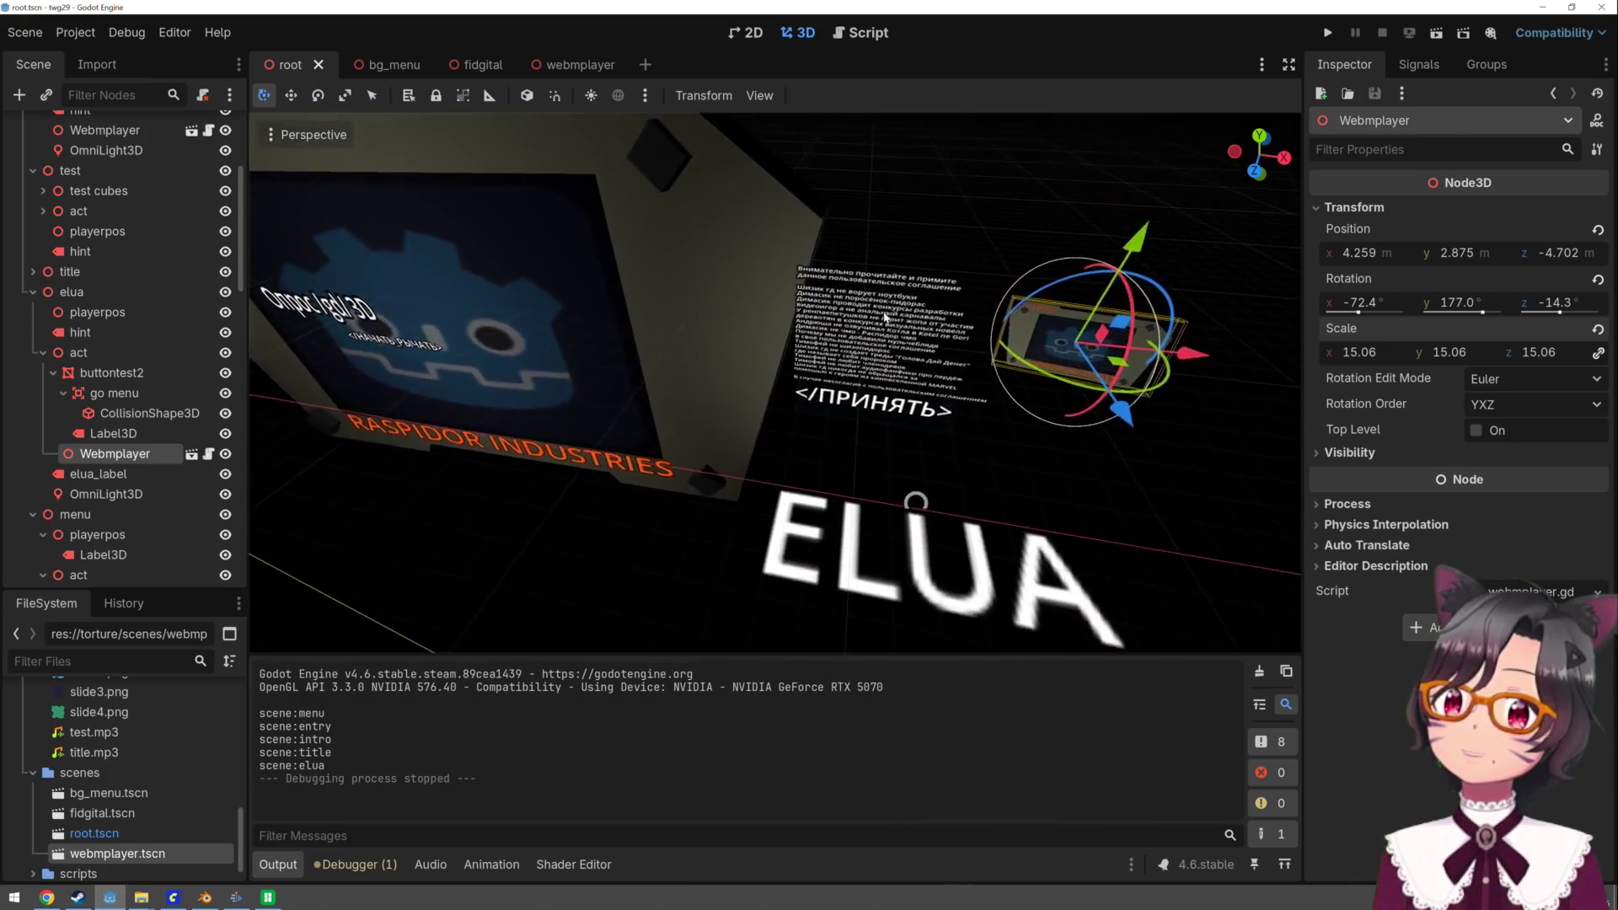
{"action": "scroll", "coordinate": [885, 316], "scroll_direction": "down", "scroll_amount": 2}
{"action": "key", "text": "ctrl+d"}
{"action": "left_click_drag", "start_coordinate": [979, 367], "coordinate": [997, 288]}
{"action": "mouse_move", "coordinate": [1100, 372]}
{"action": "left_mouse_down"}
{"action": "mouse_move", "coordinate": [1054, 355]}
{"action": "mouse_move", "coordinate": [1032, 298]}
{"action": "left_mouse_up"}
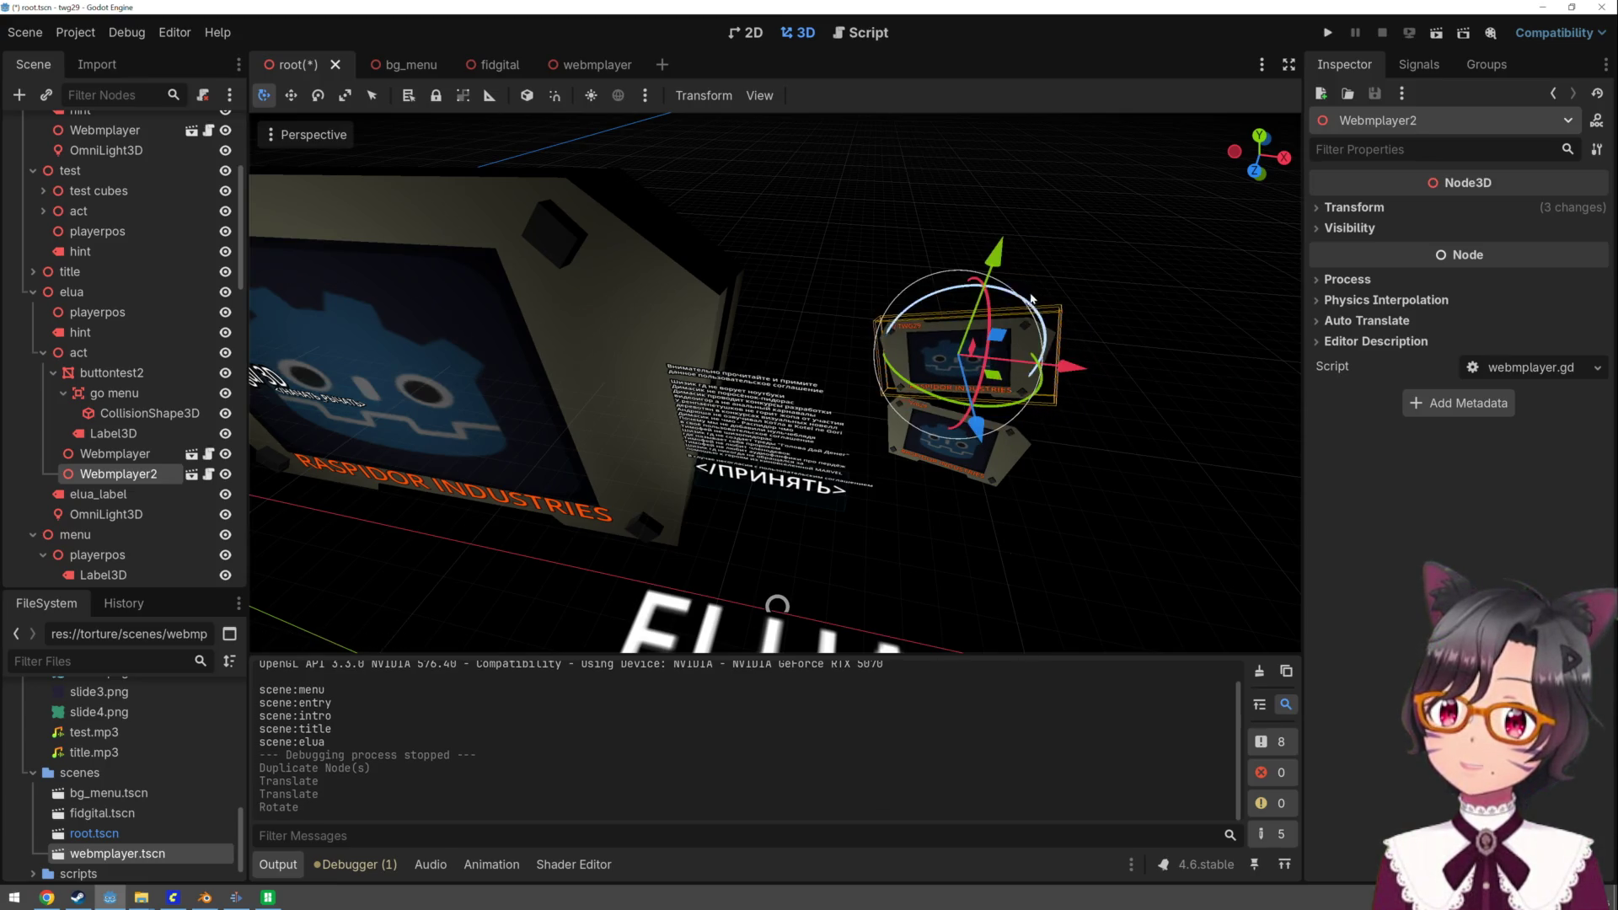
{"action": "left_click_drag", "start_coordinate": [1008, 410], "coordinate": [1049, 370]}
{"action": "left_click_drag", "start_coordinate": [973, 310], "coordinate": [1045, 305]}
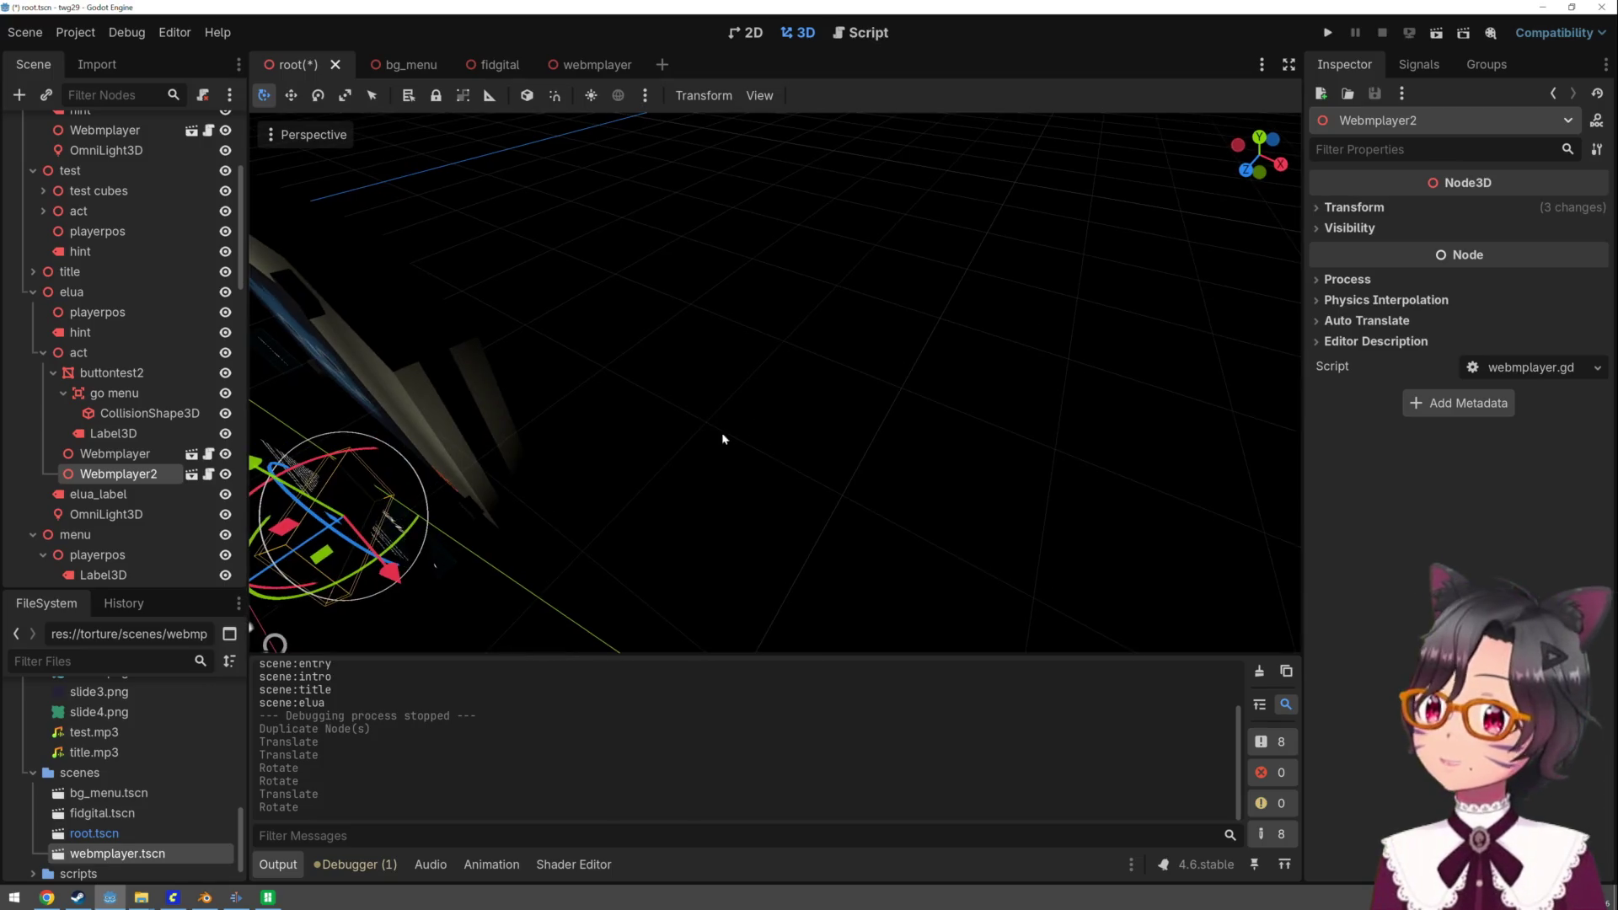
{"action": "key", "text": "f"}
{"action": "left_click_drag", "start_coordinate": [670, 357], "coordinate": [645, 369]}
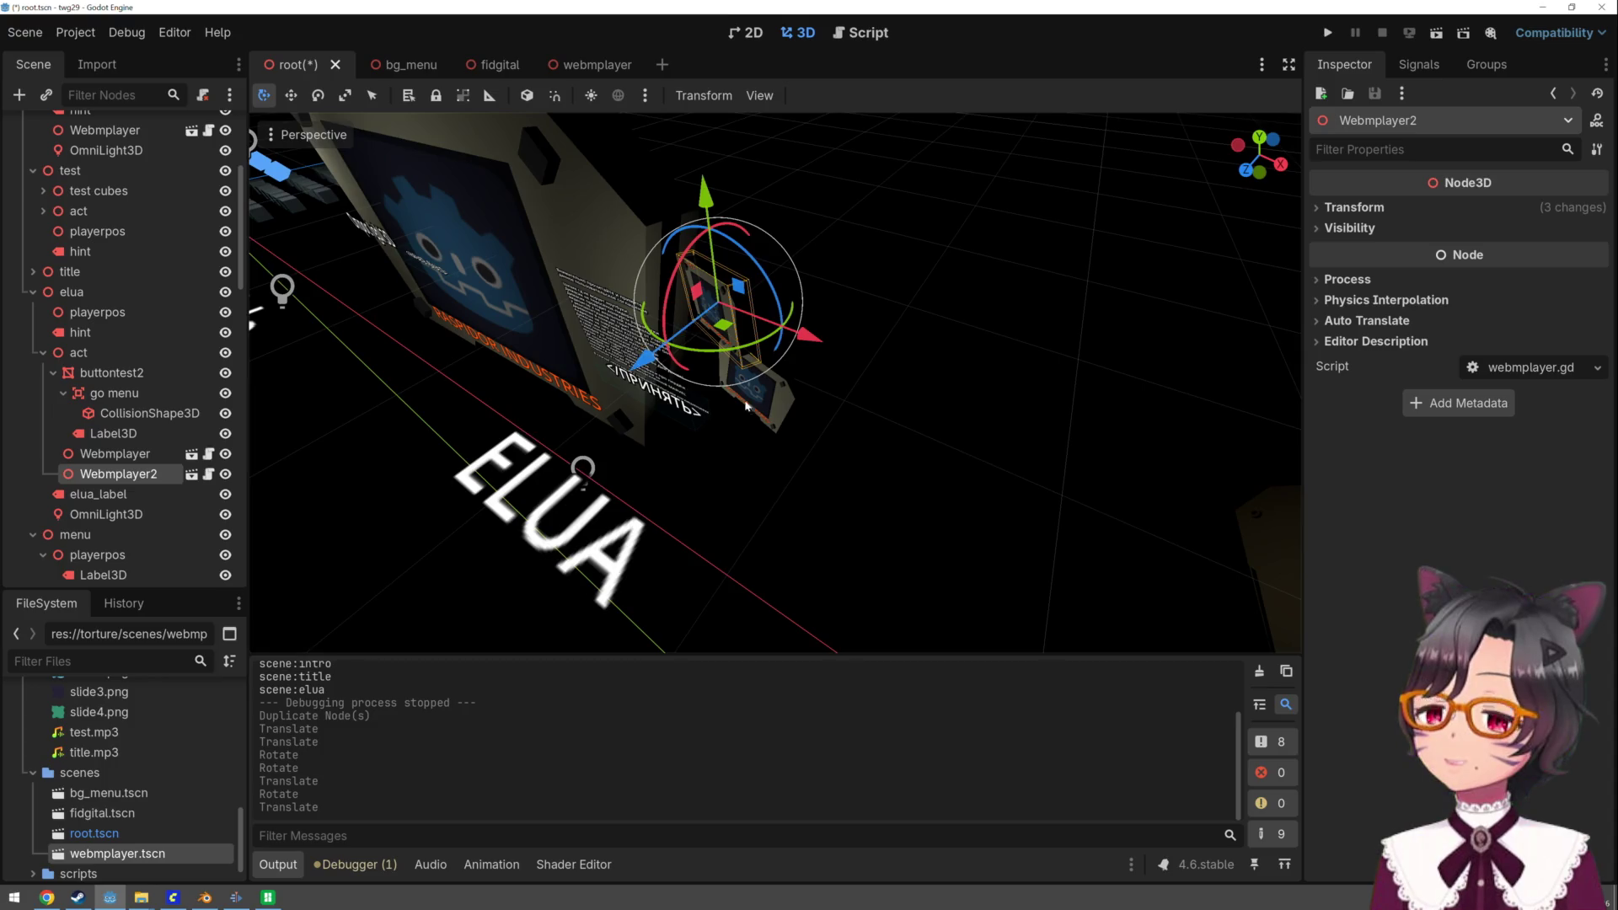
{"action": "scroll", "coordinate": [1017, 190], "scroll_direction": "up", "scroll_amount": 3}
{"action": "scroll", "coordinate": [1016, 189], "scroll_direction": "down", "scroll_amount": 3}
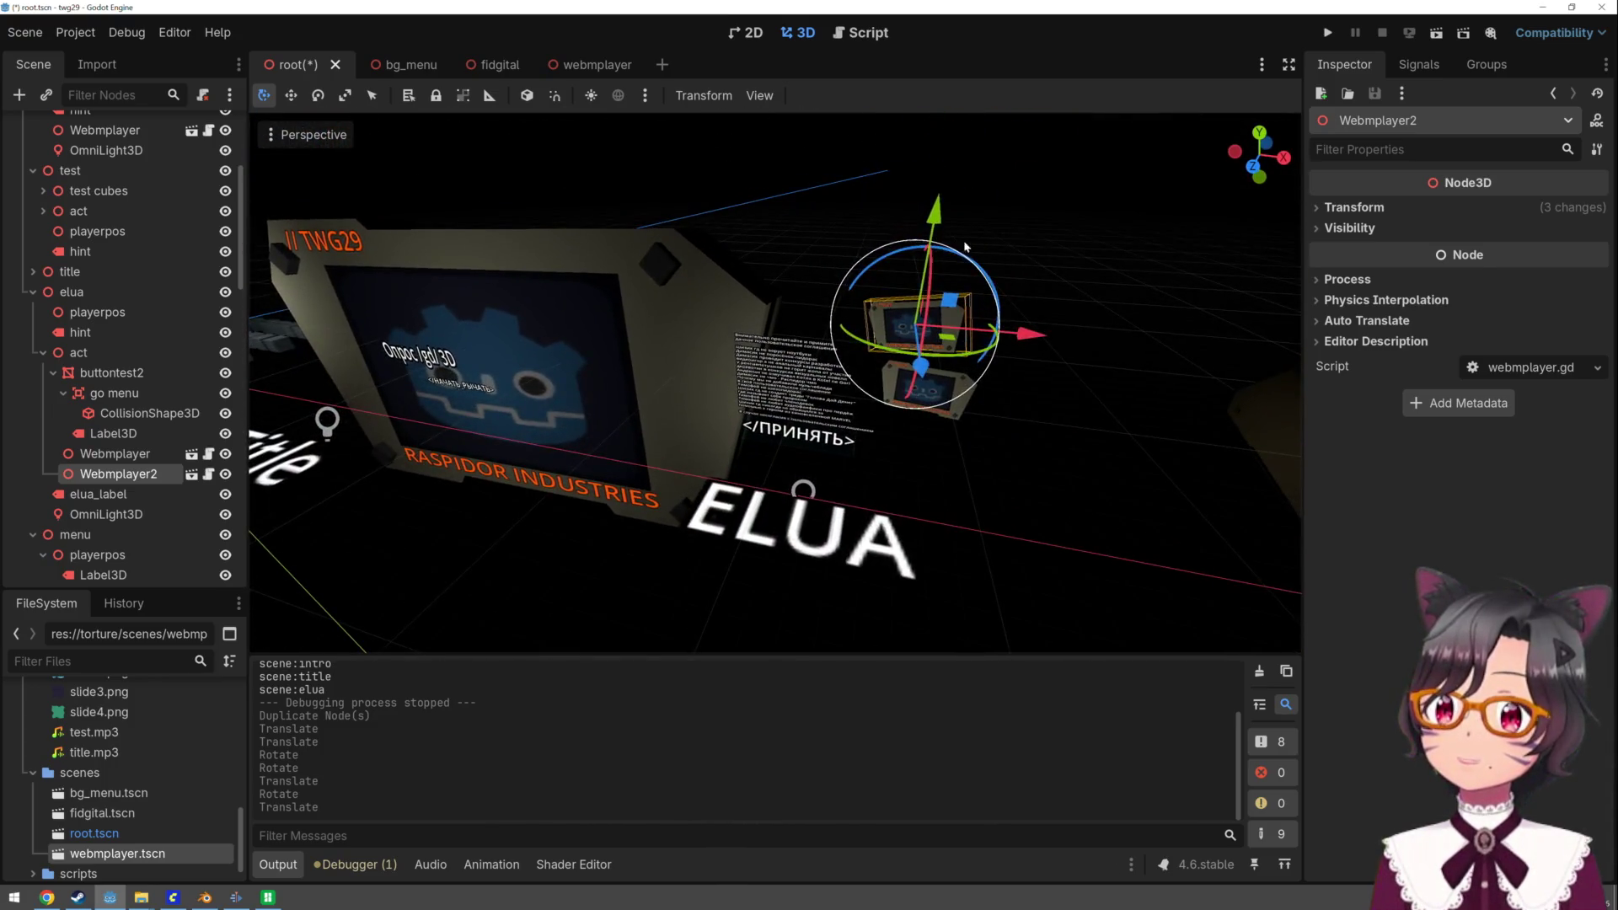
- Create Webmplayer3 below Webmplayer2, rotate it into place, and run the project
{"action": "key", "text": "ctrl+d"}
{"action": "key", "text": "g"}
{"action": "key", "text": "y"}
{"action": "left_click", "coordinate": [964, 402]}
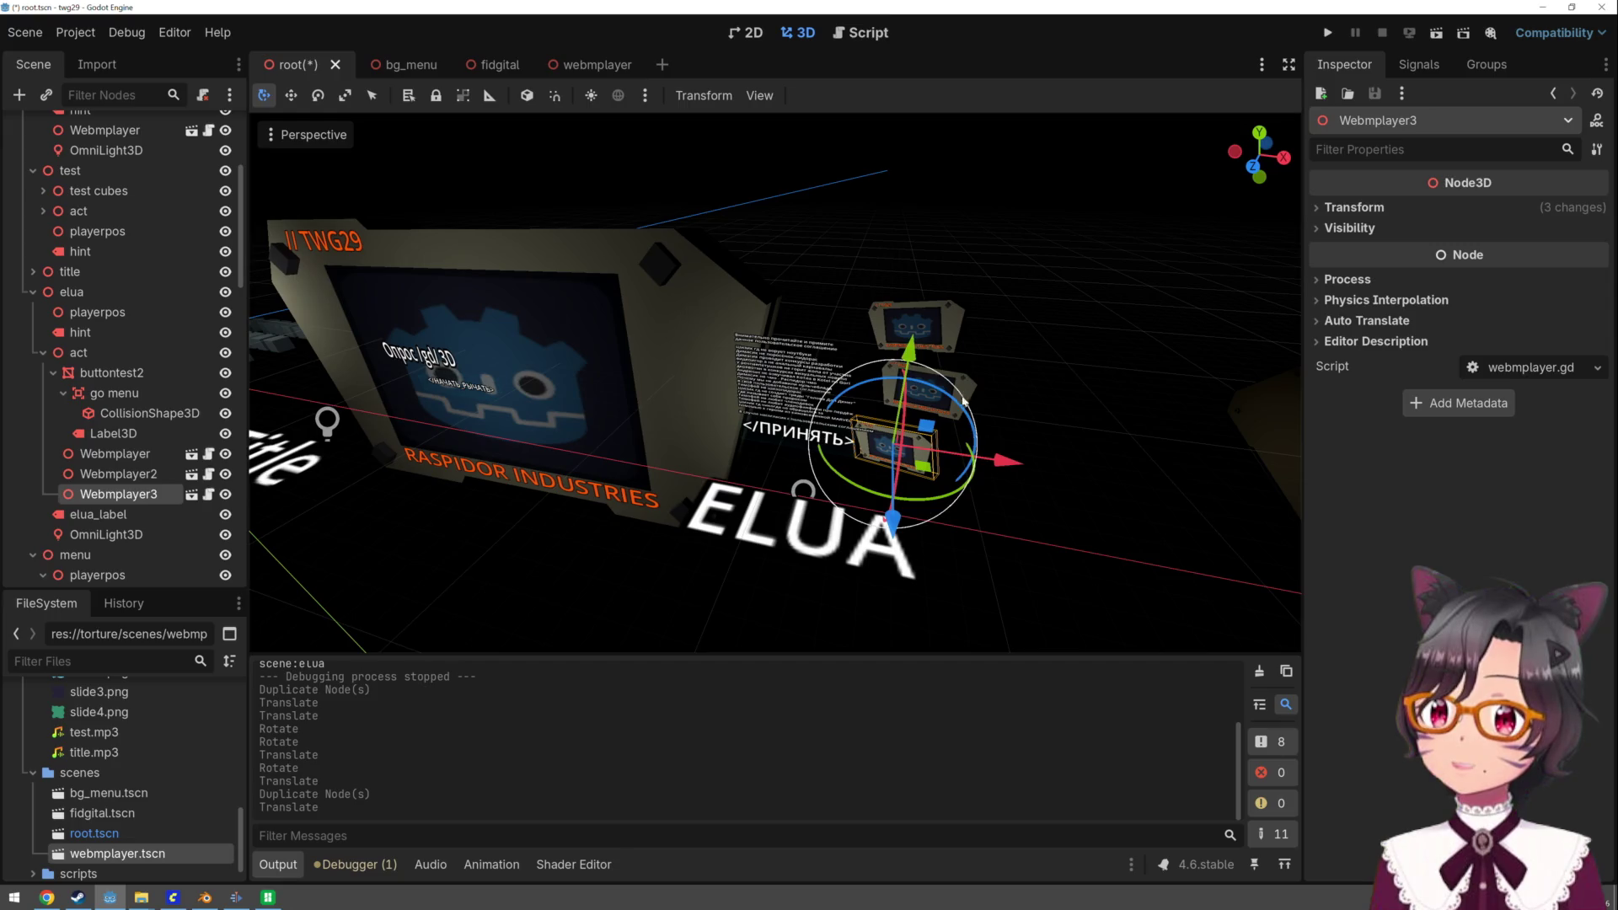
{"action": "mouse_move", "coordinate": [967, 419]}
{"action": "left_mouse_down"}
{"action": "mouse_move", "coordinate": [975, 445]}
{"action": "mouse_move", "coordinate": [1024, 465]}
{"action": "mouse_move", "coordinate": [998, 472]}
{"action": "mouse_move", "coordinate": [1003, 489]}
{"action": "left_mouse_up"}
{"action": "left_click_drag", "start_coordinate": [1095, 413], "coordinate": [1144, 364]}
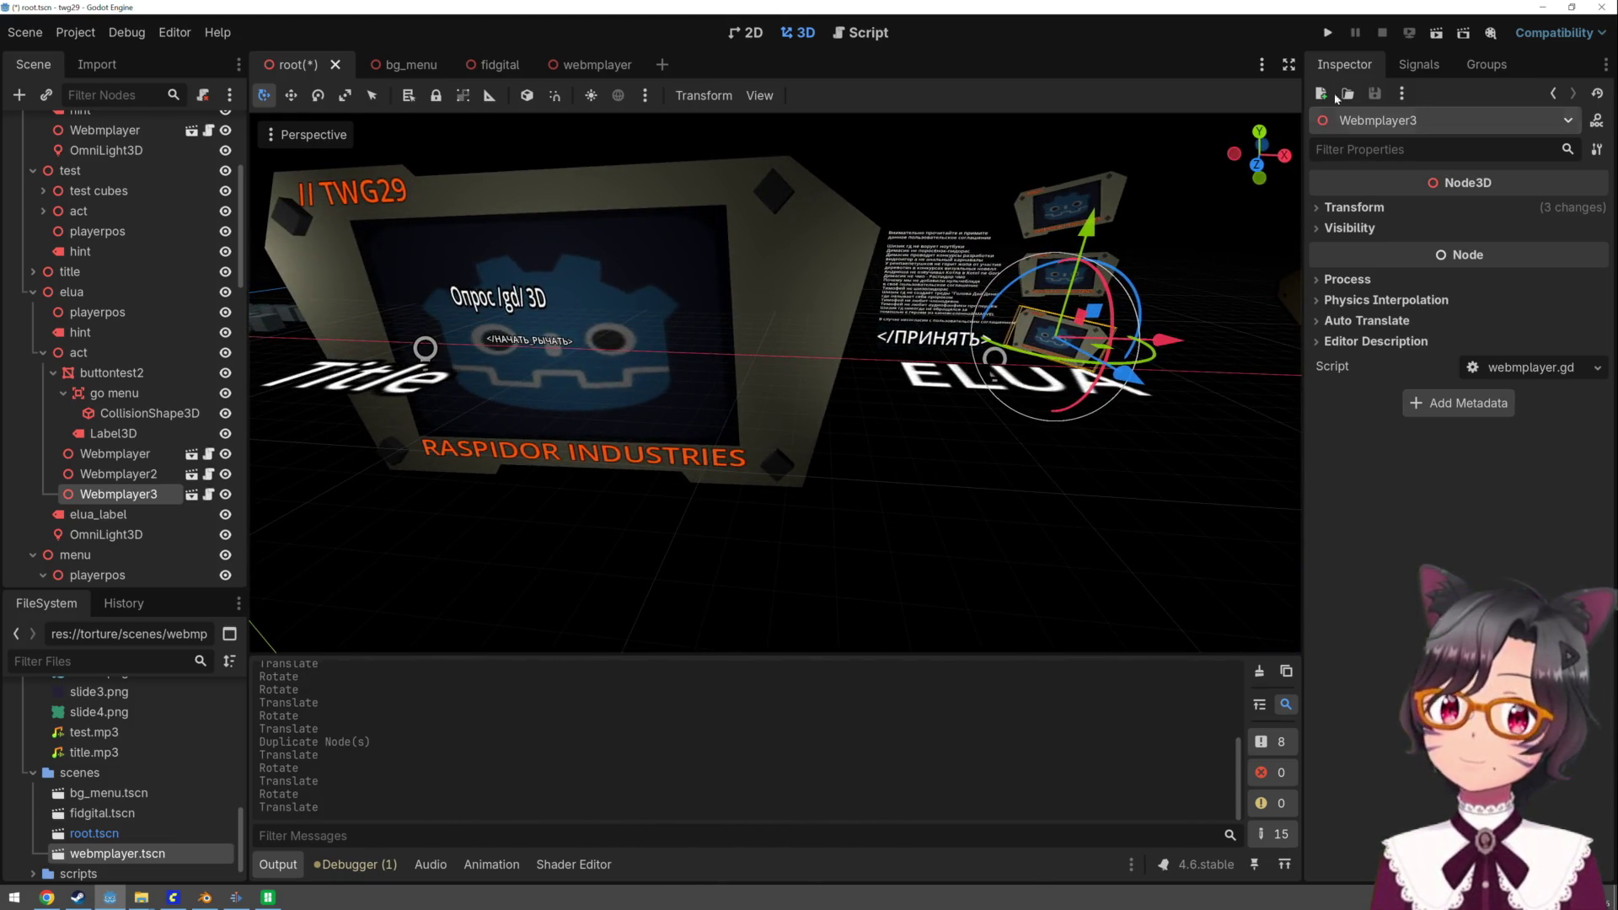
{"action": "left_click", "coordinate": [1328, 38]}
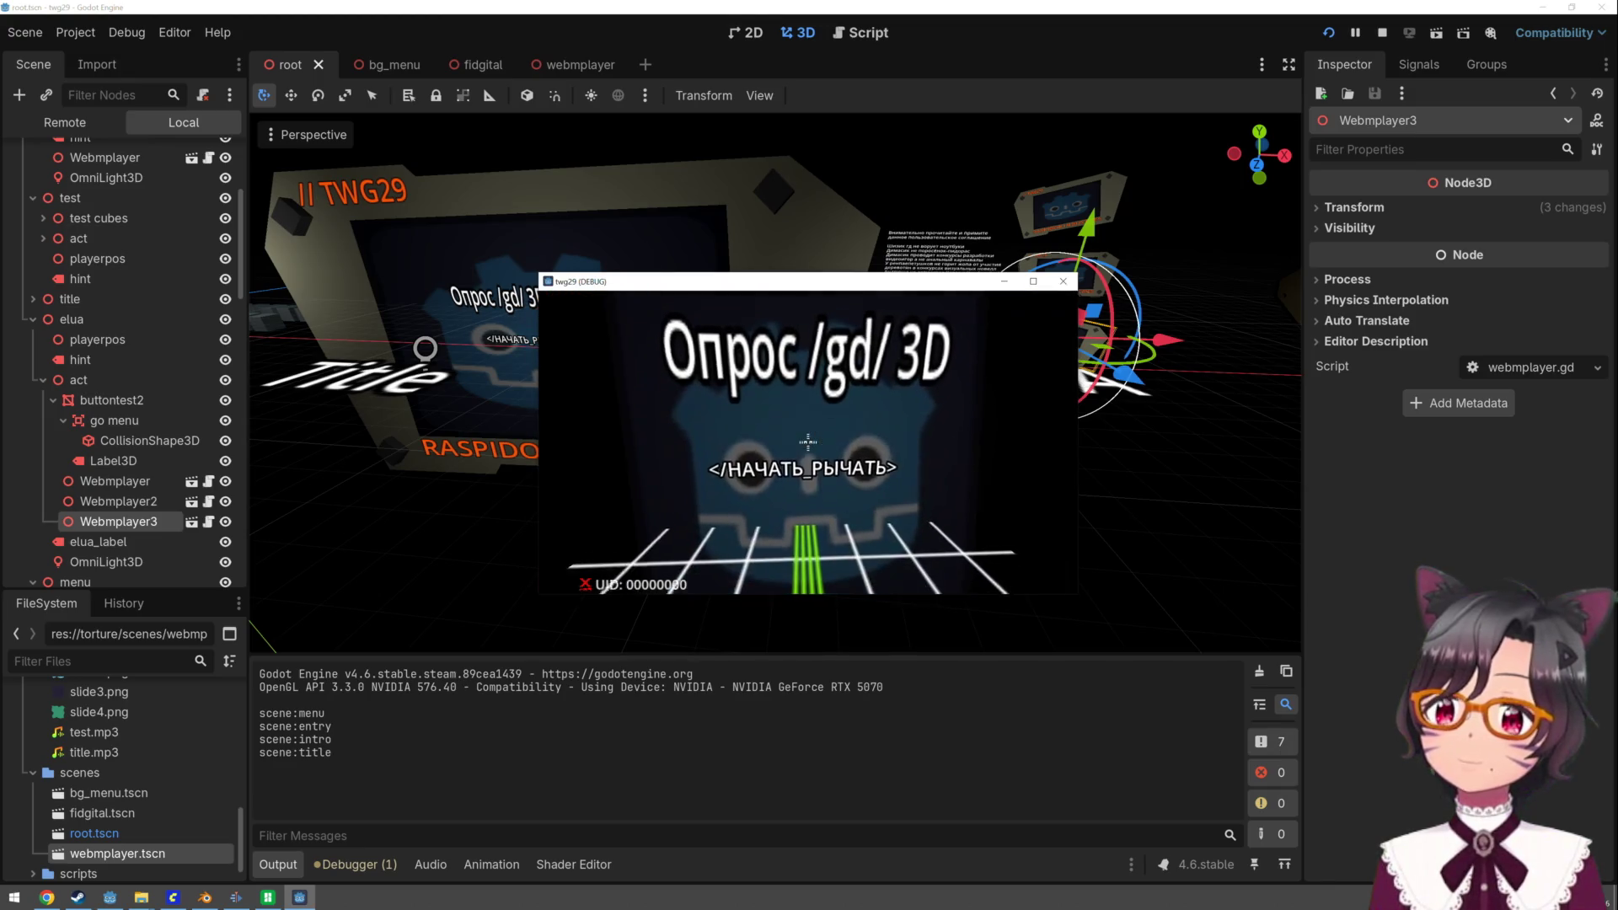
- Advance to the agreement scene to view its three stacked screens, then stop the game with F8
{"action": "left_click", "coordinate": [808, 444]}
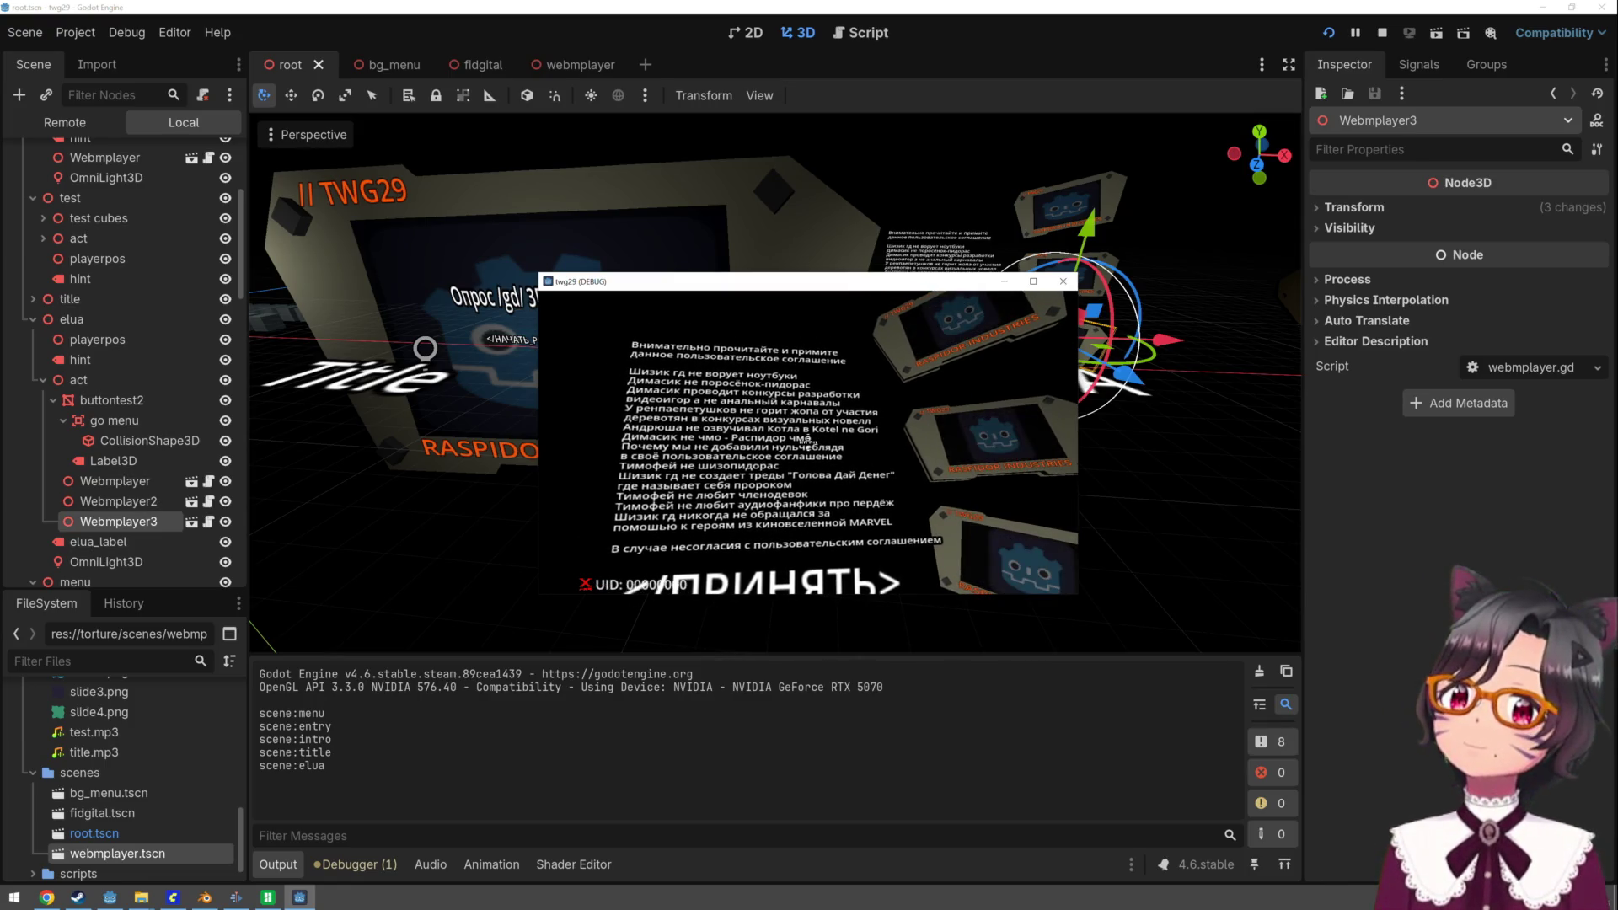
{"action": "key", "text": "F8"}
{"action": "scroll", "coordinate": [822, 376], "scroll_direction": "down", "scroll_amount": 5}
{"action": "scroll", "coordinate": [822, 377], "scroll_direction": "up", "scroll_amount": 6}
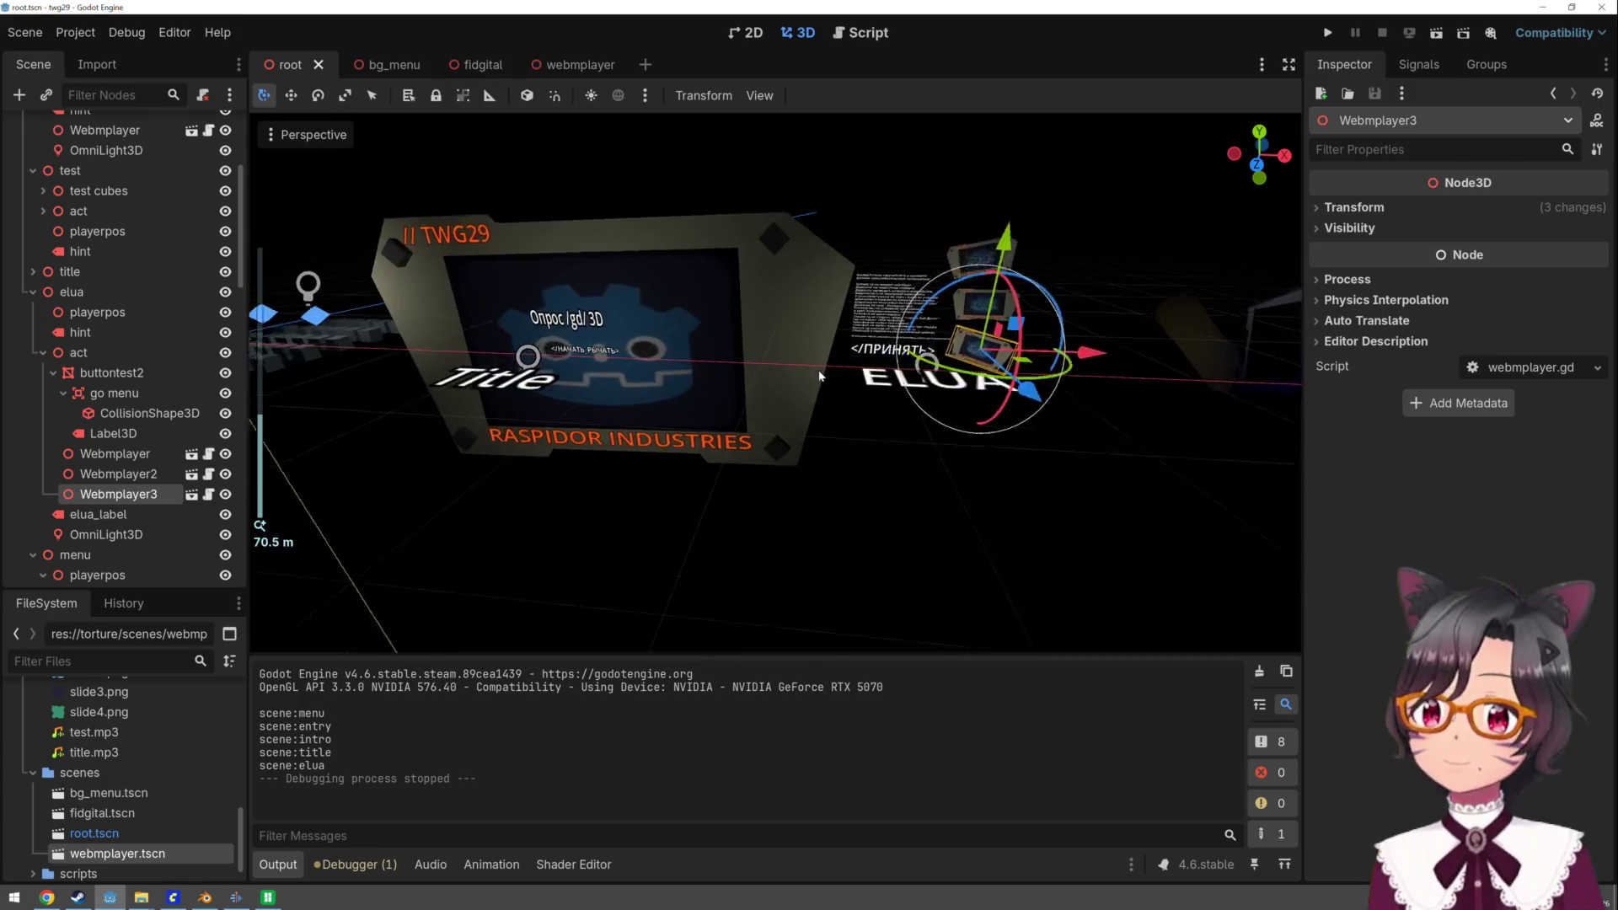
- Duplicate Webmplayer3 as Webmplayer4, move it left of the text and tilt it slightly
{"action": "scroll", "coordinate": [872, 454], "scroll_direction": "up", "scroll_amount": 2}
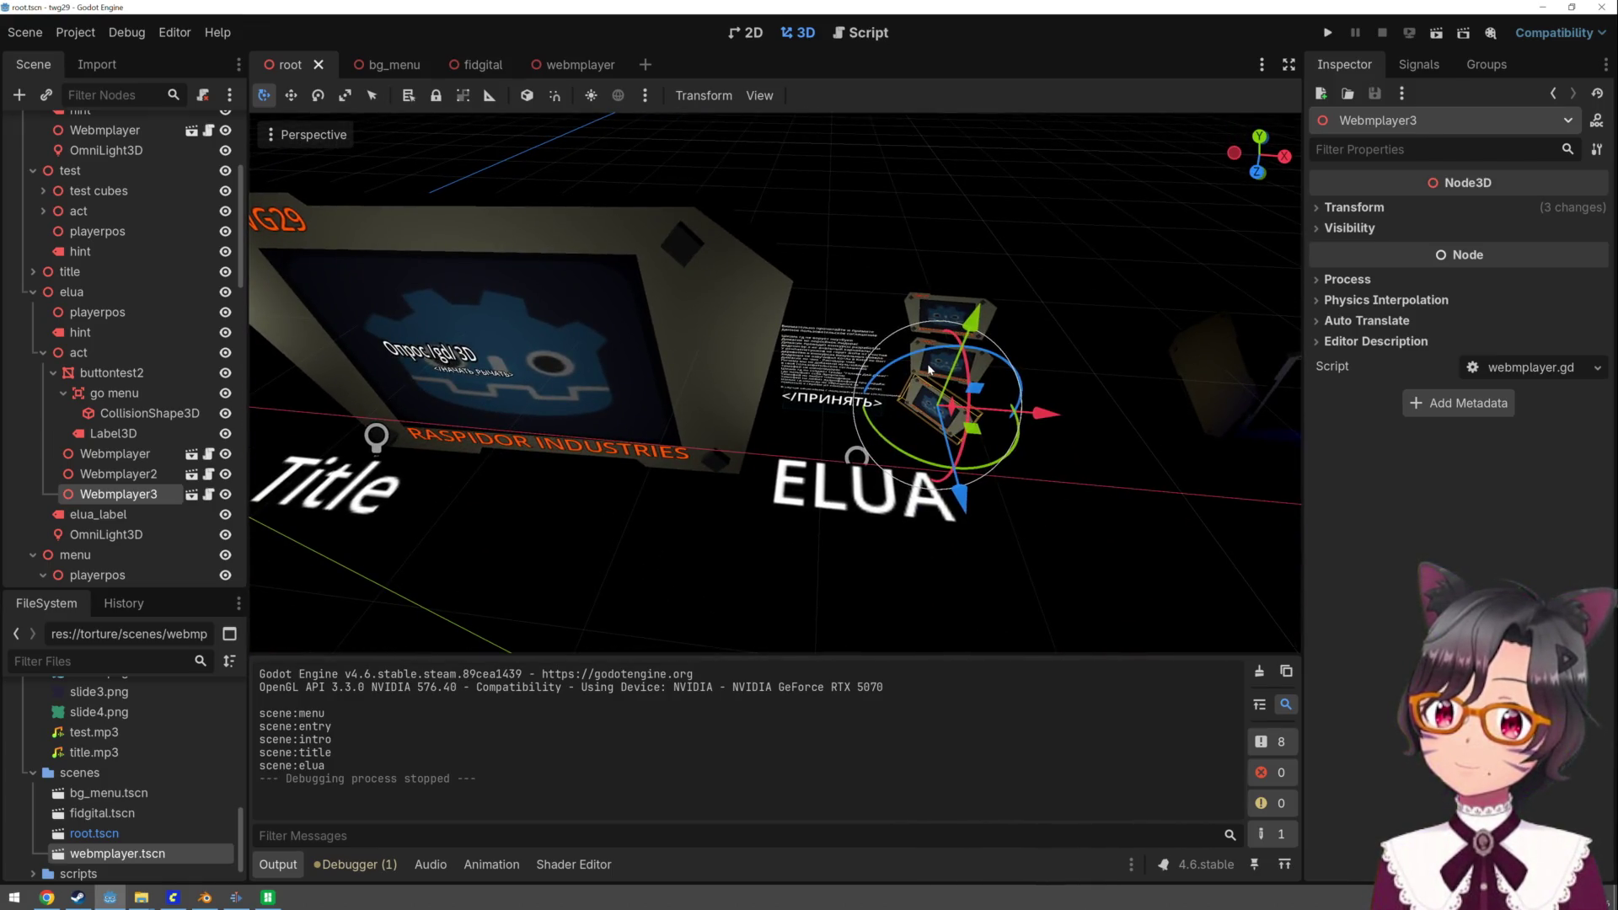
{"action": "key", "text": "ctrl+d"}
{"action": "mouse_move", "coordinate": [1023, 416]}
{"action": "left_mouse_down"}
{"action": "mouse_move", "coordinate": [851, 428]}
{"action": "mouse_move", "coordinate": [798, 451]}
{"action": "mouse_move", "coordinate": [830, 405]}
{"action": "mouse_move", "coordinate": [809, 345]}
{"action": "mouse_move", "coordinate": [813, 451]}
{"action": "left_mouse_up"}
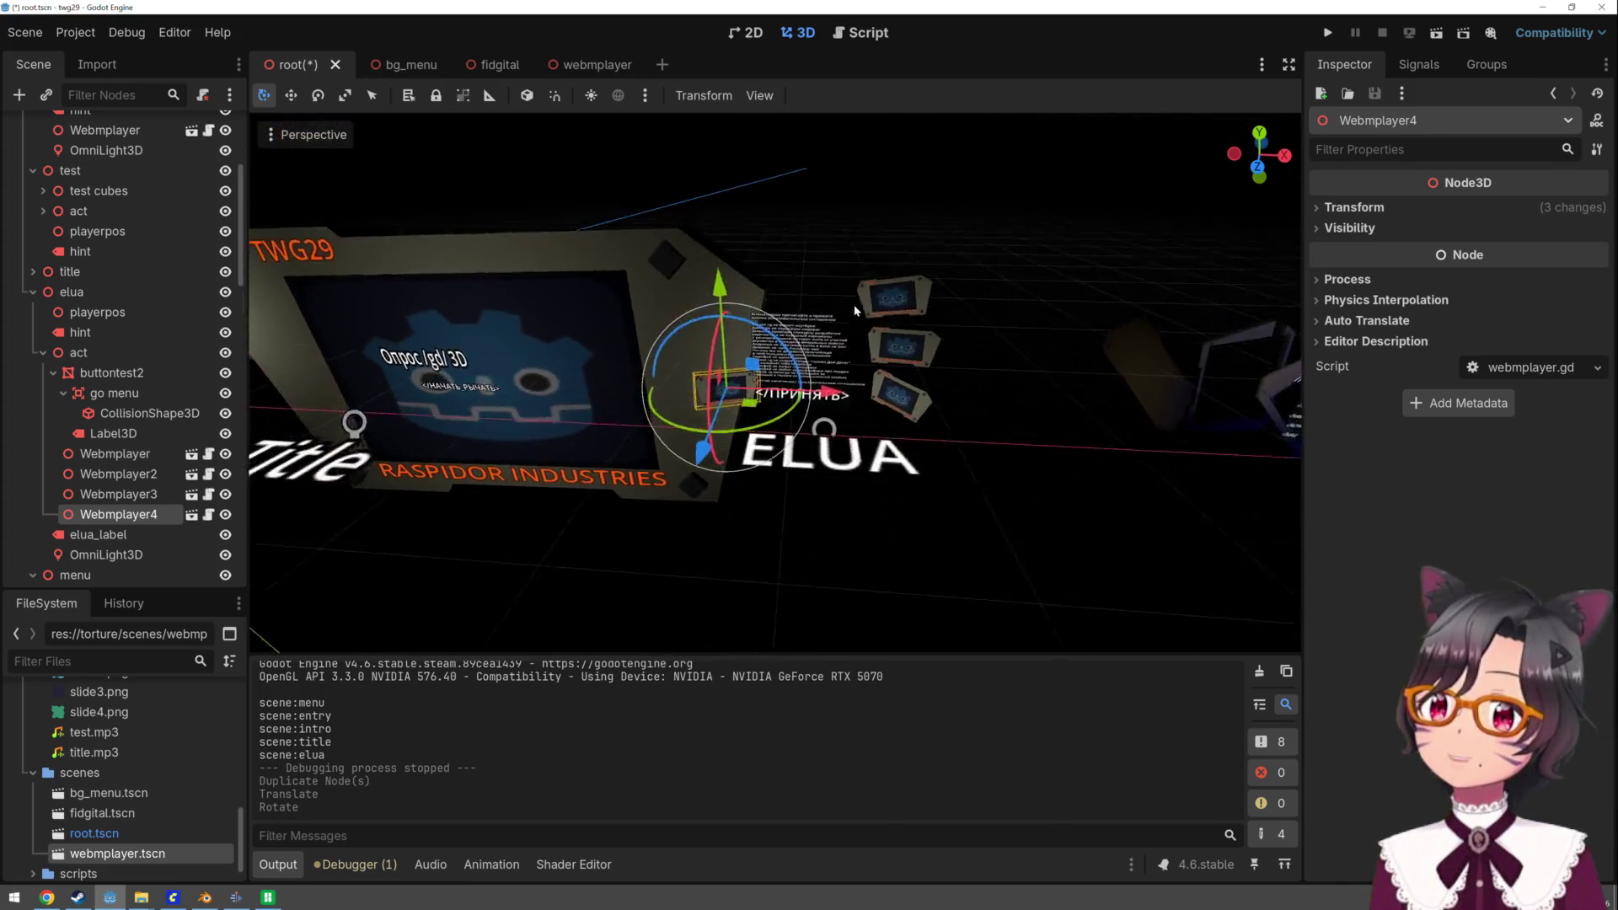
{"action": "scroll", "coordinate": [820, 409], "scroll_direction": "up", "scroll_amount": 3}
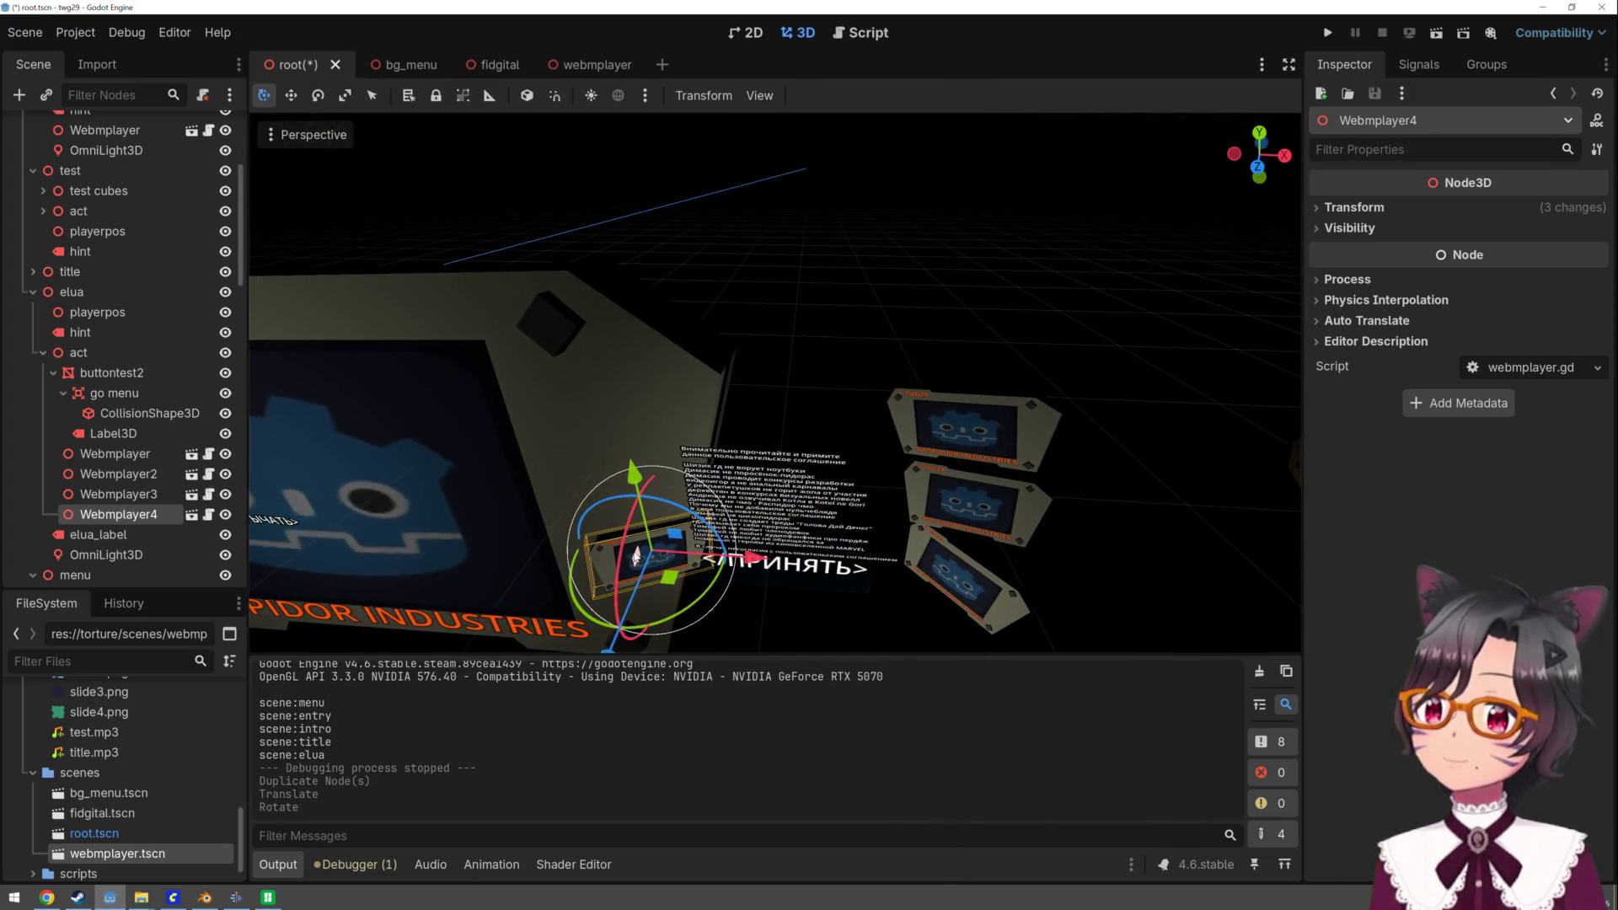
{"action": "scroll", "coordinate": [658, 573], "scroll_direction": "down", "scroll_amount": 2}
{"action": "left_click_drag", "start_coordinate": [668, 582], "coordinate": [670, 580]}
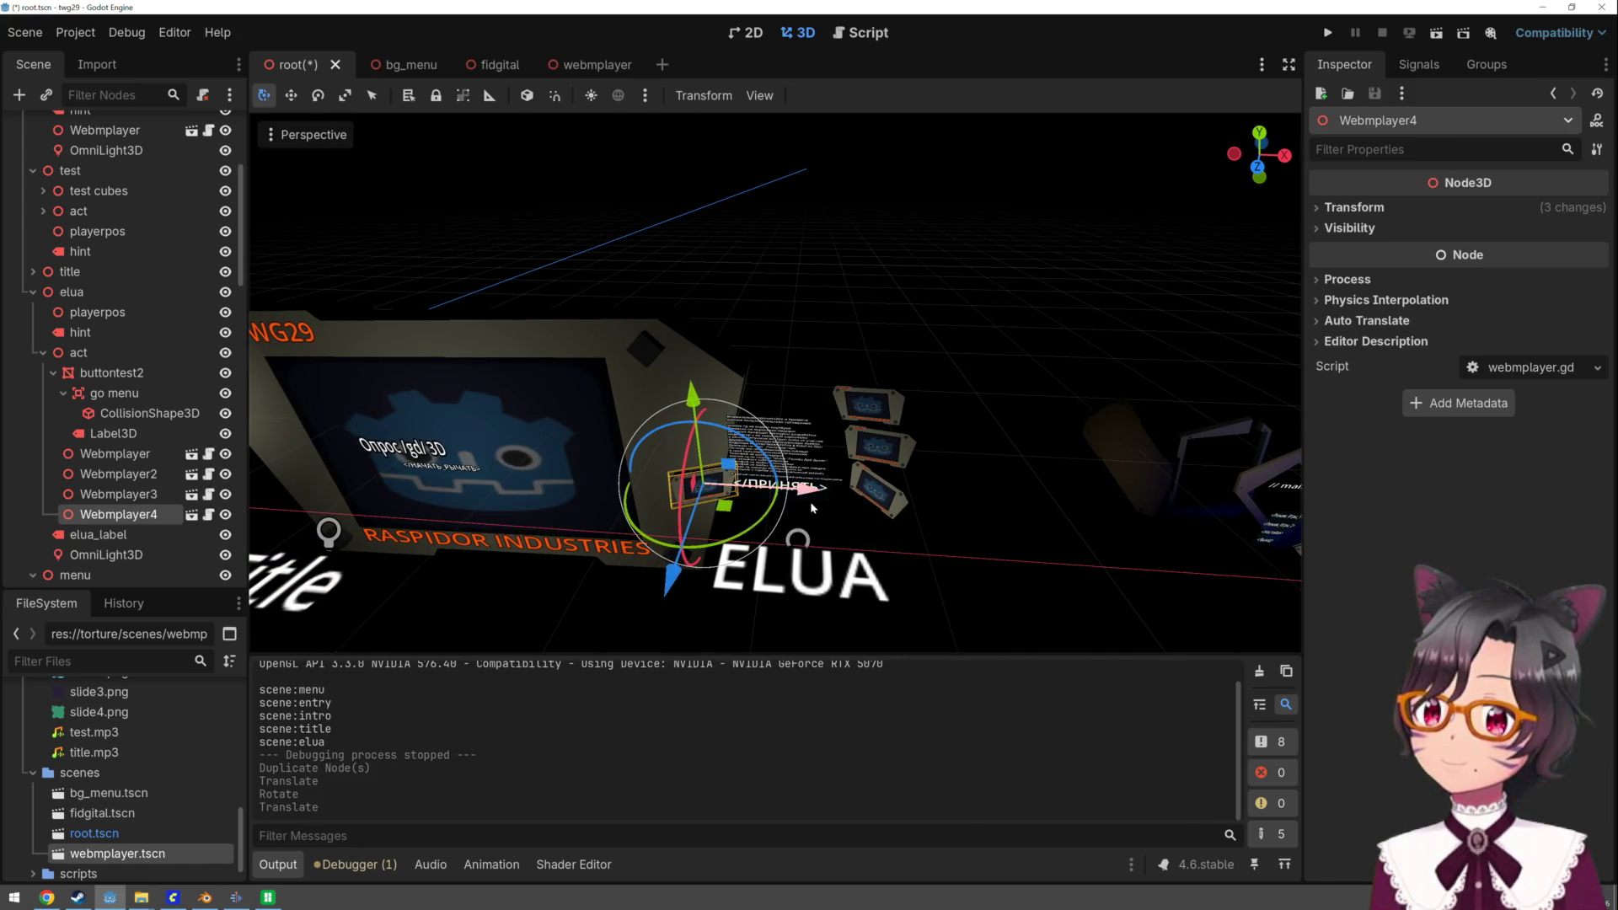
{"action": "mouse_move", "coordinate": [807, 493]}
{"action": "left_mouse_down"}
{"action": "mouse_move", "coordinate": [791, 497]}
{"action": "mouse_move", "coordinate": [774, 323]}
{"action": "mouse_move", "coordinate": [790, 436]}
{"action": "mouse_move", "coordinate": [816, 445]}
{"action": "mouse_move", "coordinate": [868, 386]}
{"action": "mouse_move", "coordinate": [697, 541]}
{"action": "mouse_move", "coordinate": [747, 447]}
{"action": "mouse_move", "coordinate": [665, 468]}
{"action": "left_mouse_up"}
{"action": "left_click_drag", "start_coordinate": [803, 437], "coordinate": [814, 338]}
{"action": "scroll", "coordinate": [814, 339], "scroll_direction": "up", "scroll_amount": 5}
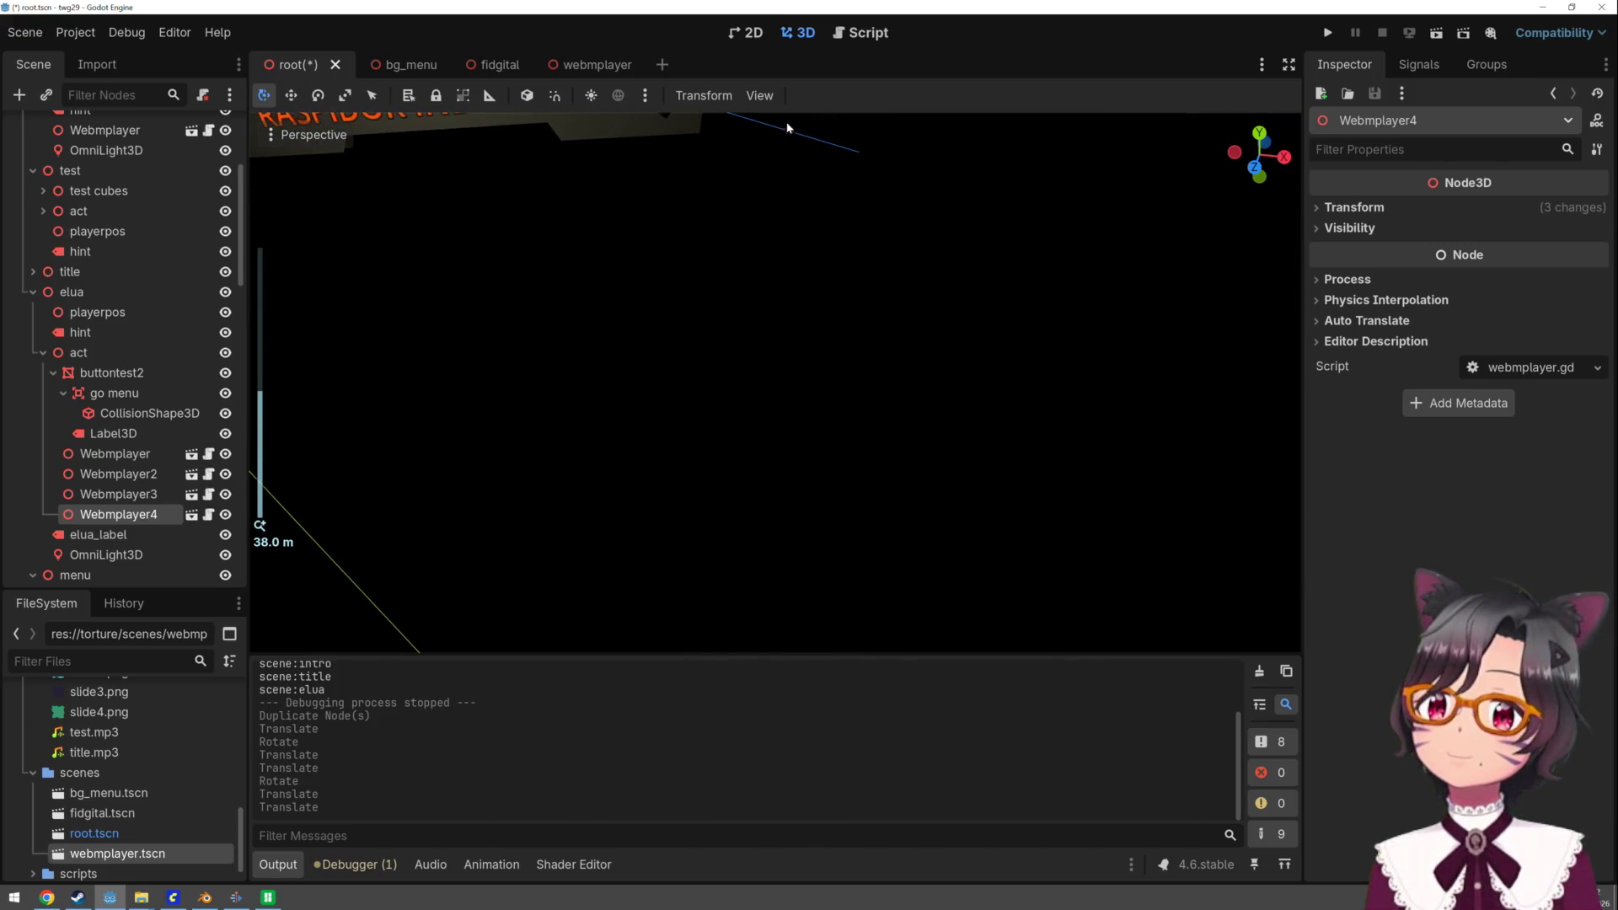
{"action": "scroll", "coordinate": [813, 216], "scroll_direction": "down", "scroll_amount": 5}
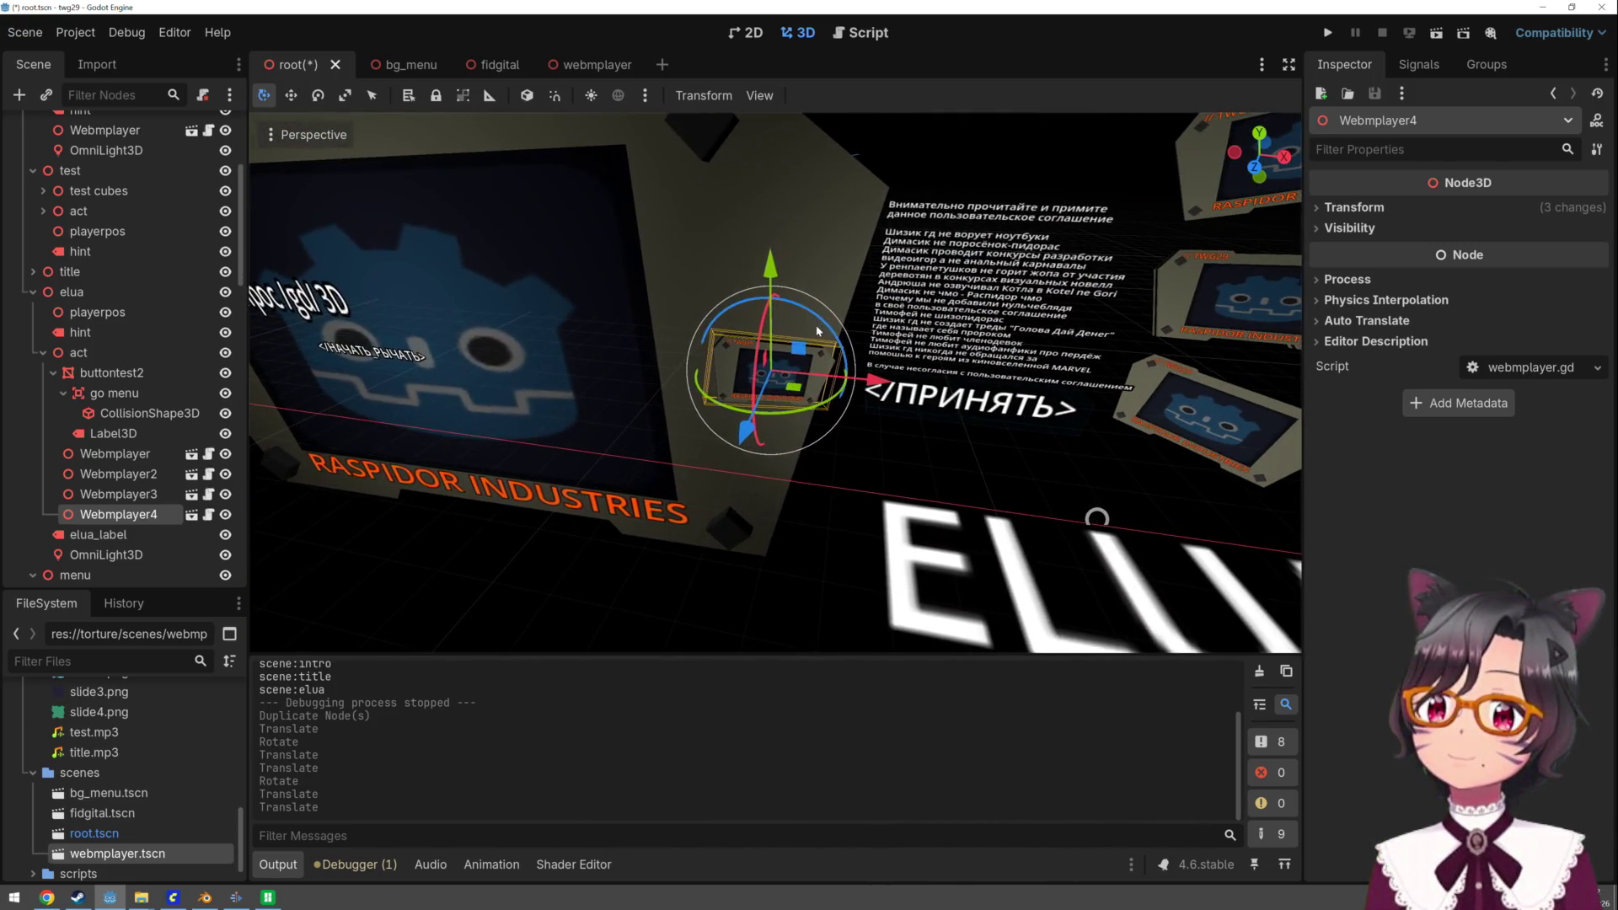
{"action": "mouse_move", "coordinate": [804, 314]}
{"action": "left_mouse_down"}
{"action": "mouse_move", "coordinate": [777, 310]}
{"action": "mouse_move", "coordinate": [771, 271]}
{"action": "mouse_move", "coordinate": [793, 150]}
{"action": "left_mouse_up"}
- Add Webmplayer5 shifted right and Webmplayer6 raised and tilted, then save and run
{"action": "key", "text": "ctrl+d"}
{"action": "mouse_move", "coordinate": [876, 276]}
{"action": "left_mouse_down"}
{"action": "mouse_move", "coordinate": [893, 276]}
{"action": "mouse_move", "coordinate": [842, 266]}
{"action": "mouse_move", "coordinate": [851, 240]}
{"action": "mouse_move", "coordinate": [859, 263]}
{"action": "mouse_move", "coordinate": [775, 257]}
{"action": "left_mouse_up"}
{"action": "key", "text": "ctrl+d"}
{"action": "left_click_drag", "start_coordinate": [791, 169], "coordinate": [787, 134]}
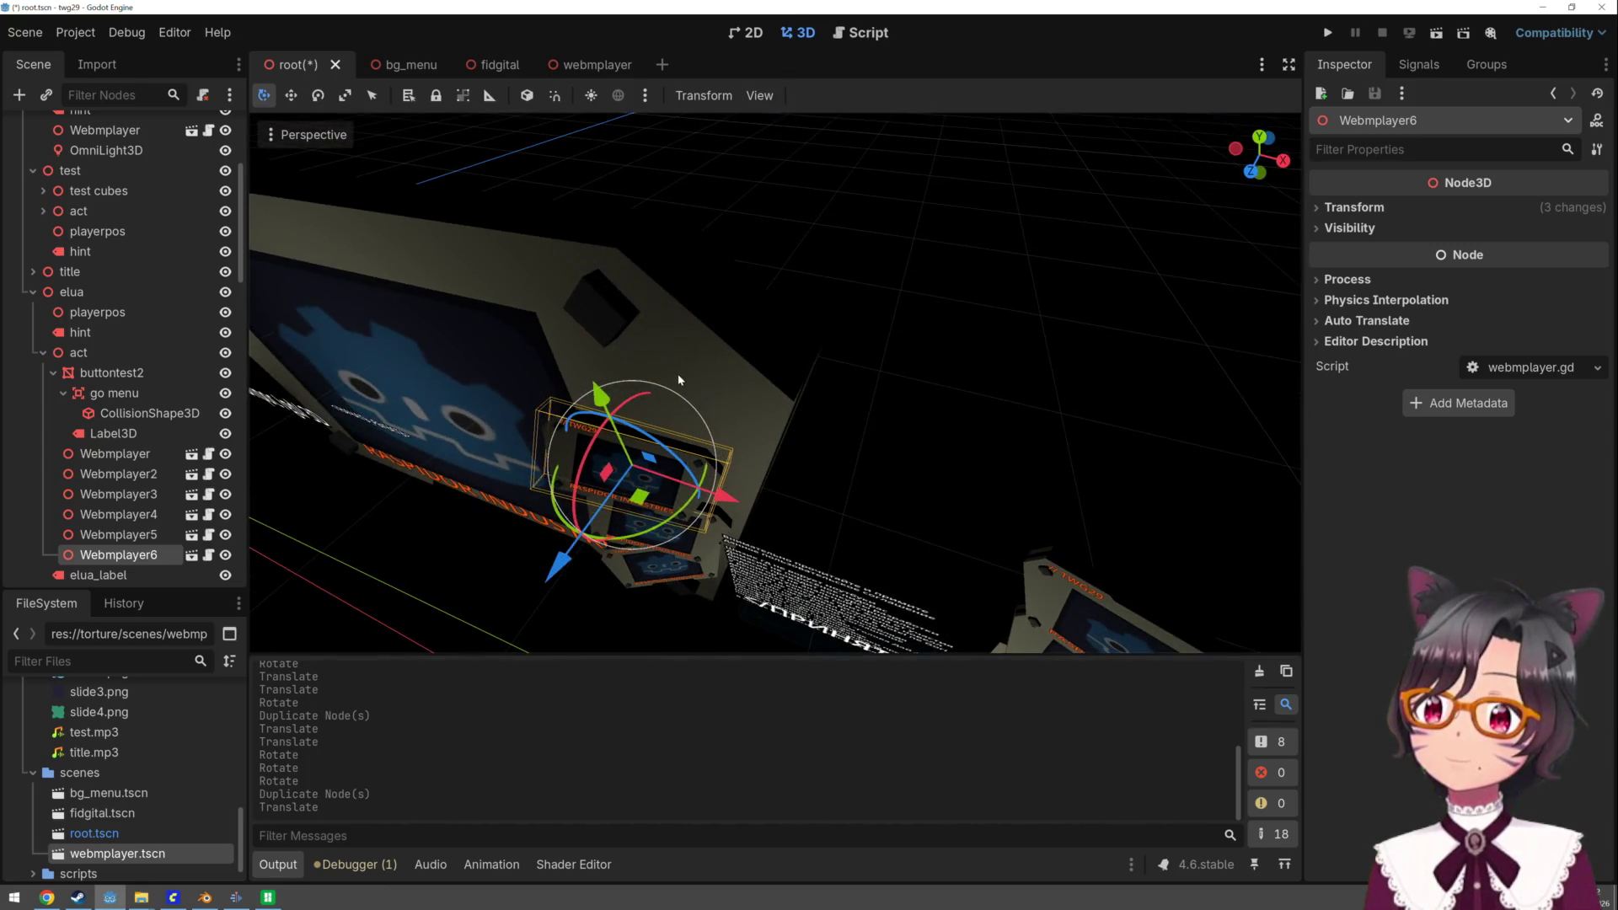
{"action": "left_click_drag", "start_coordinate": [596, 442], "coordinate": [670, 517]}
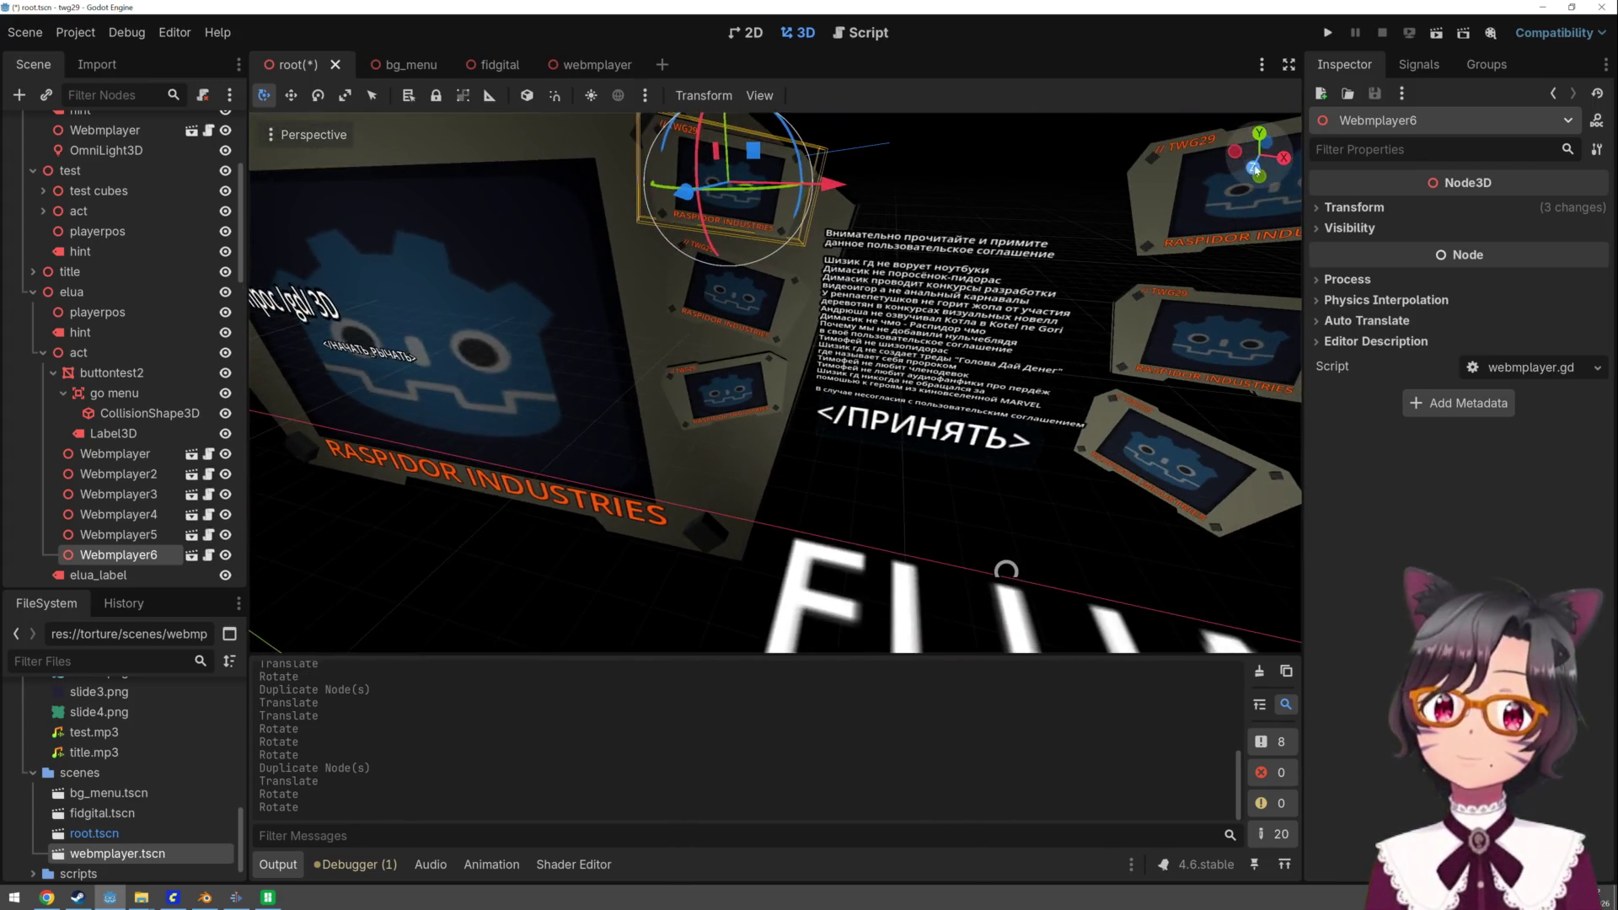
{"action": "left_click", "coordinate": [1329, 33]}
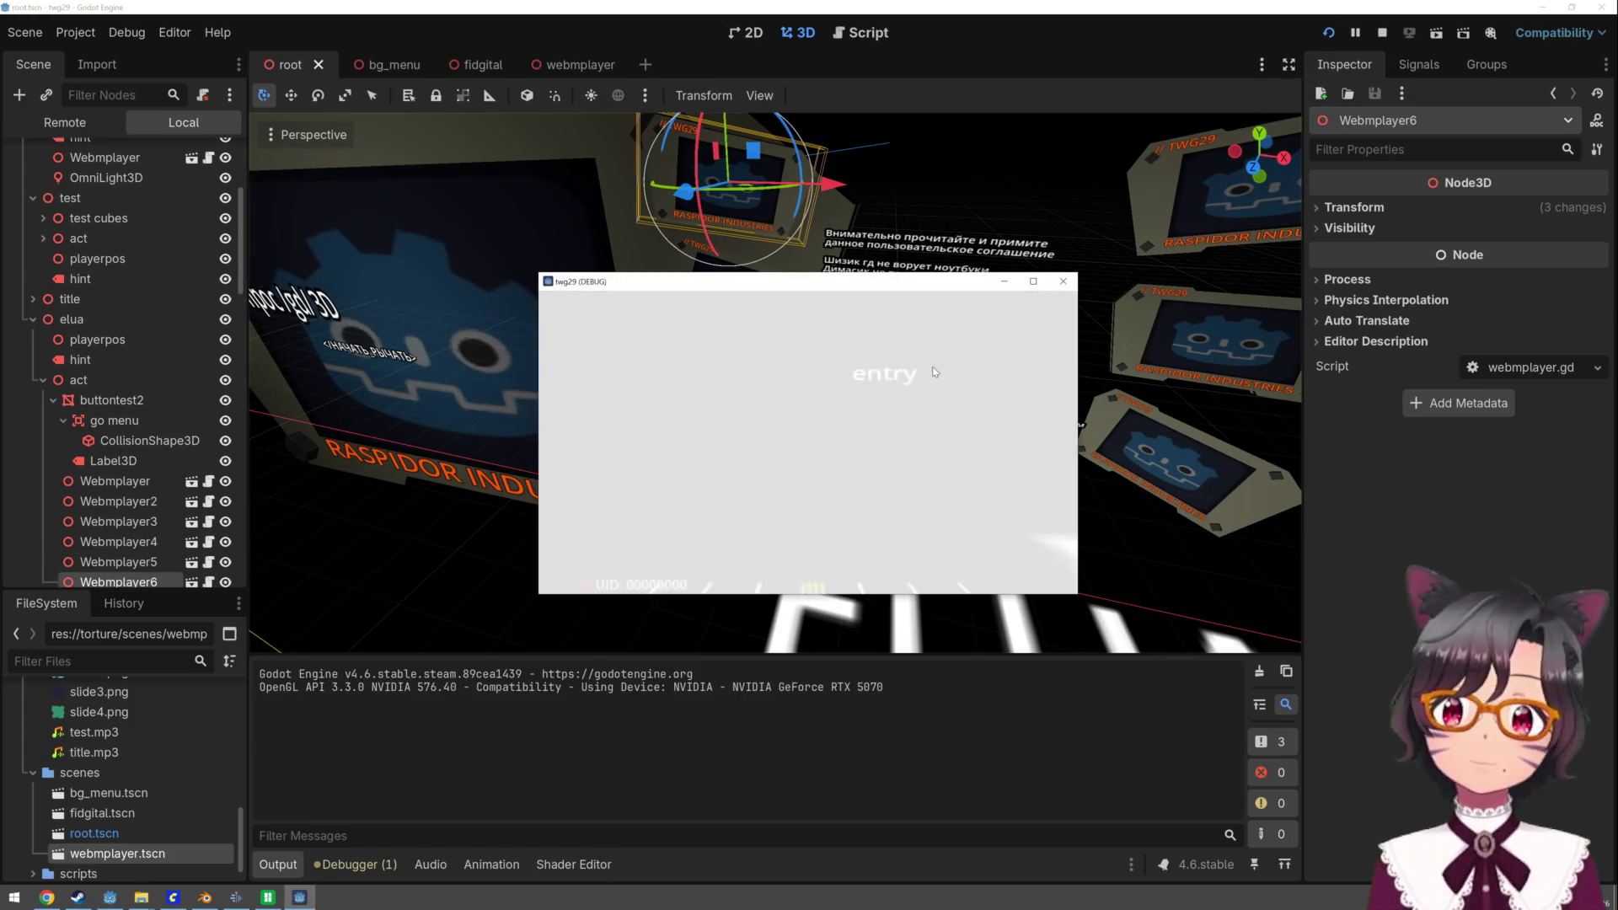
- Play through the main menu and test scene in fullscreen, quit with F8, and switch to Bambu Studio
{"action": "left_click", "coordinate": [807, 442]}
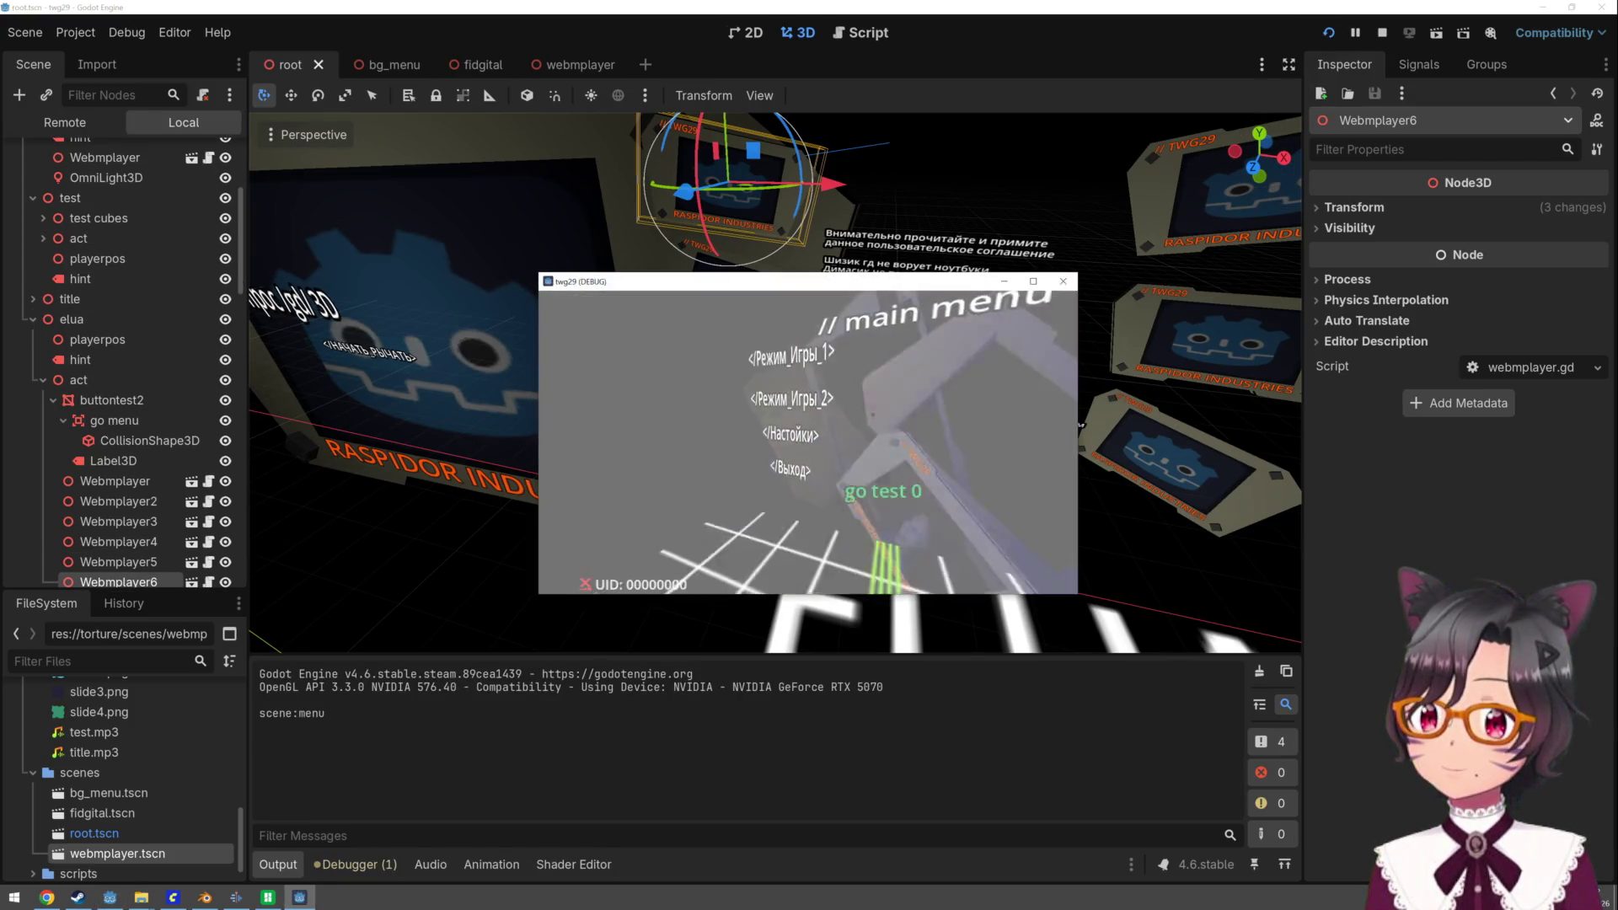
{"action": "key", "text": "F11"}
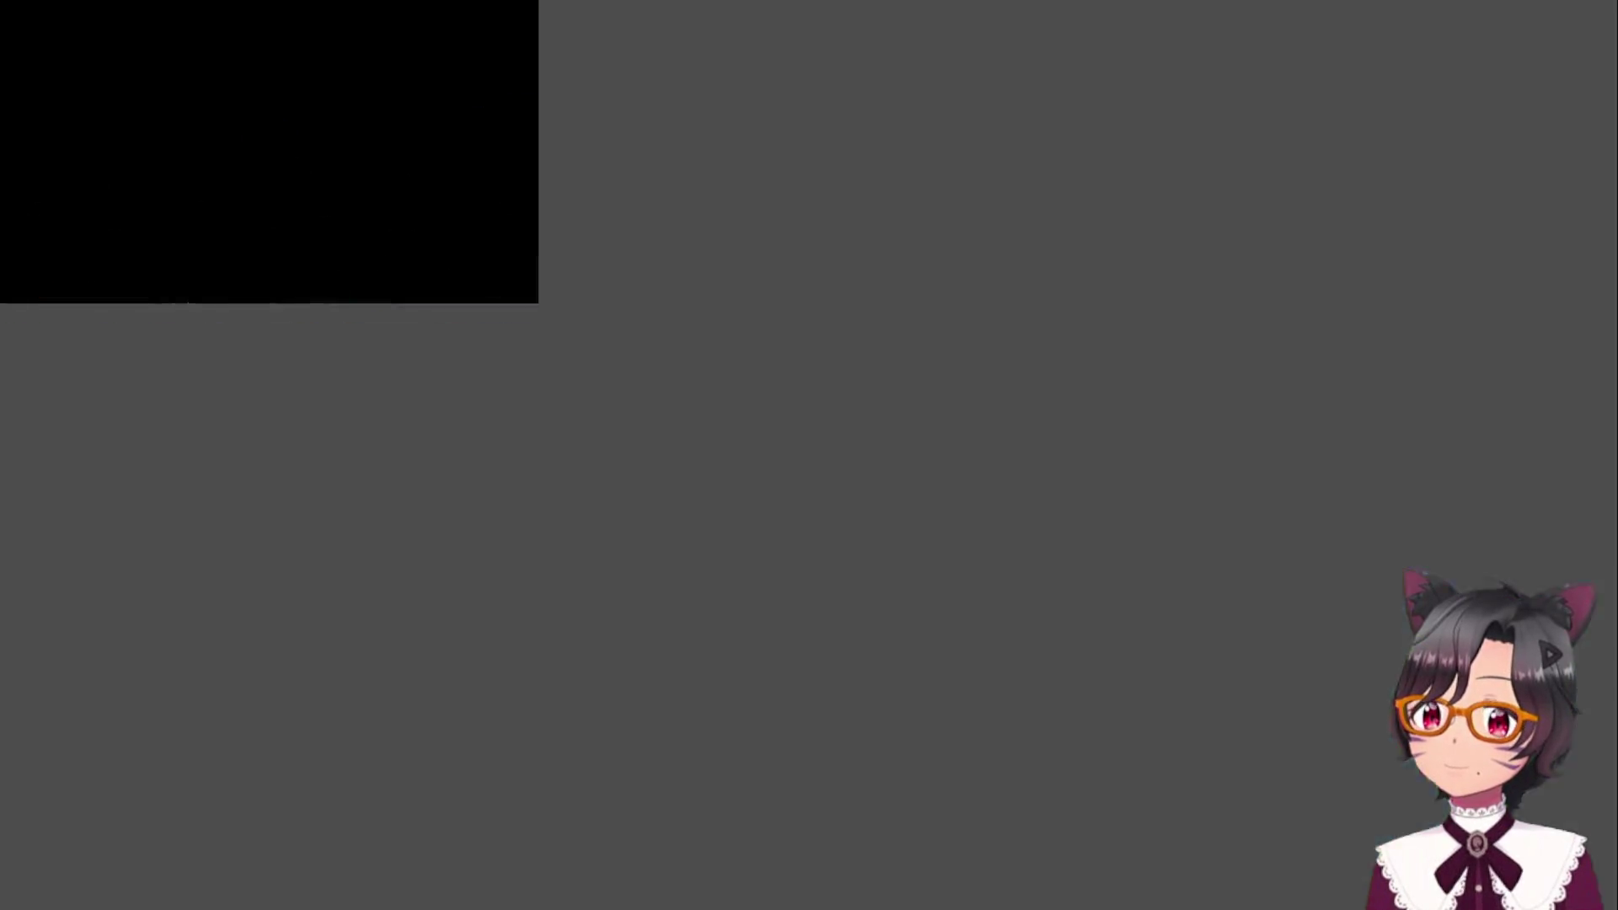
{"action": "left_click", "coordinate": [807, 456]}
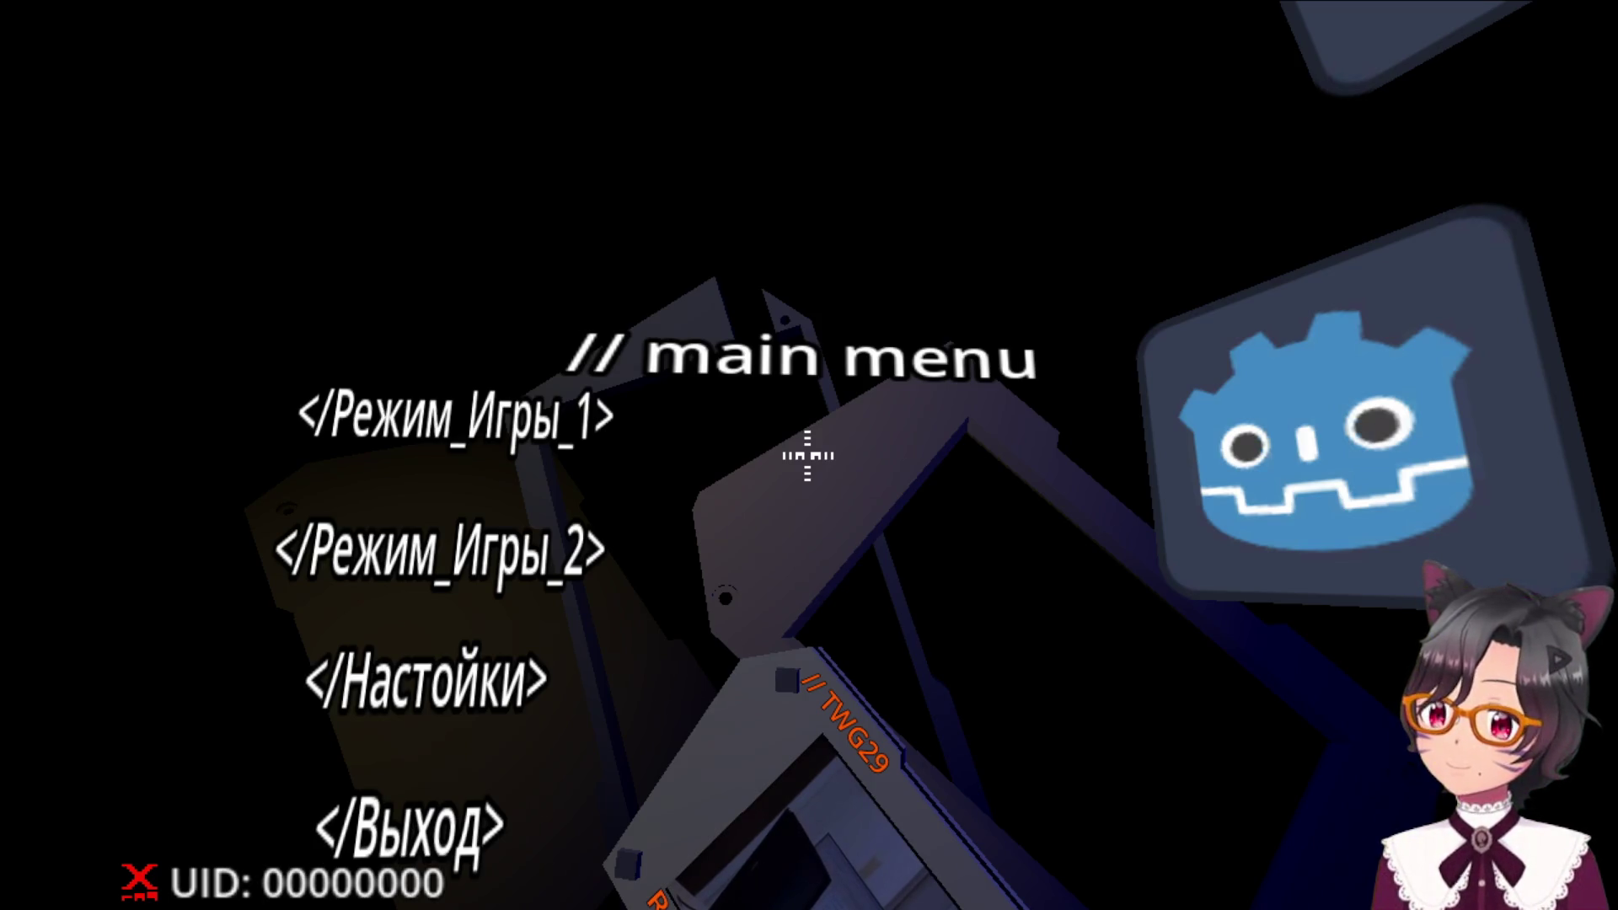
{"action": "key", "text": "F8"}
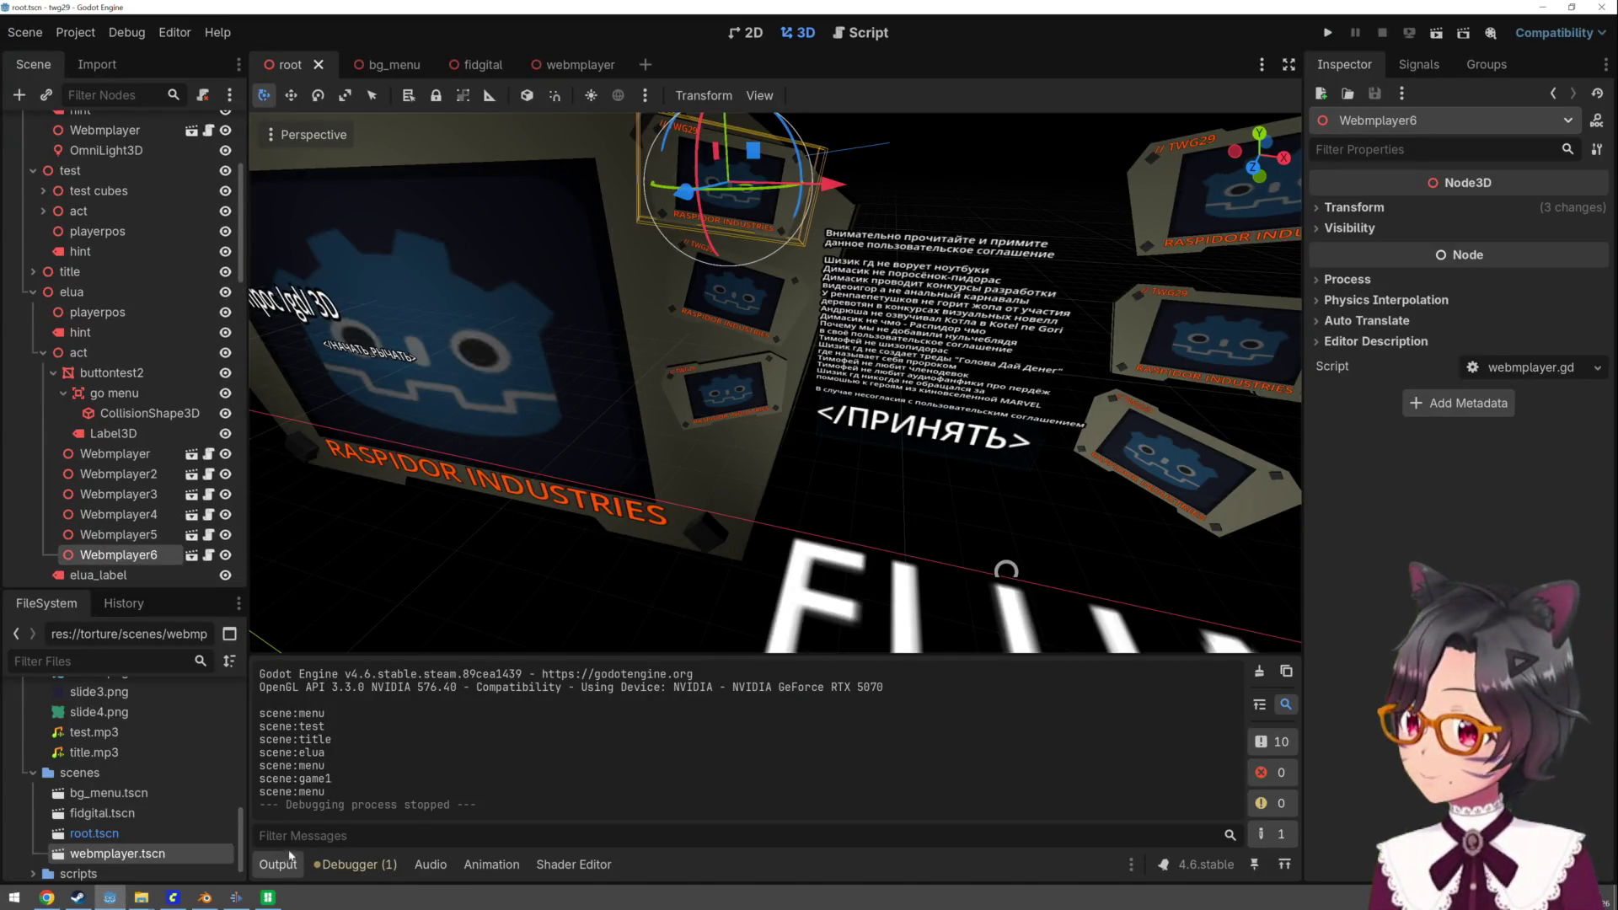
{"action": "left_click", "coordinate": [268, 897]}
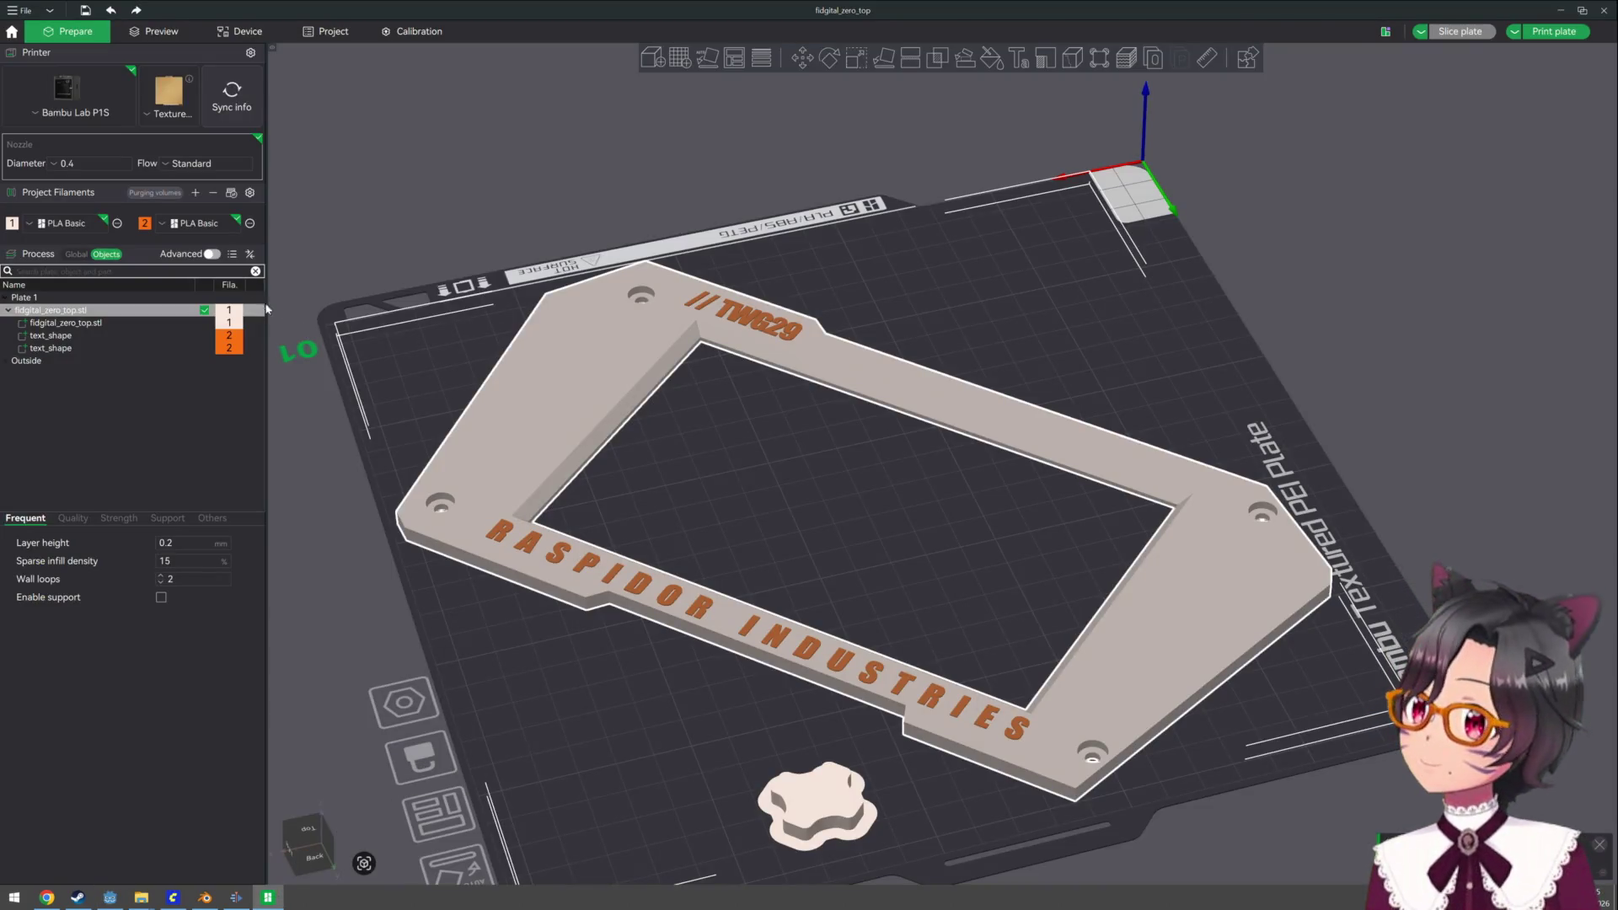
- Review the sliced fidgital_zero_top preview, then view the printer's live camera with the print at 66%
{"action": "left_click", "coordinate": [150, 39]}
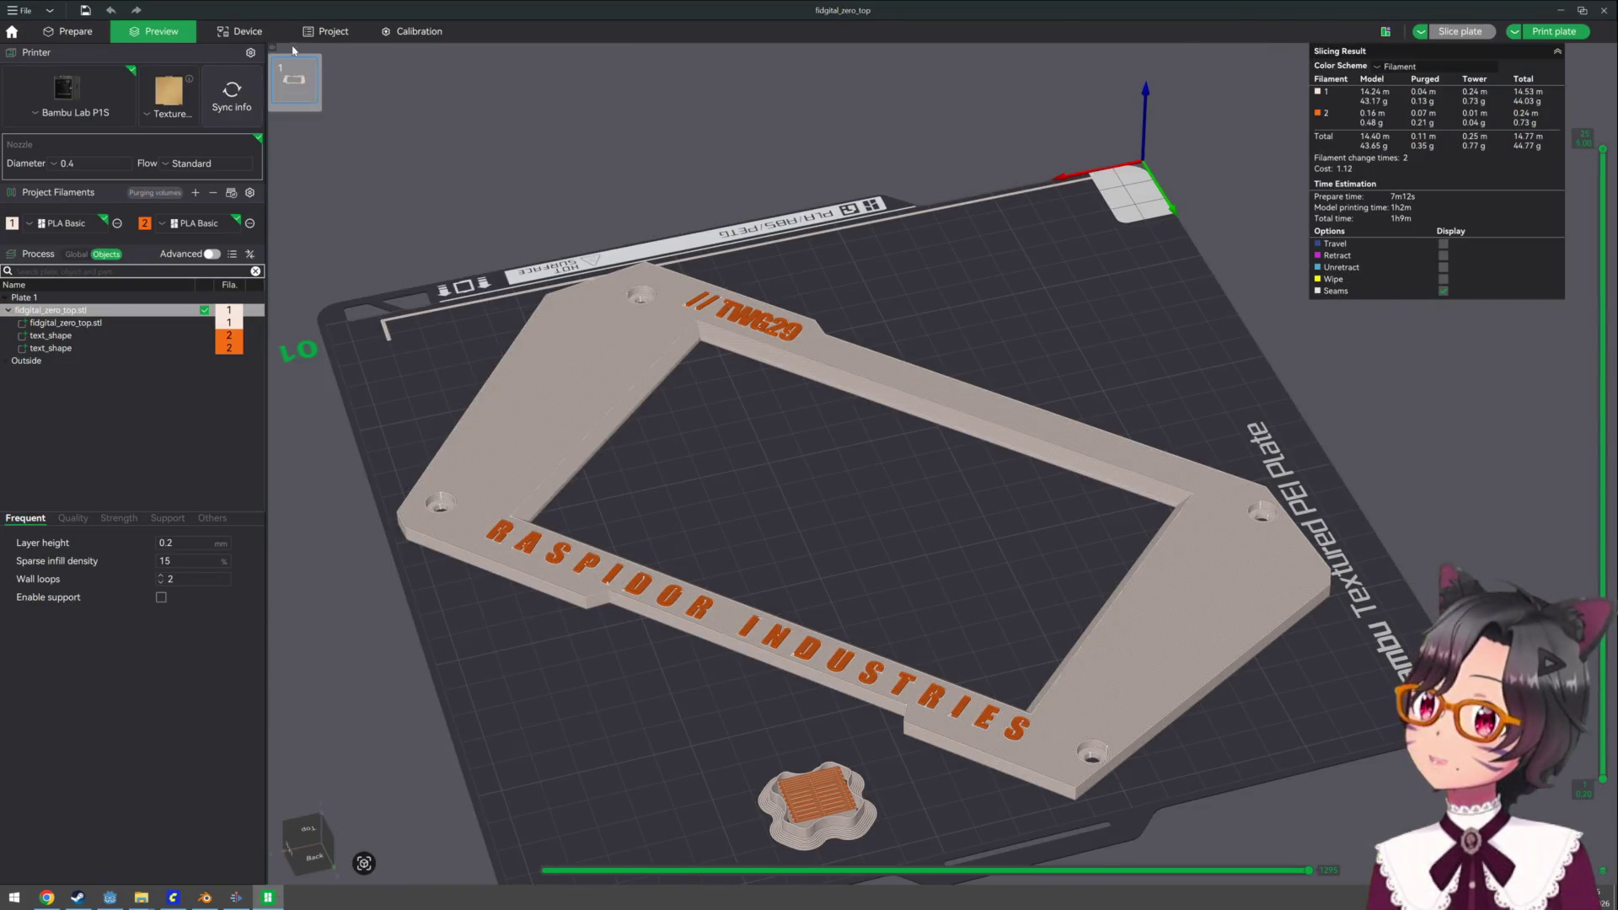
{"action": "left_click", "coordinate": [244, 31]}
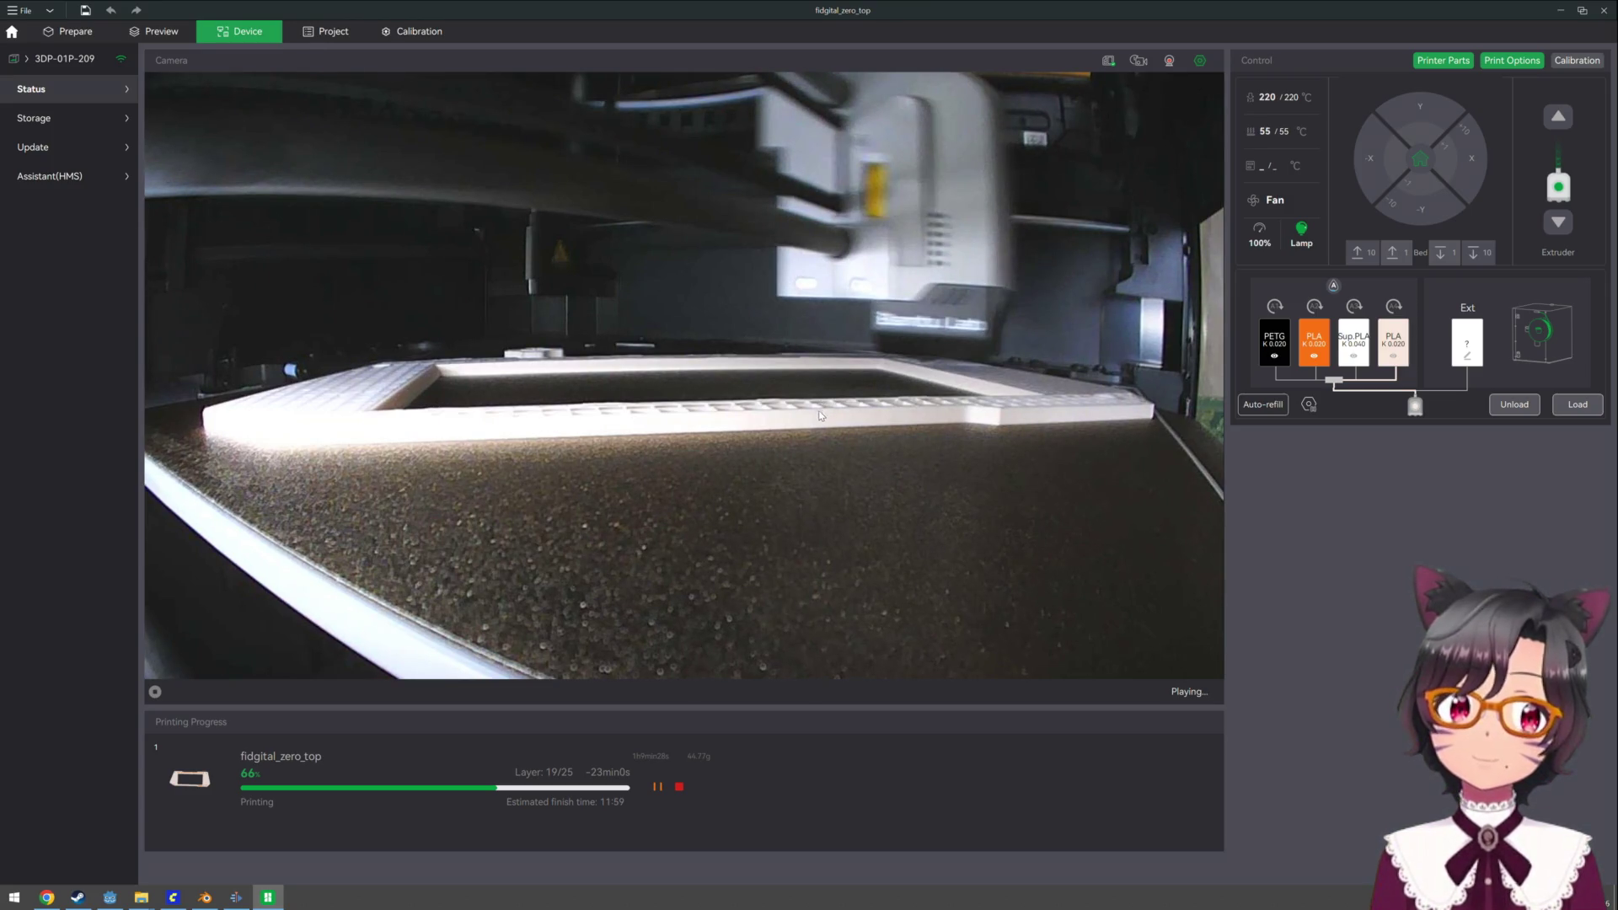
- Minimize Bambu Studio, with the print still at 66%, to bring the Godot editor back
{"action": "left_click", "coordinate": [1562, 12]}
{"action": "scroll", "coordinate": [925, 337], "scroll_direction": "down", "scroll_amount": 6}
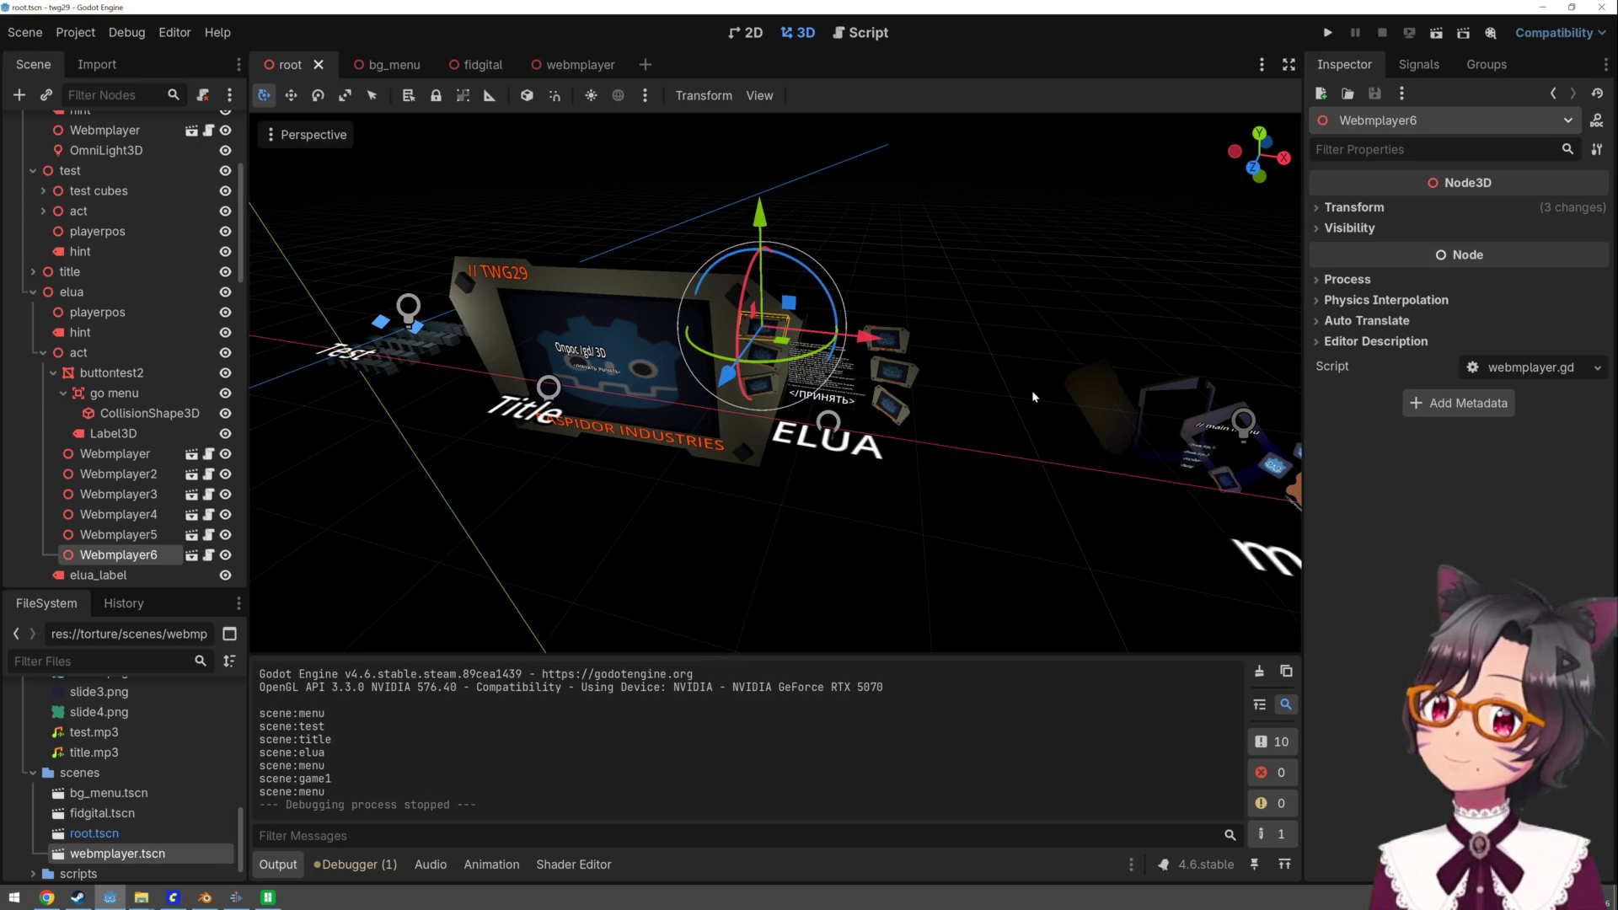
- In the webmplayer scene, darken the RASPIDOR INDUSTRIES label's orange Modulate colour
{"action": "left_click", "coordinate": [569, 65]}
{"action": "left_click", "coordinate": [706, 477]}
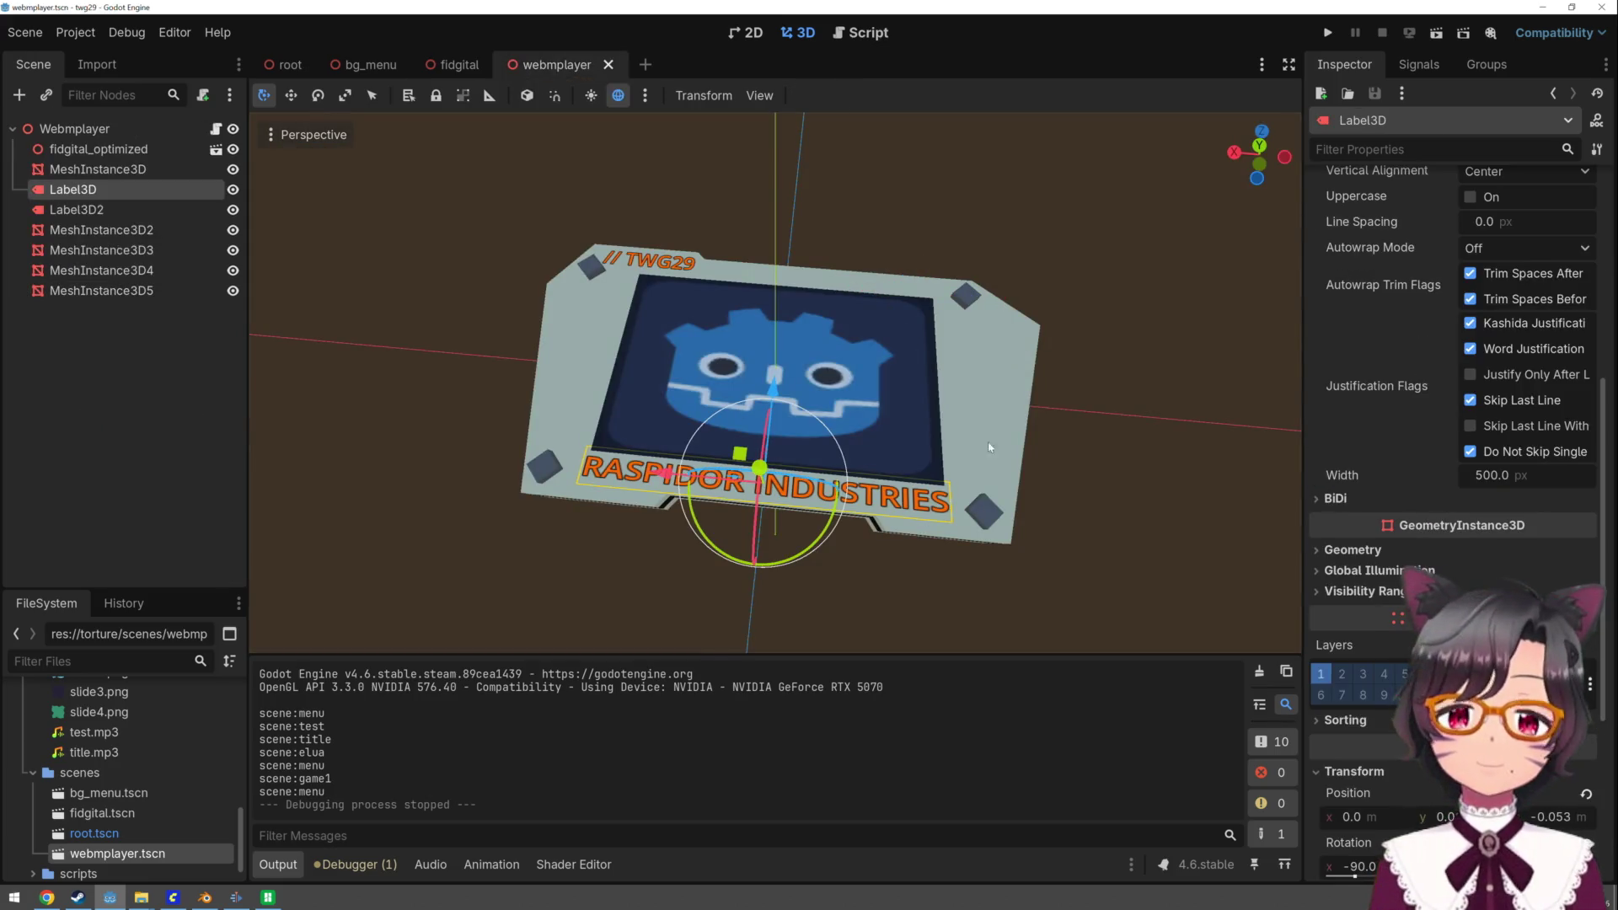
{"action": "scroll", "coordinate": [1377, 395], "scroll_direction": "up", "scroll_amount": 6}
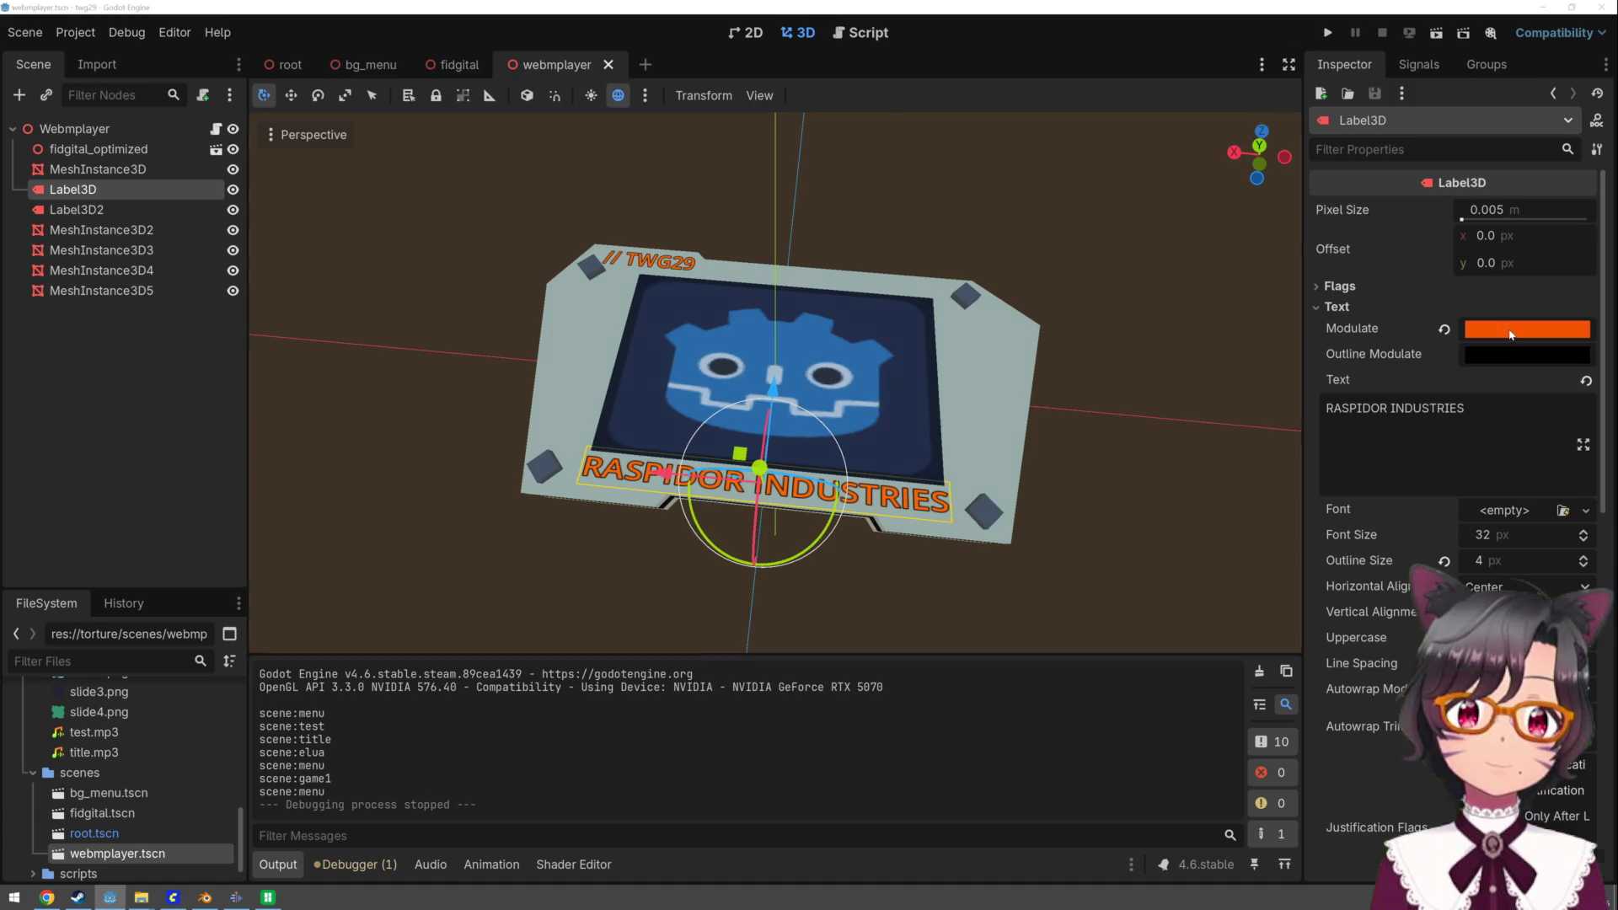
{"action": "left_click", "coordinate": [1508, 330]}
{"action": "left_click", "coordinate": [1588, 482]}
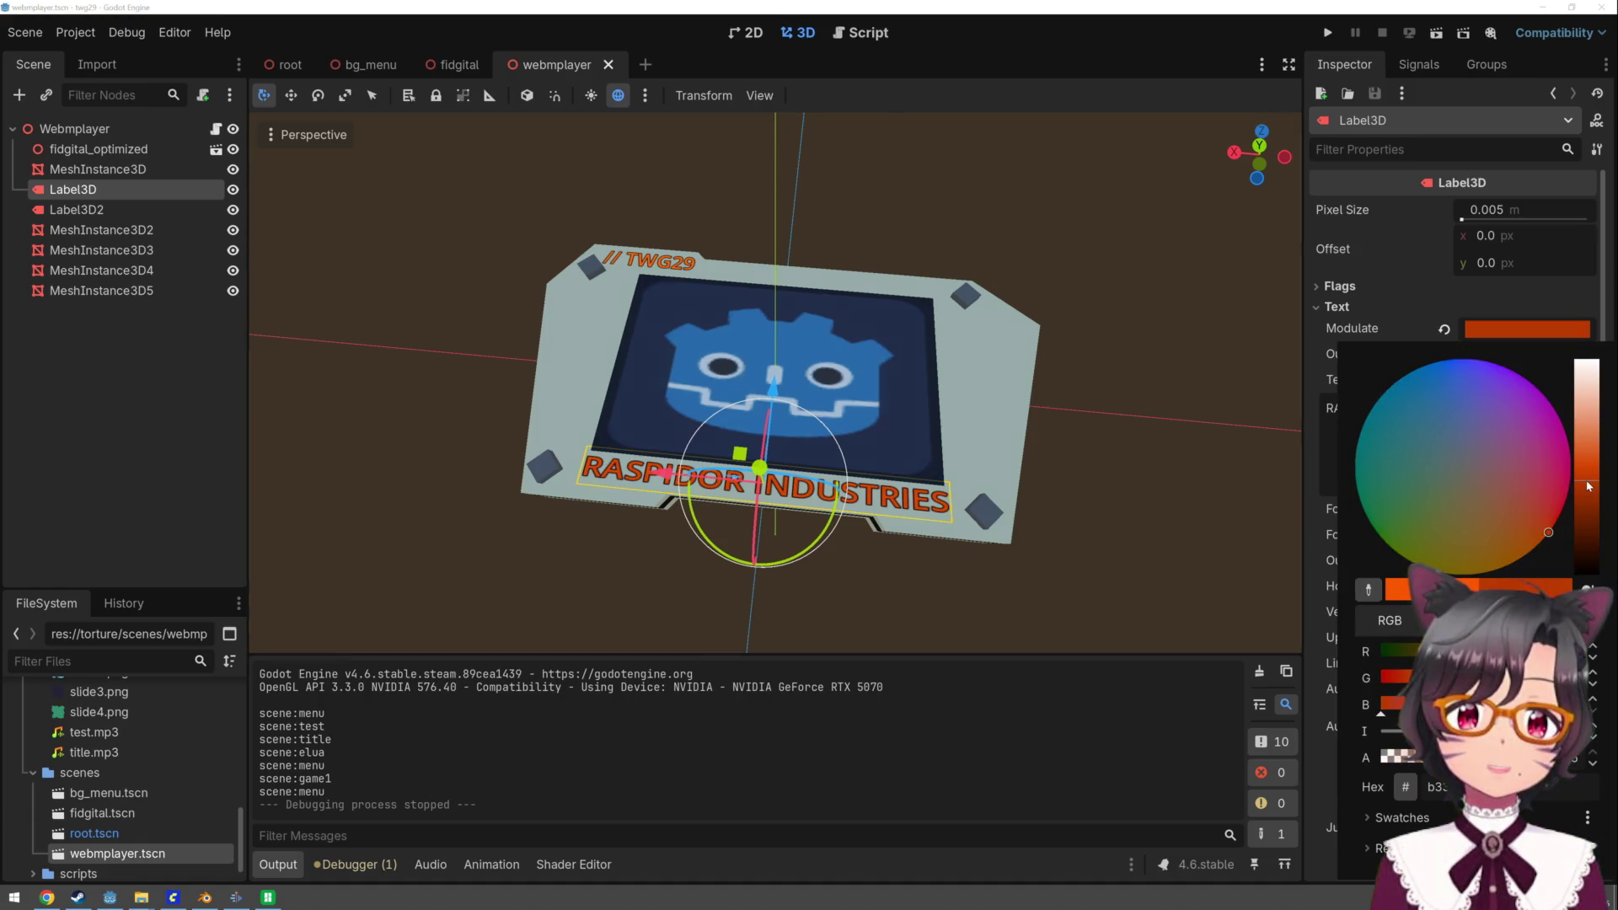
{"action": "left_click", "coordinate": [659, 246]}
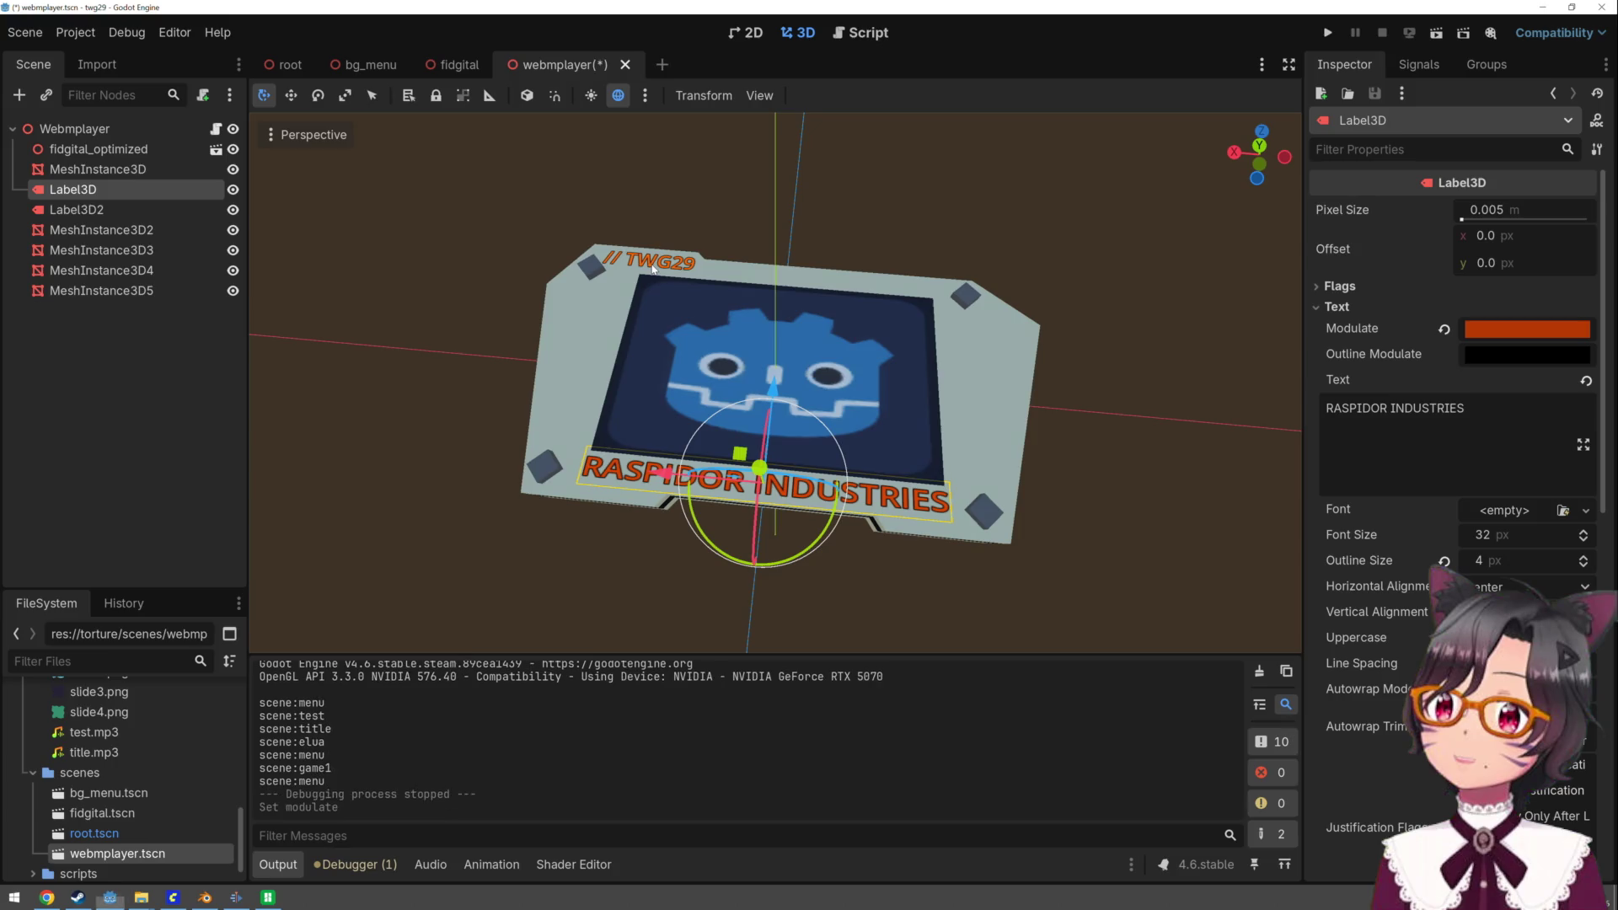
- Darken the // TWG29 label's Modulate colour, save the webmplayer scene, and switch to the root scene
{"action": "left_click", "coordinate": [654, 263]}
{"action": "left_click", "coordinate": [1542, 331]}
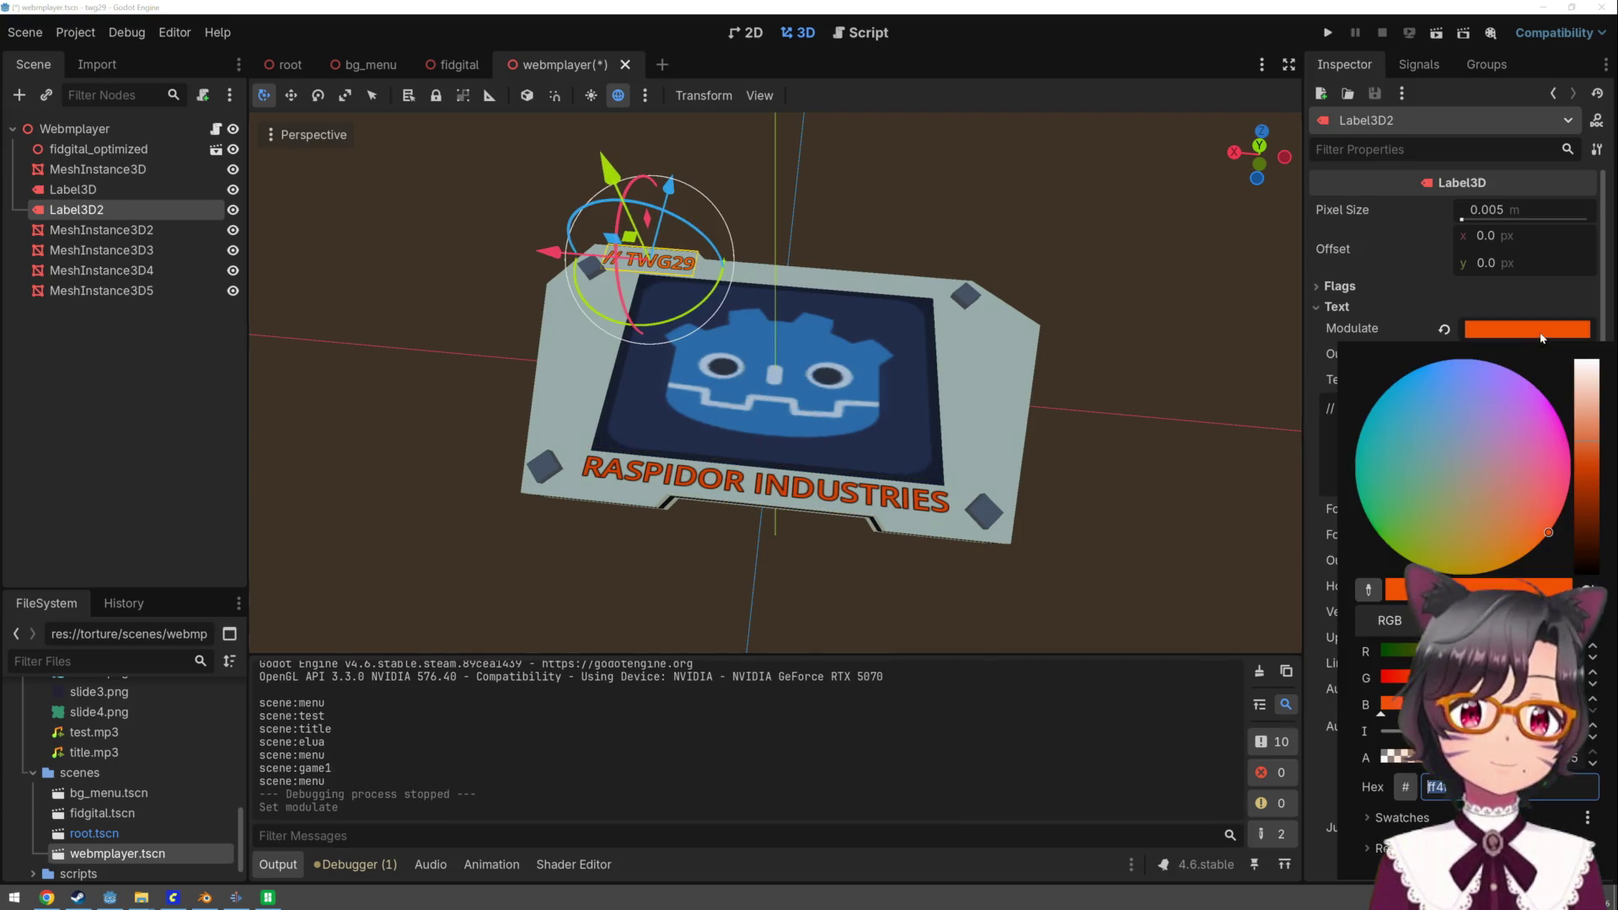
{"action": "mouse_move", "coordinate": [1597, 457]}
{"action": "left_mouse_down"}
{"action": "mouse_move", "coordinate": [1593, 471]}
{"action": "mouse_move", "coordinate": [1593, 455]}
{"action": "left_mouse_up"}
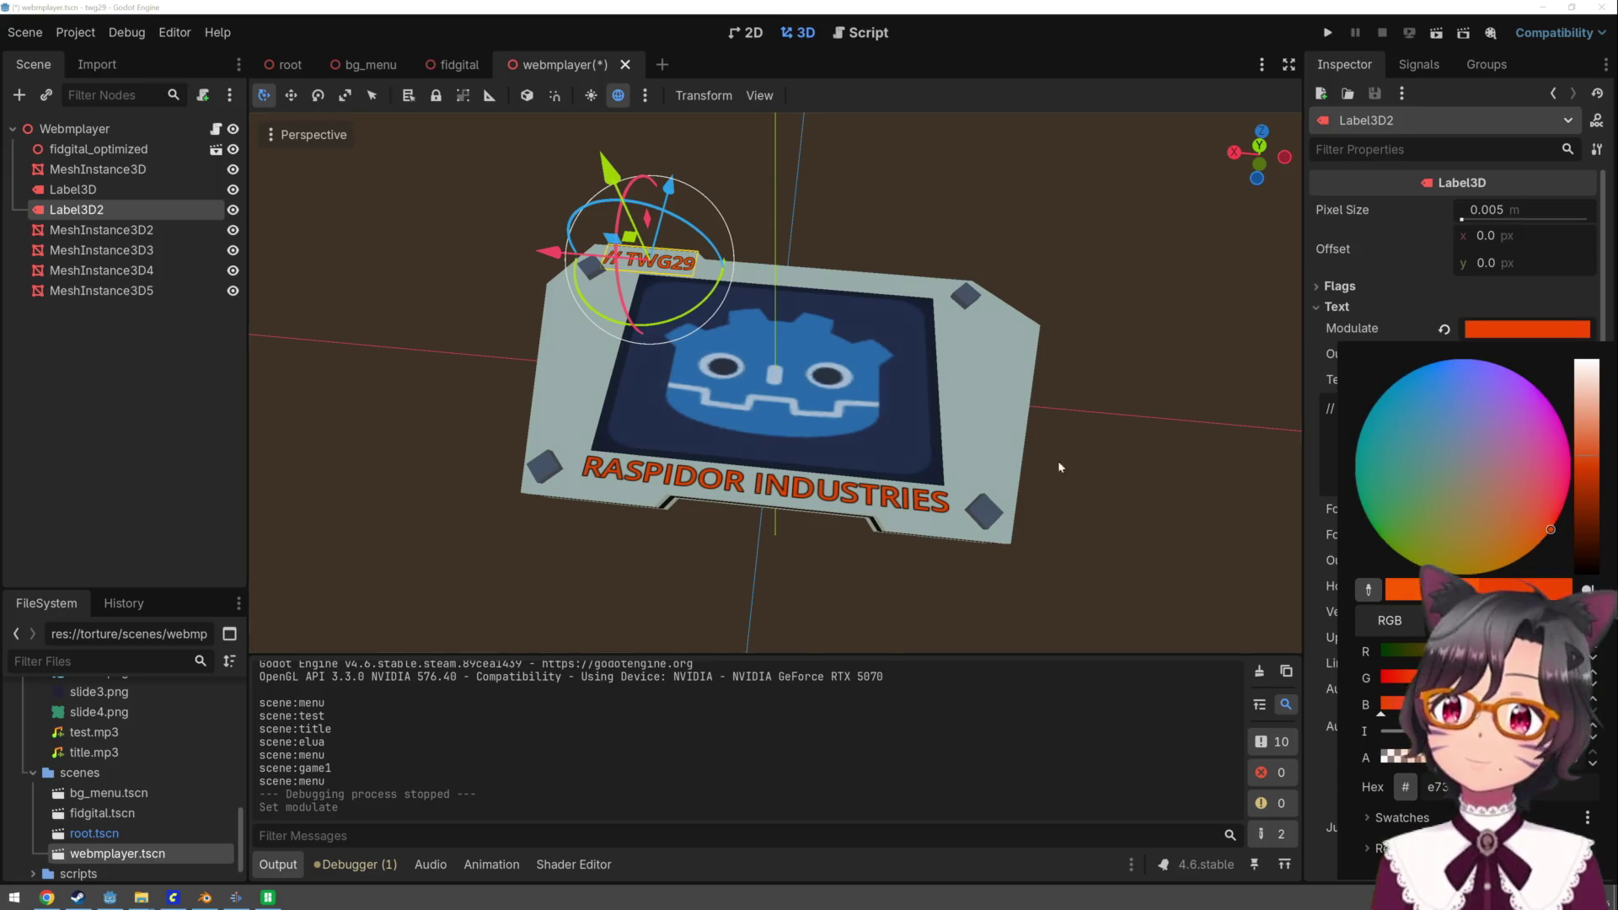
{"action": "left_click", "coordinate": [1125, 536]}
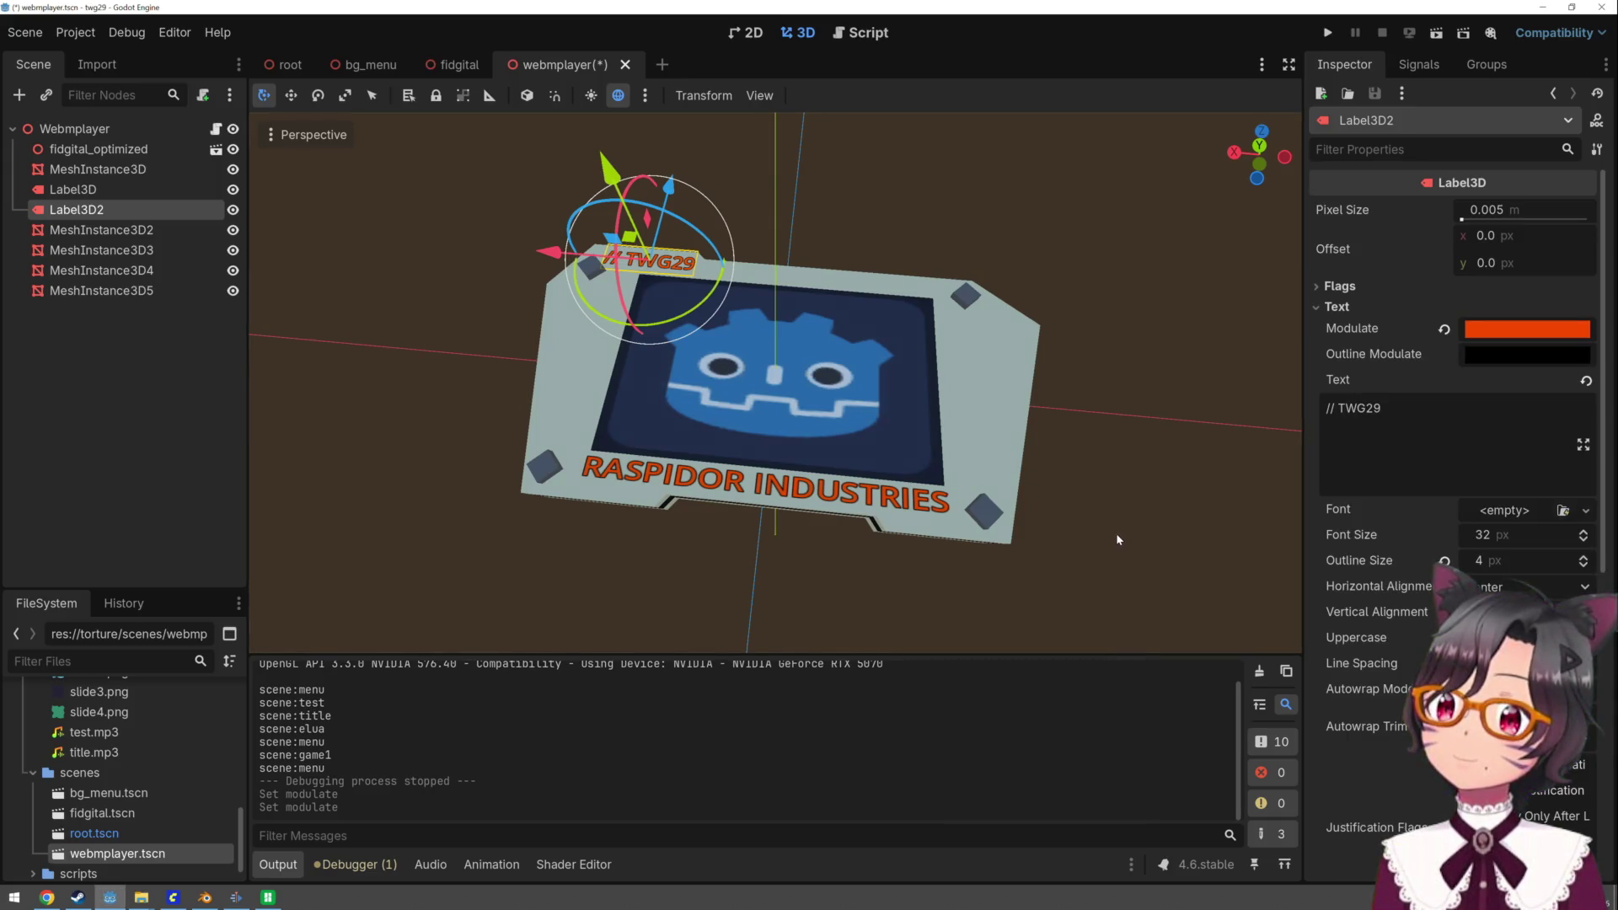
{"action": "left_click", "coordinate": [1116, 539]}
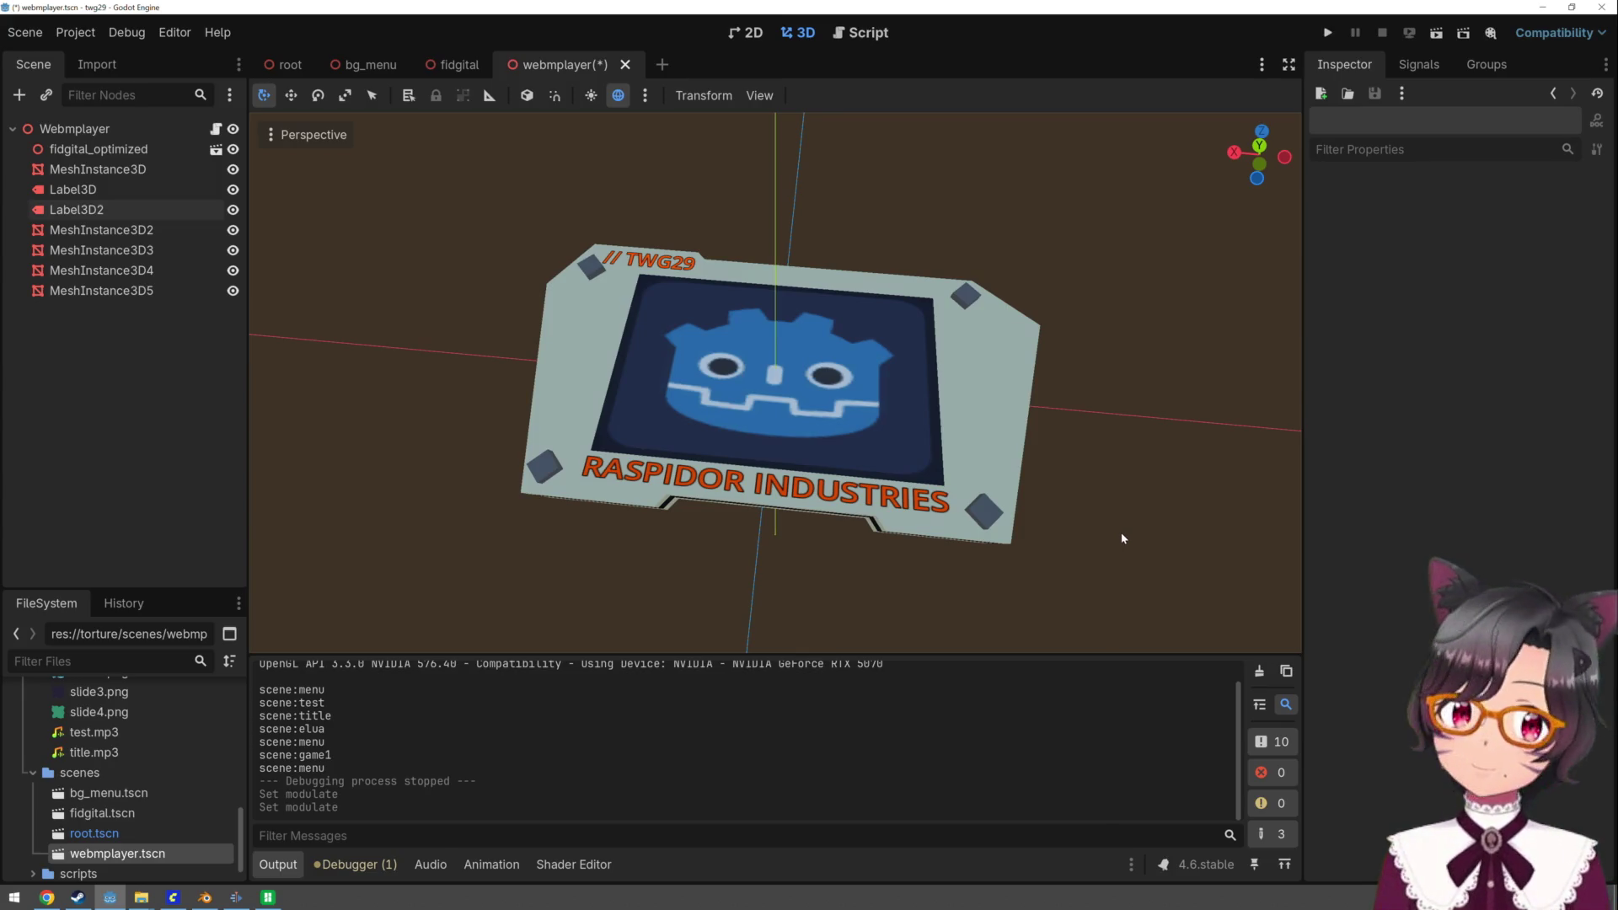
{"action": "key", "text": "ctrl+s"}
{"action": "key", "text": "ctrl+Tab"}
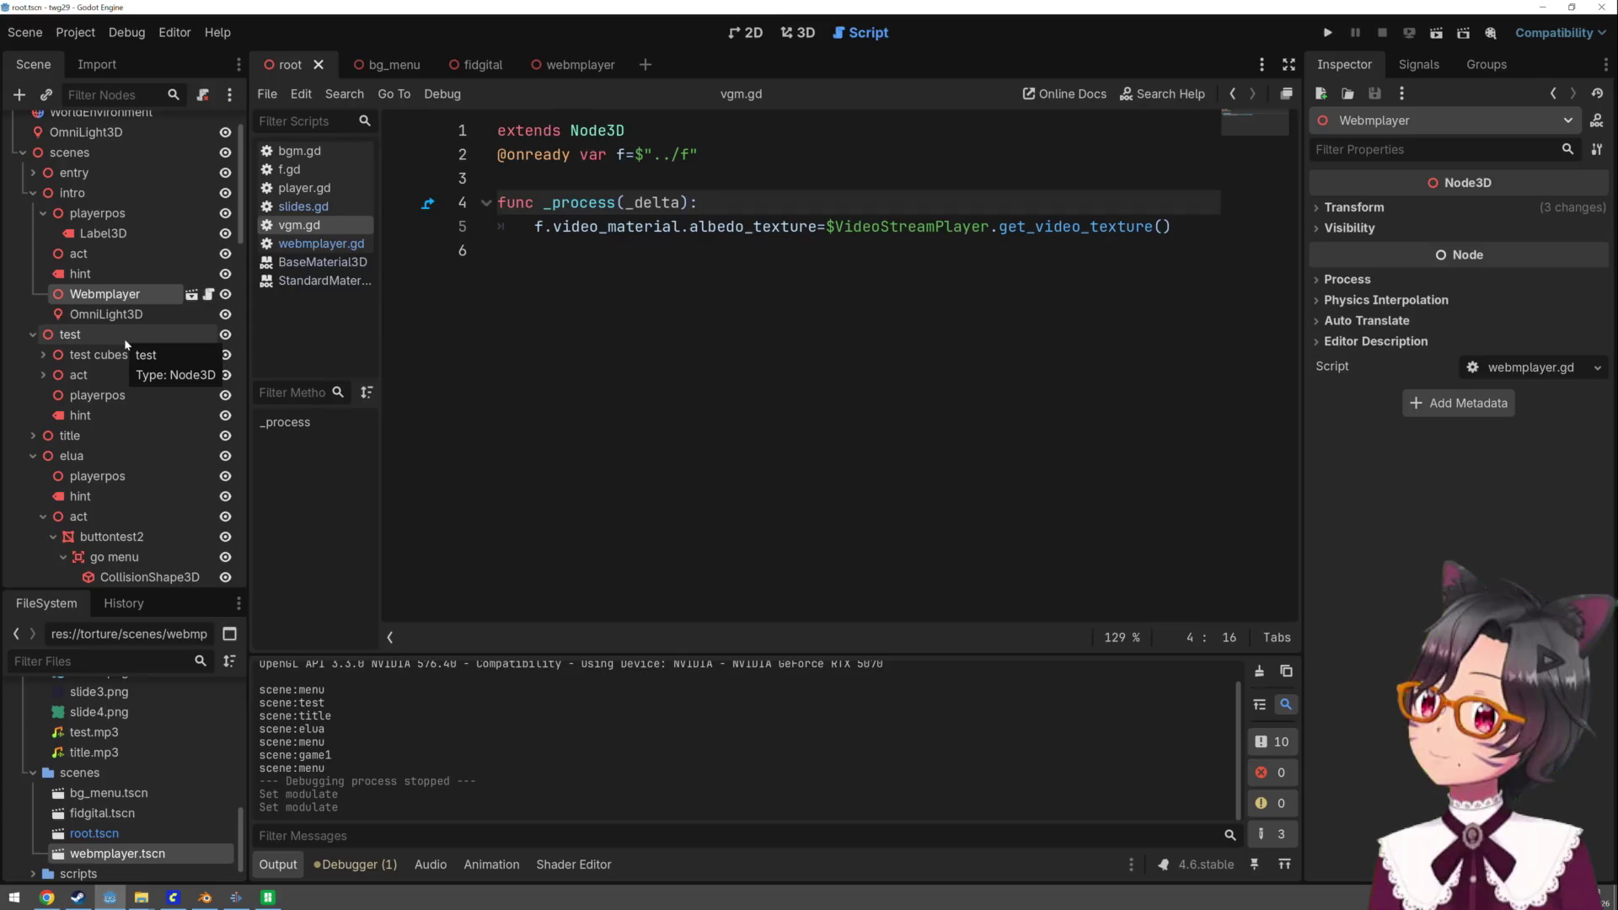
- Expand the entry node, select player, change its Scene Start from menu to entry, and run the game
{"action": "scroll", "coordinate": [125, 343], "scroll_direction": "up", "scroll_amount": 2}
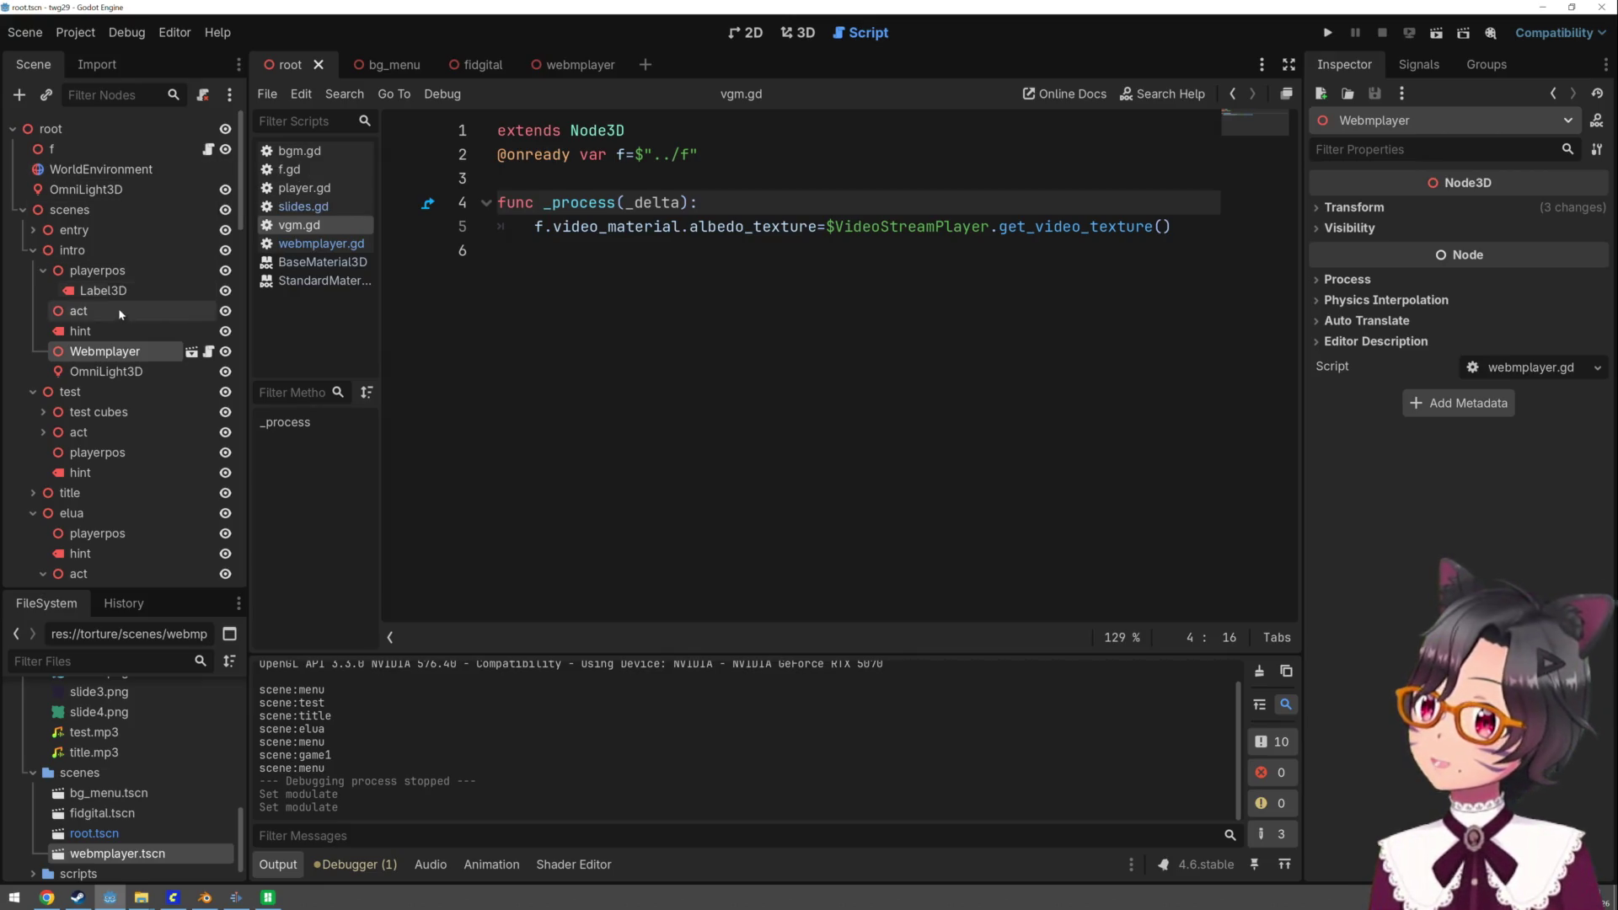
{"action": "scroll", "coordinate": [114, 385], "scroll_direction": "down", "scroll_amount": 2}
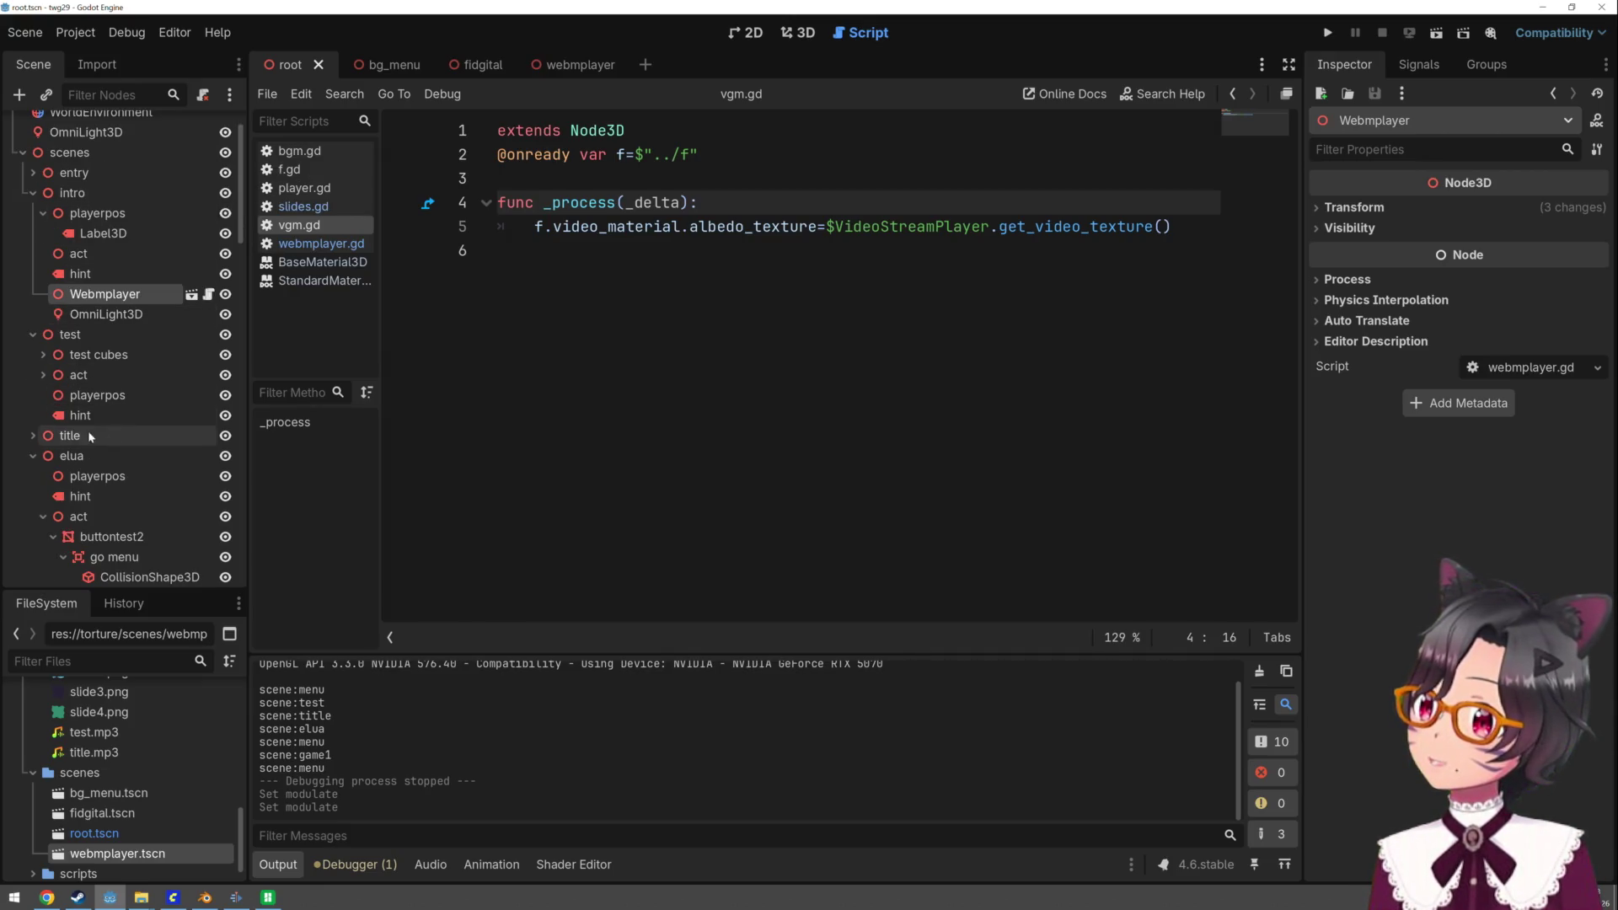
{"action": "left_click", "coordinate": [33, 456]}
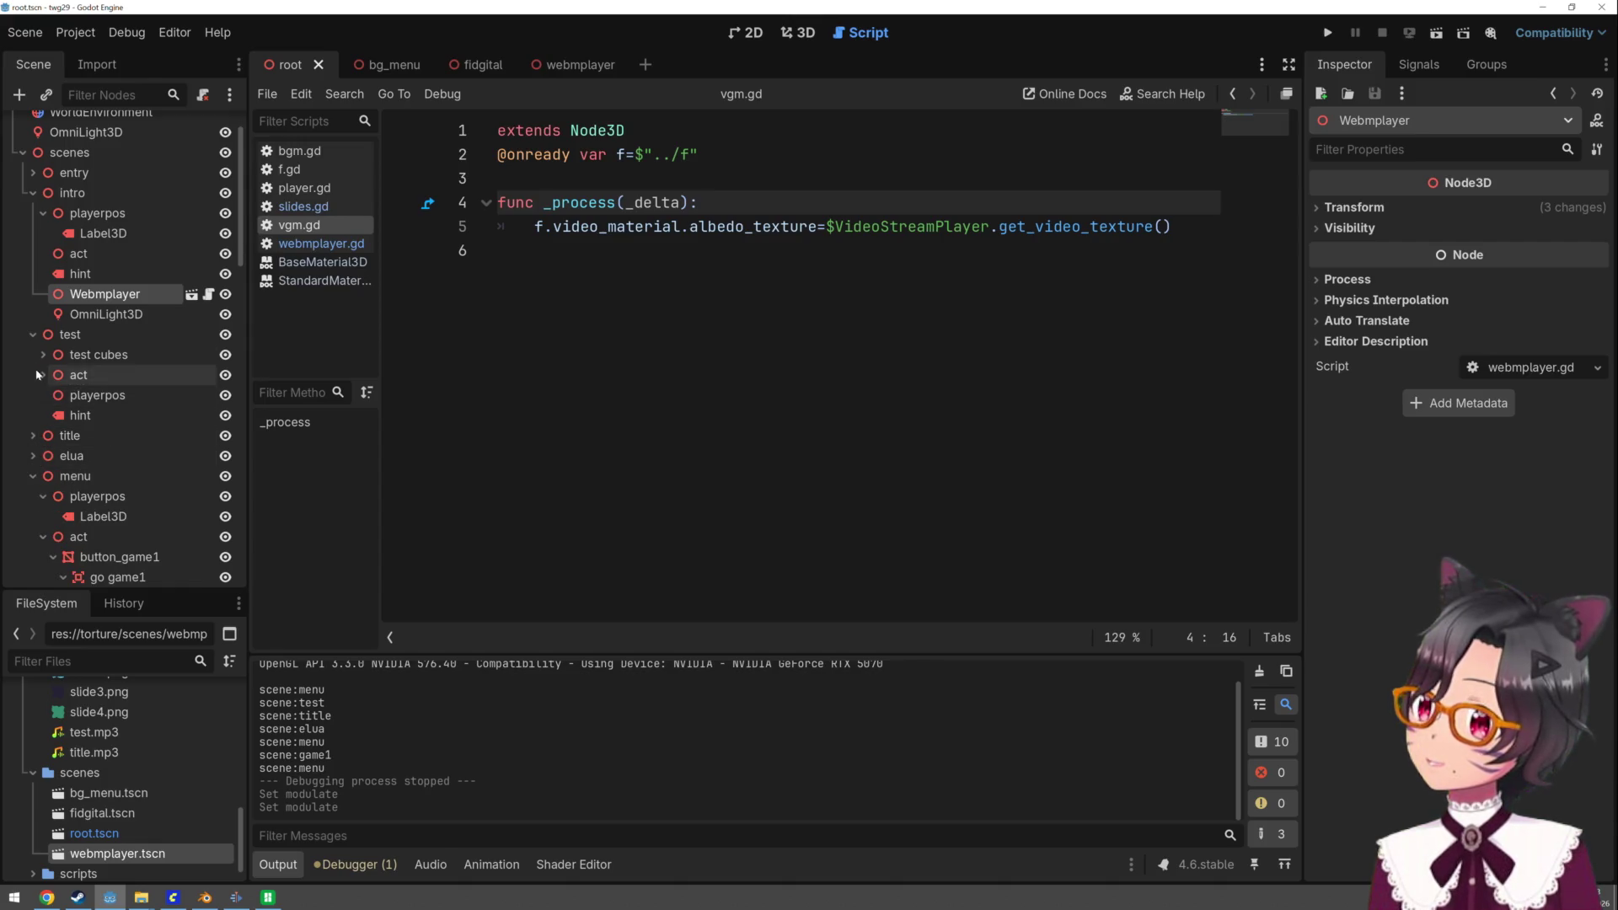
{"action": "left_click", "coordinate": [33, 193]}
{"action": "left_click", "coordinate": [33, 173]}
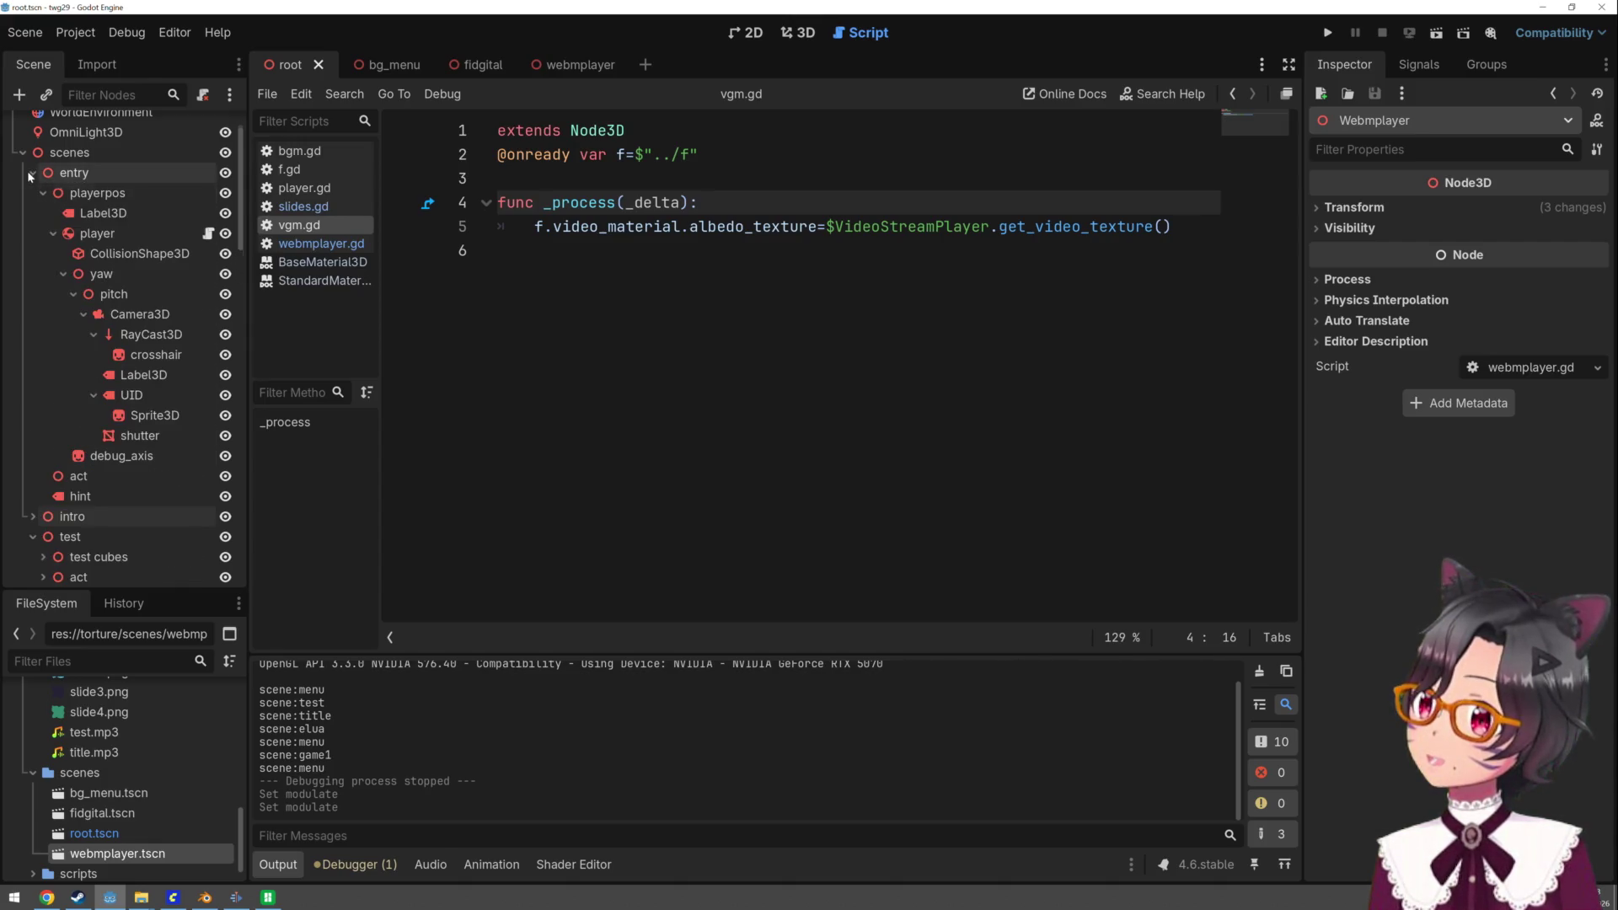
{"action": "left_click", "coordinate": [97, 233]}
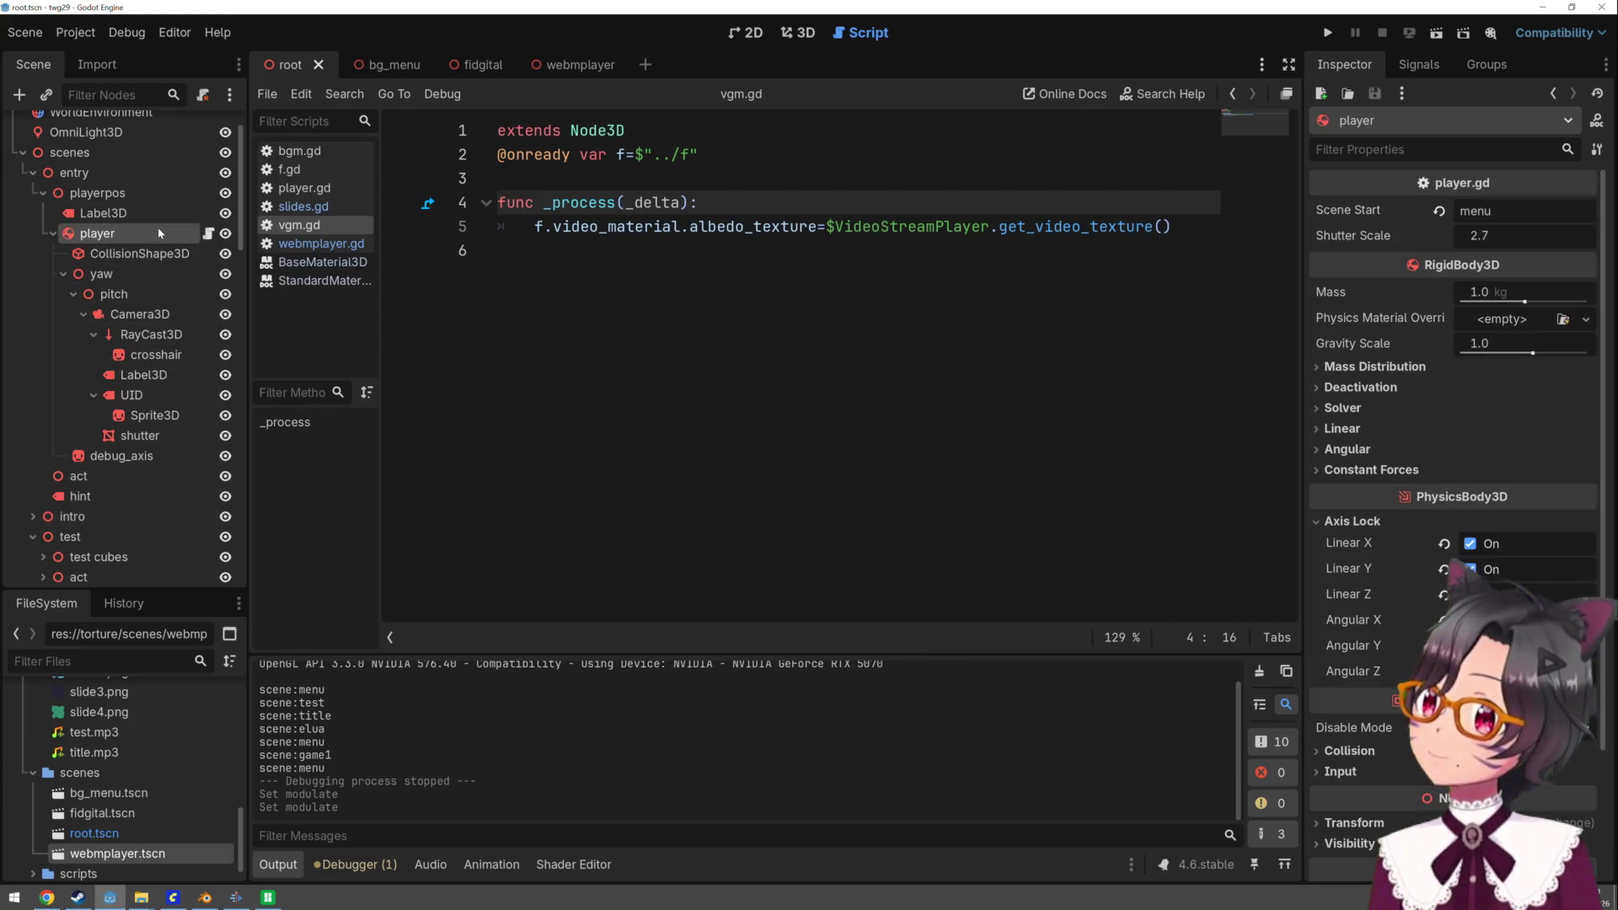
{"action": "left_click", "coordinate": [1519, 213]}
{"action": "key", "text": "ctrl+a"}
{"action": "type", "text": "entry"}
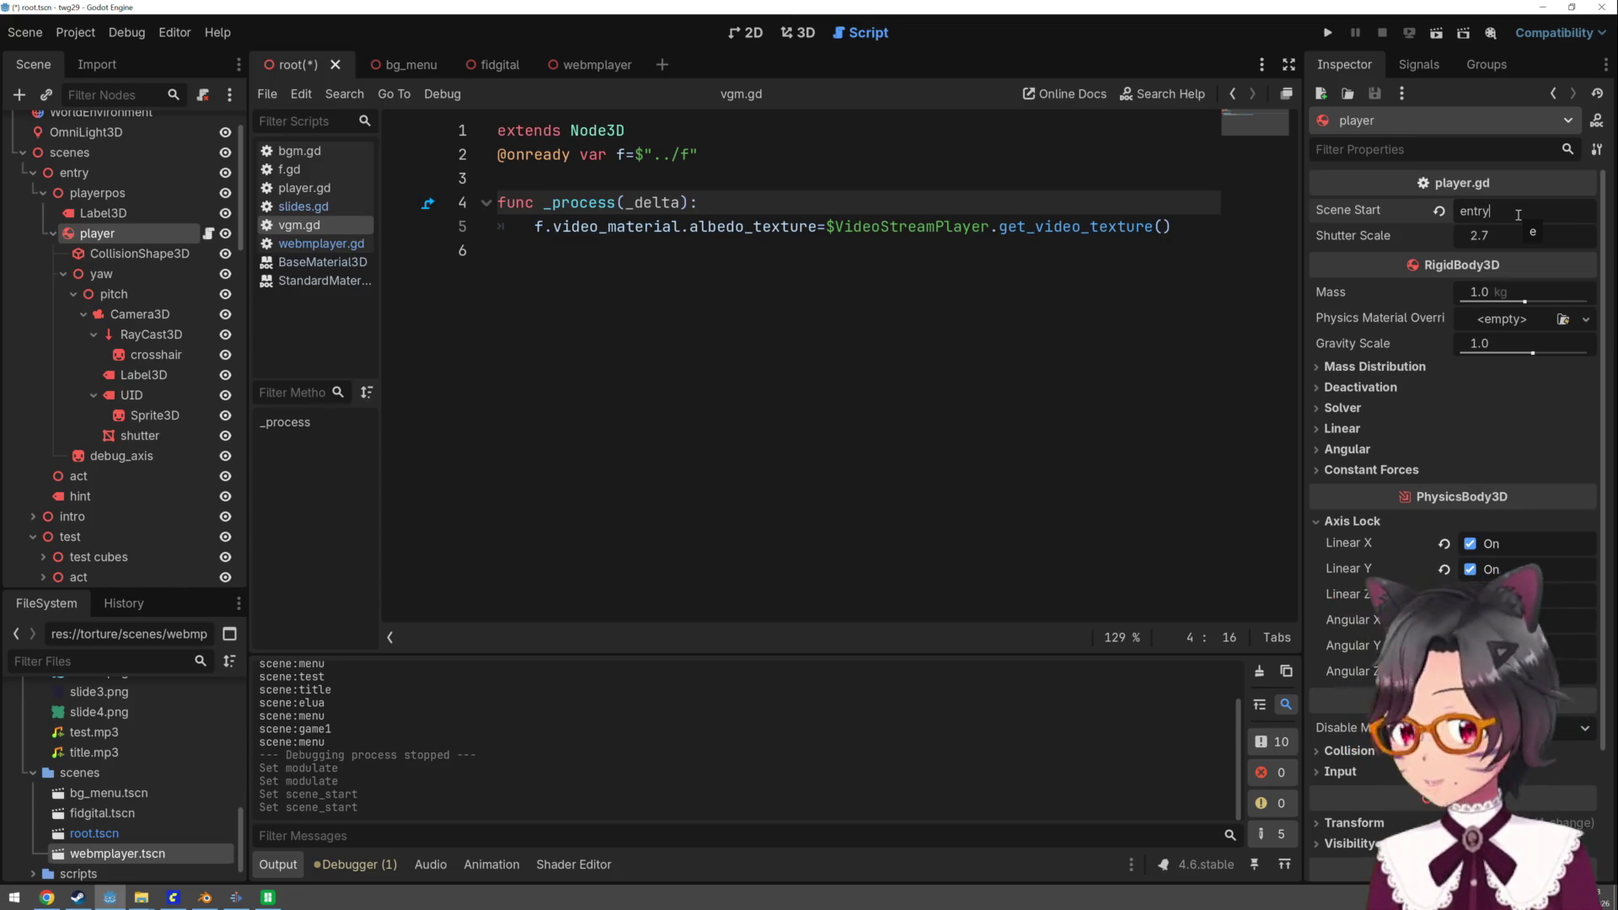
{"action": "left_click", "coordinate": [1327, 33]}
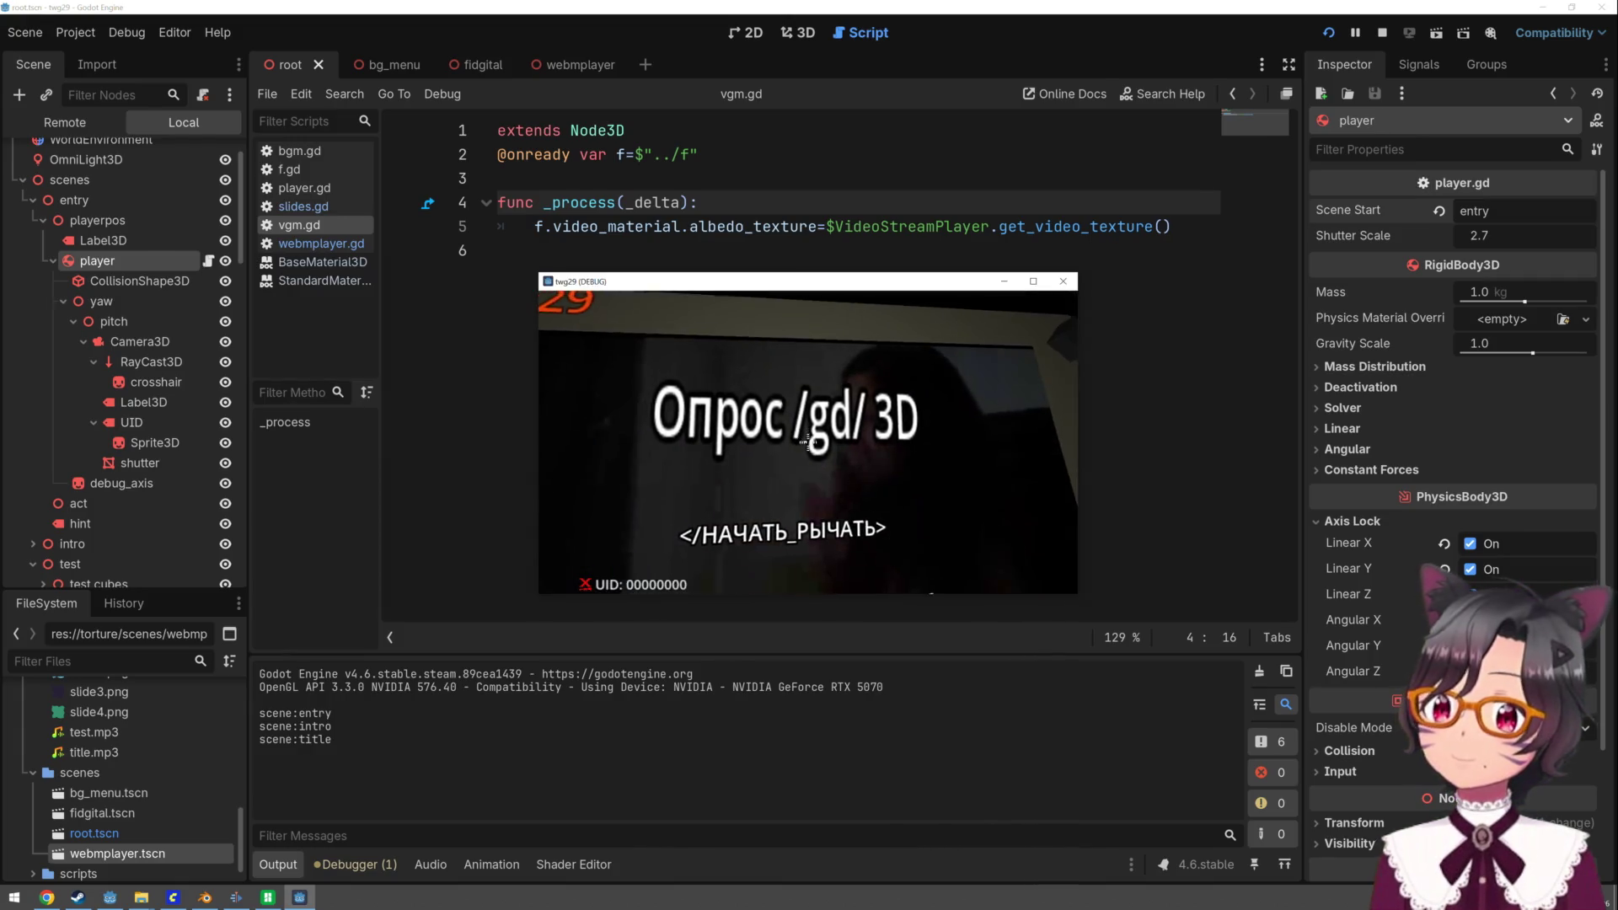
- Restart the running game so it reopens at the 'Опрос /gd/ 3D' title screen
{"action": "left_click", "coordinate": [1327, 34]}
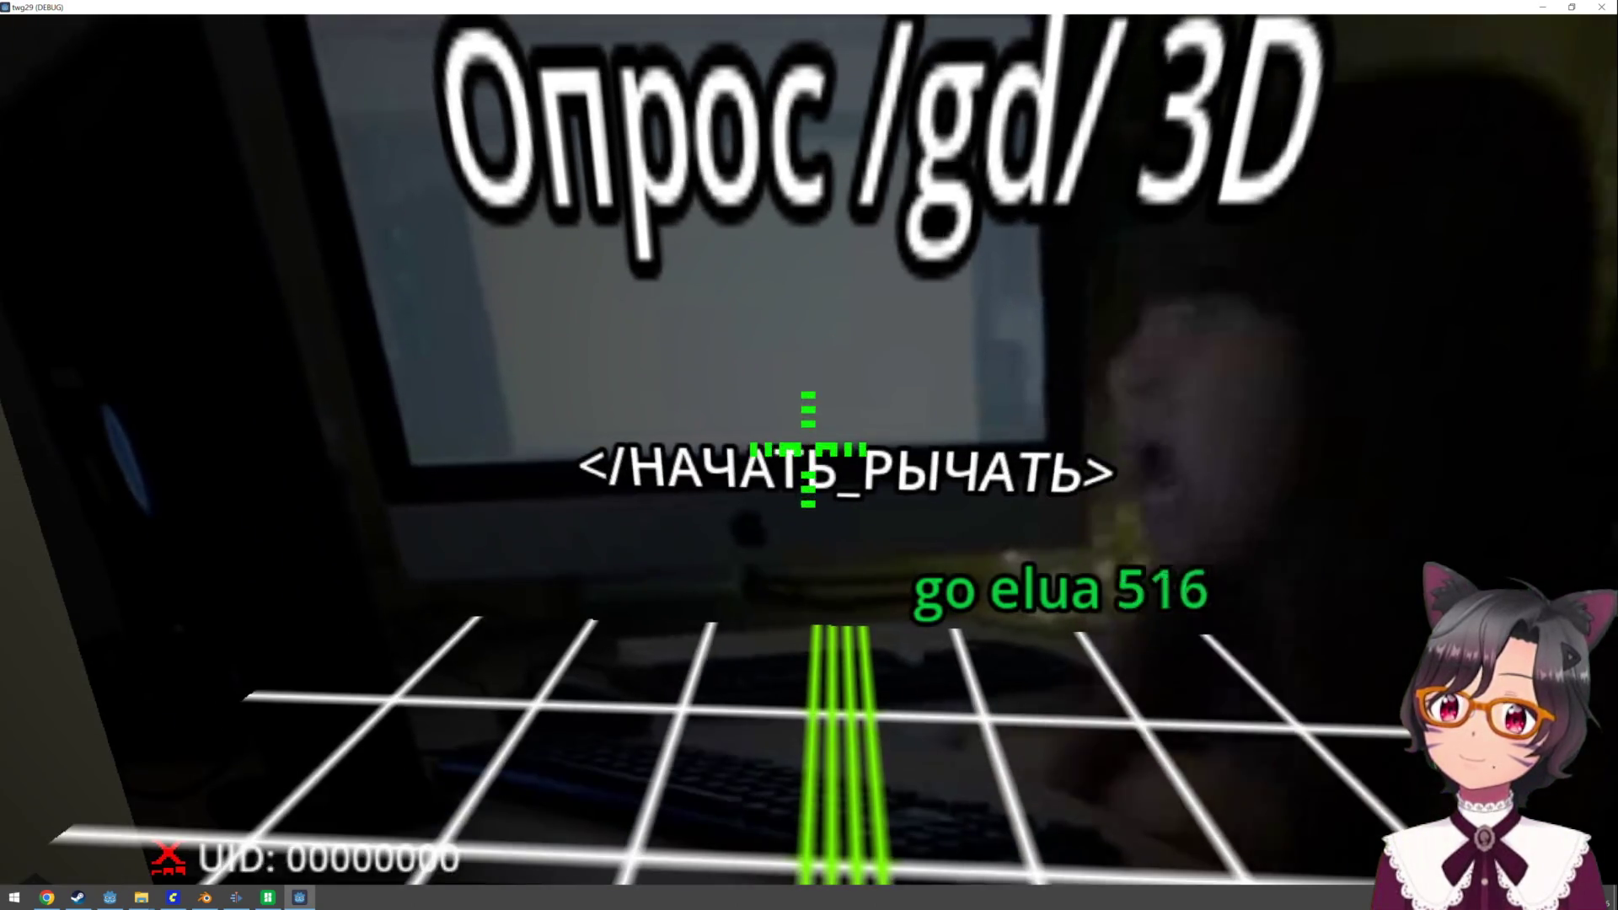
- Advance the game to the user-agreement screen, then stop it with F8 and save the scene
{"action": "left_click", "coordinate": [808, 449]}
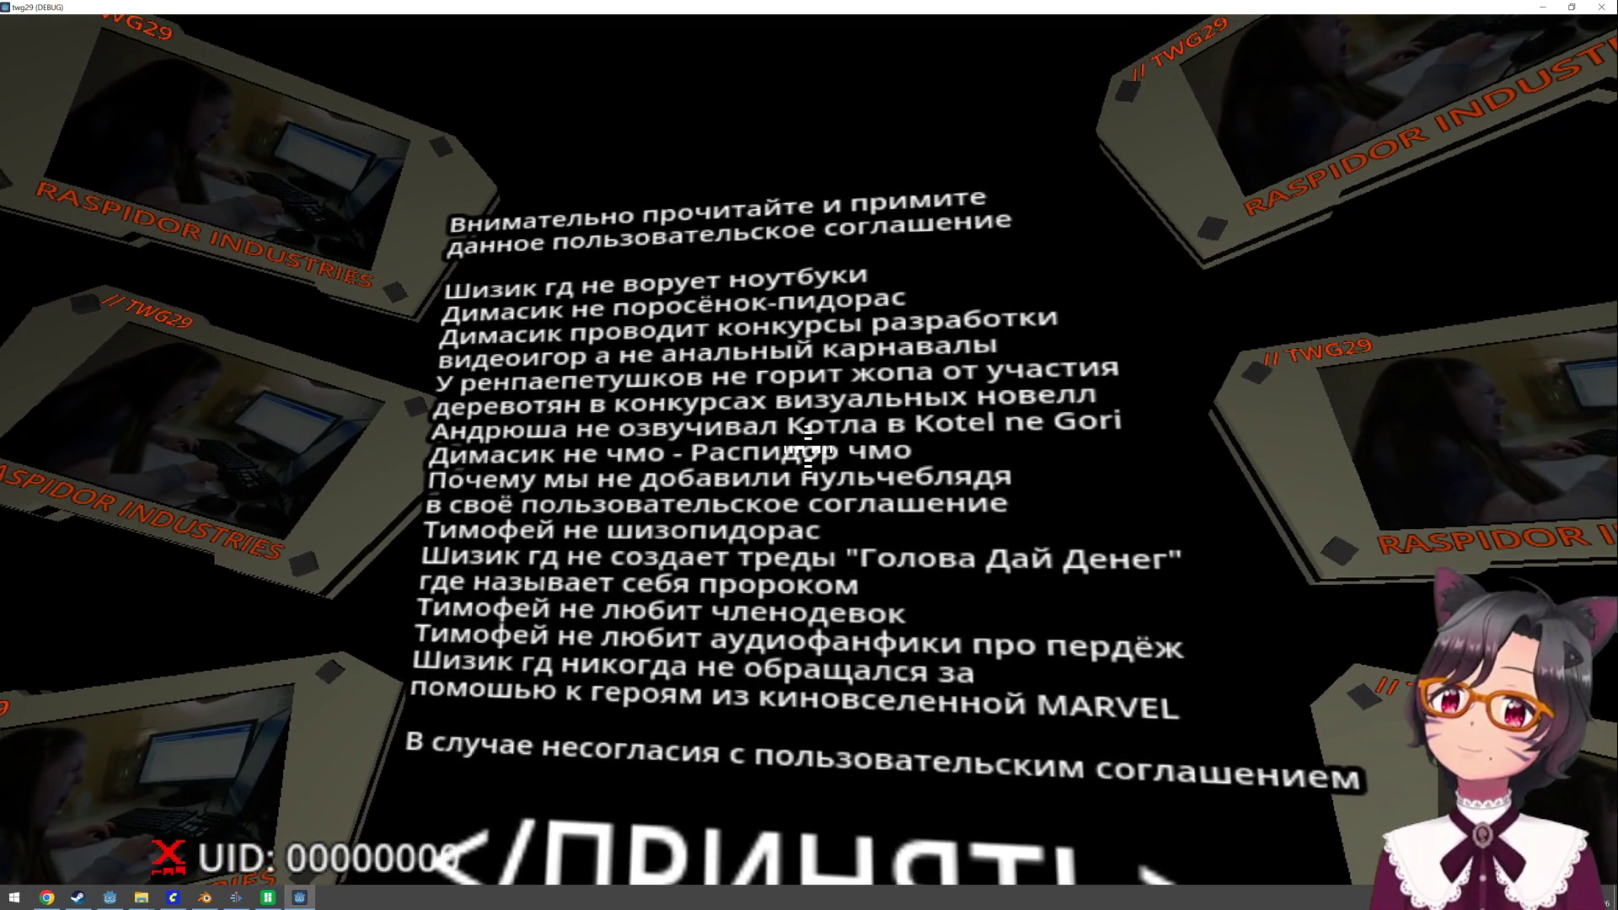
{"action": "key", "text": "F8"}
{"action": "key", "text": "ctrl+s"}
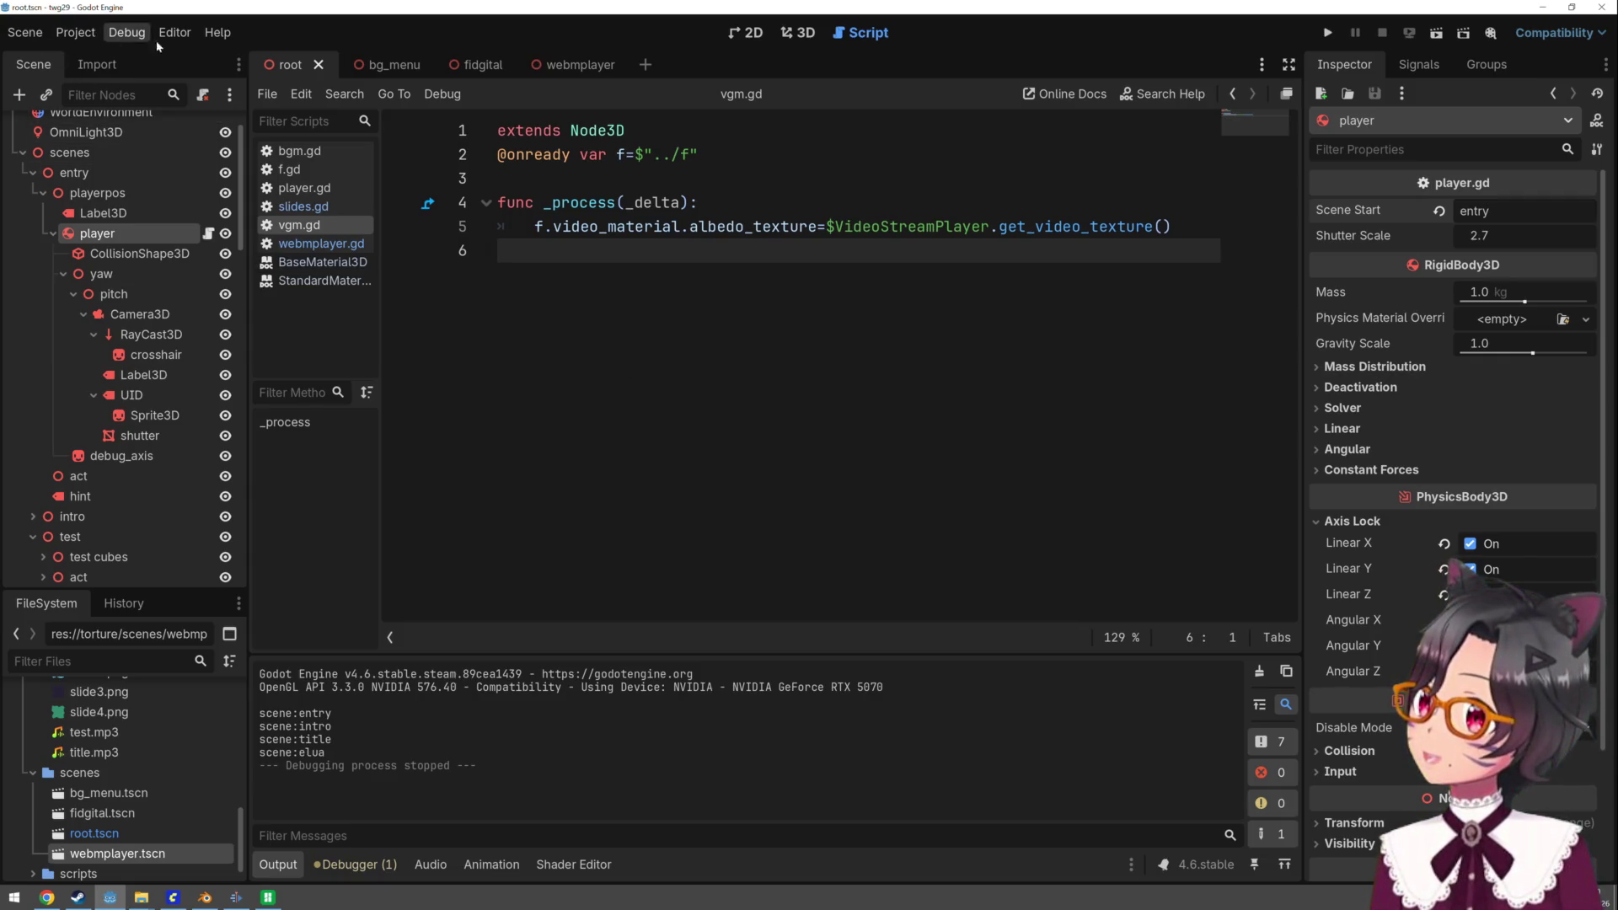
- Open Project > Export and add a Windows Desktop export preset
{"action": "left_click", "coordinate": [75, 34]}
{"action": "left_click", "coordinate": [97, 133]}
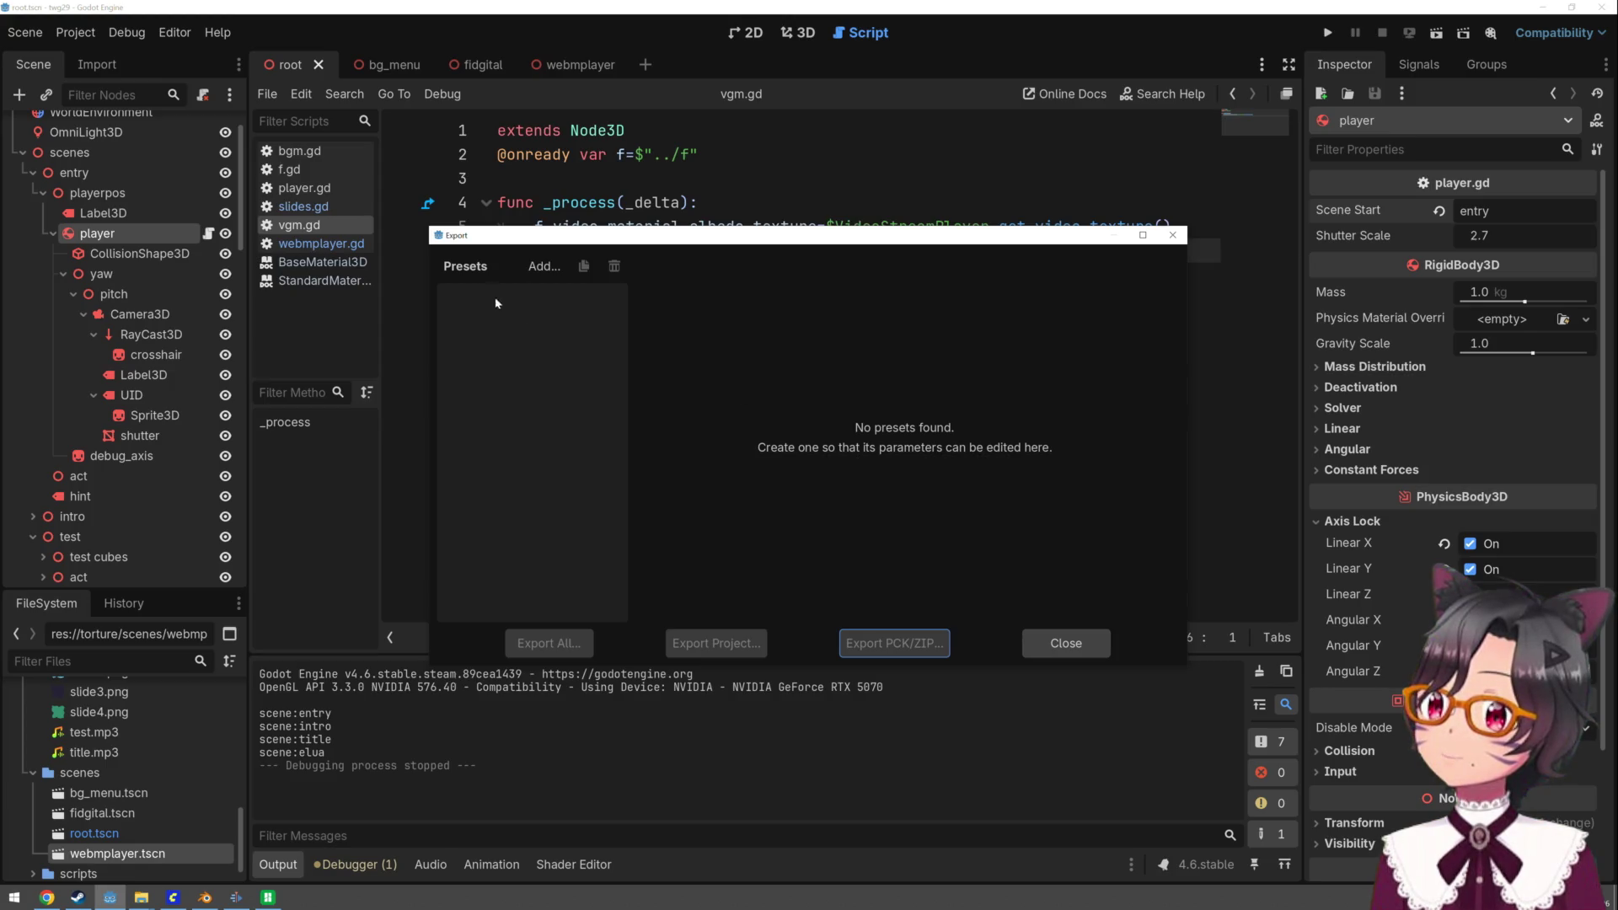
{"action": "left_click", "coordinate": [536, 268]}
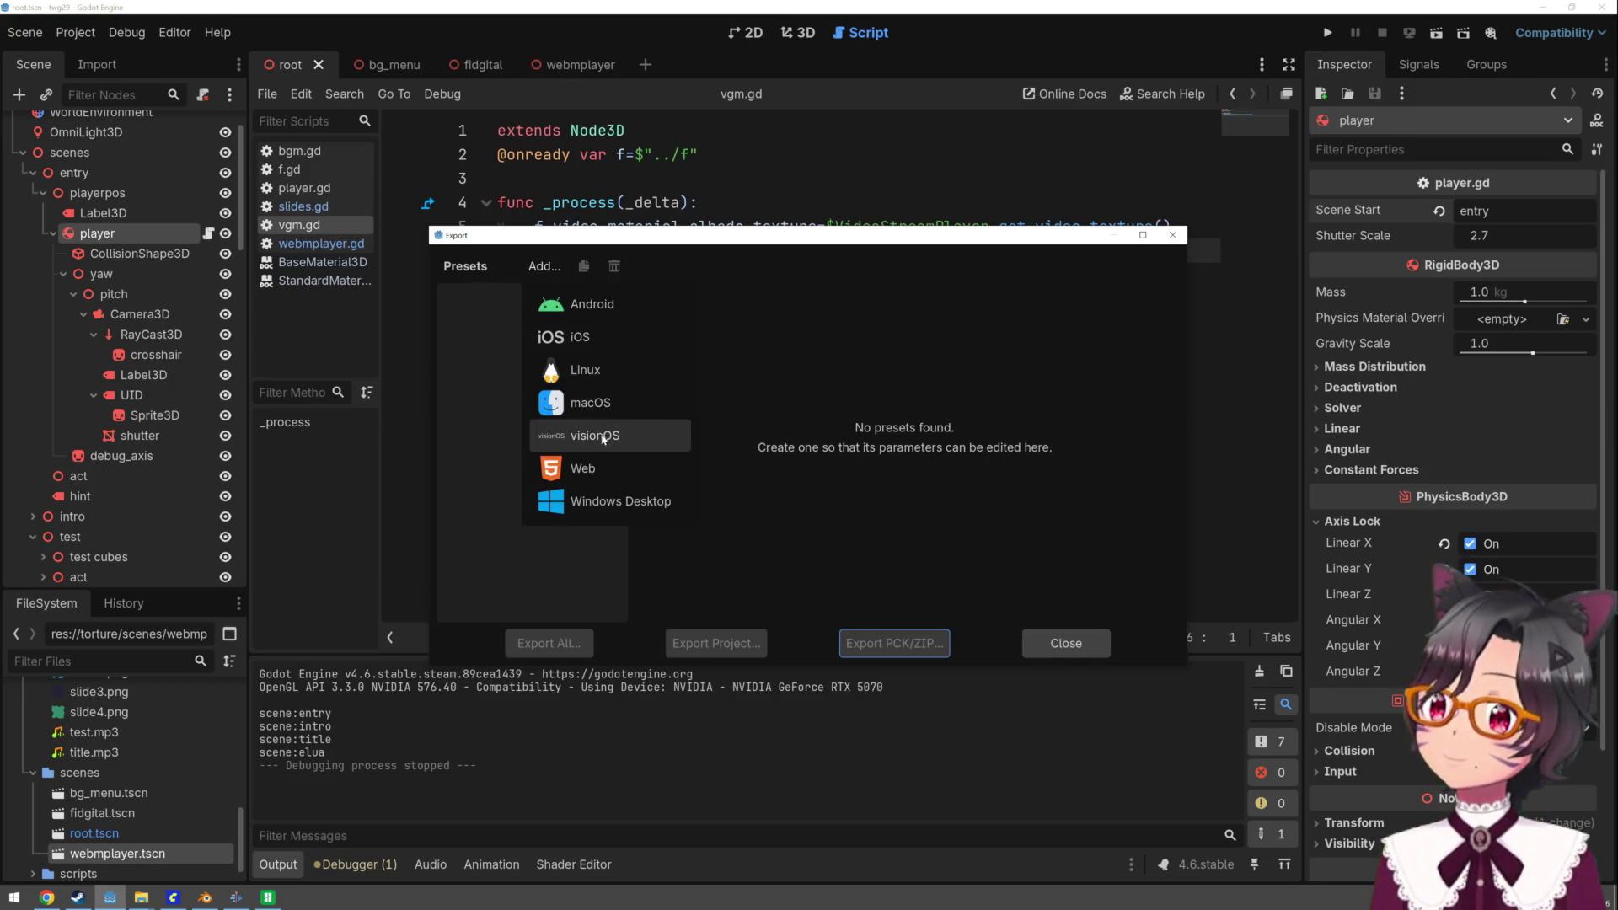
{"action": "left_click", "coordinate": [616, 502]}
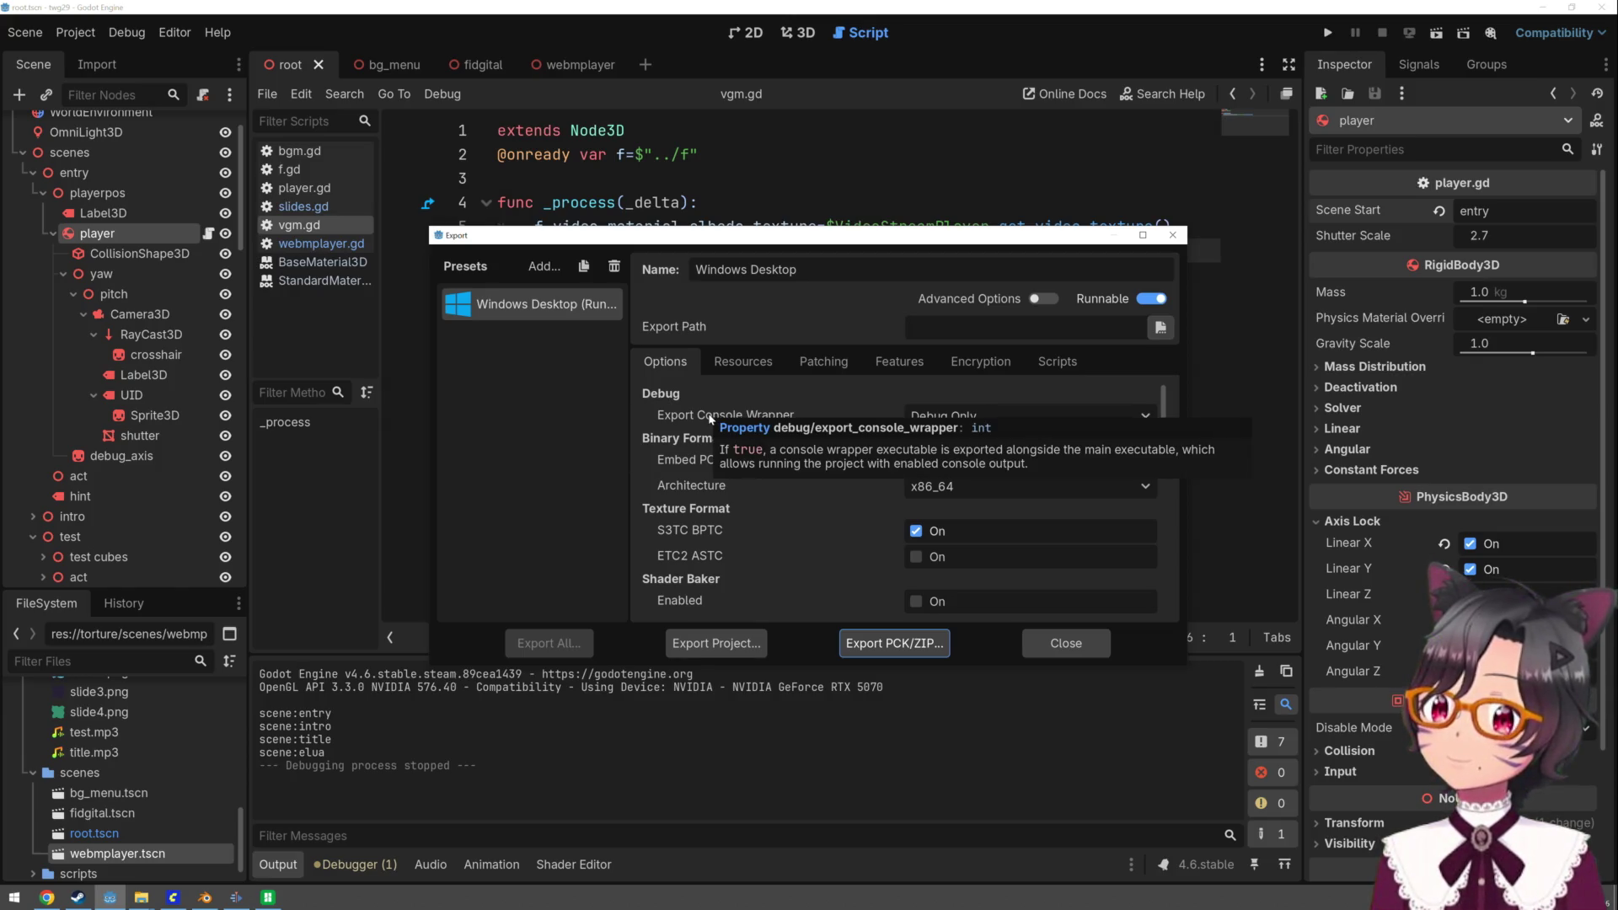
- Browse to the Project's build folder for the exported exe, untick Export With Debug, then cancel
{"action": "left_click", "coordinate": [738, 645]}
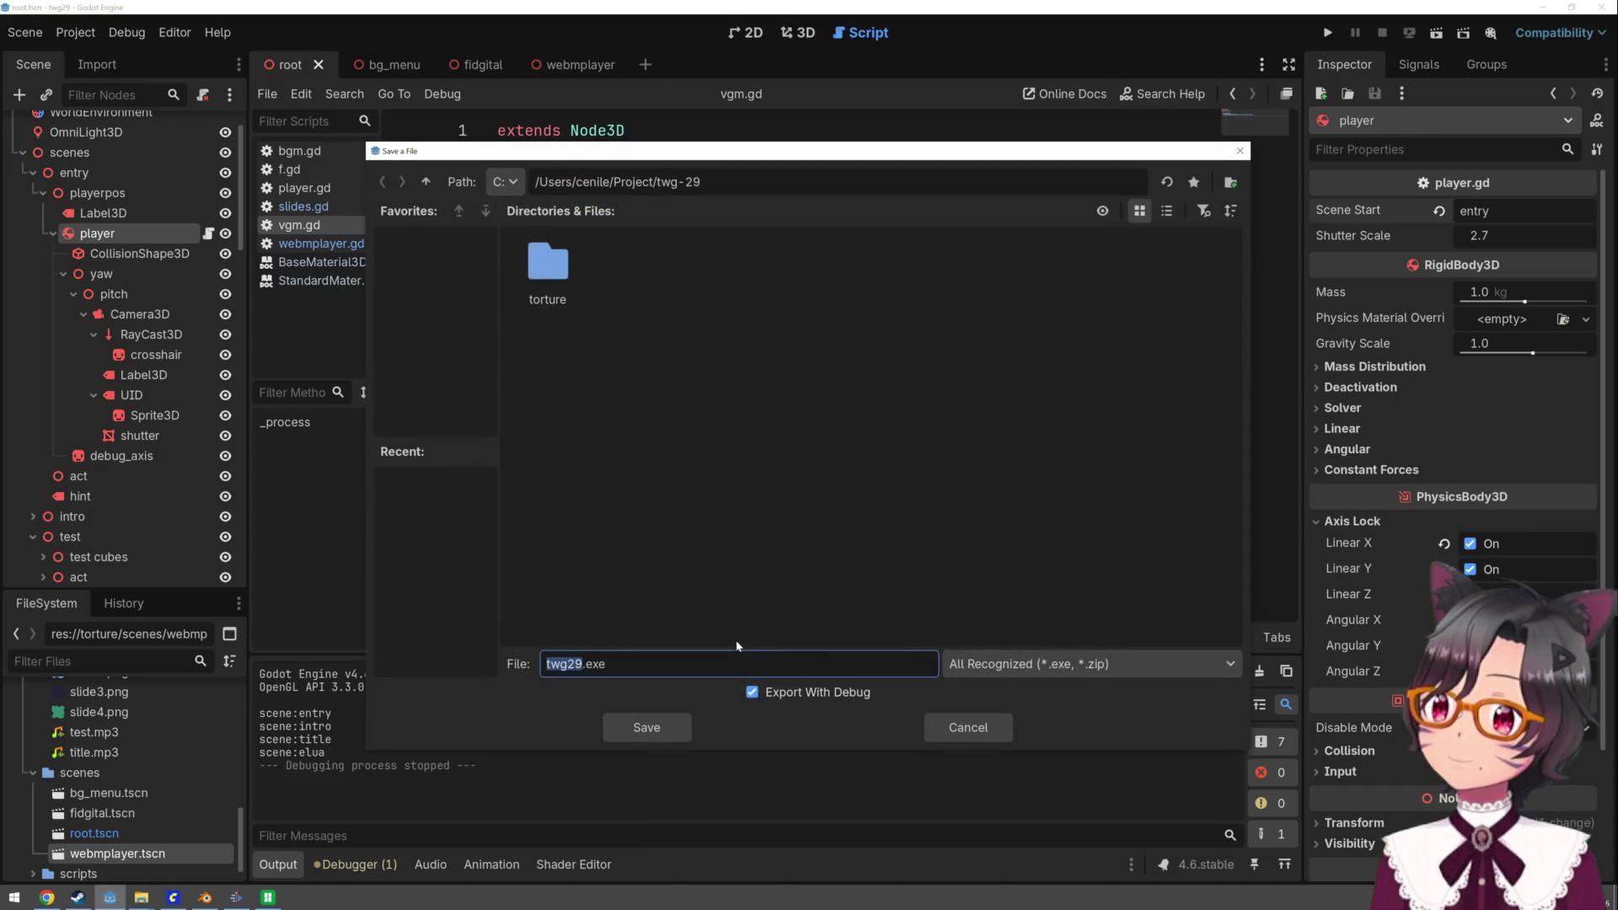
{"action": "left_click", "coordinate": [425, 181]}
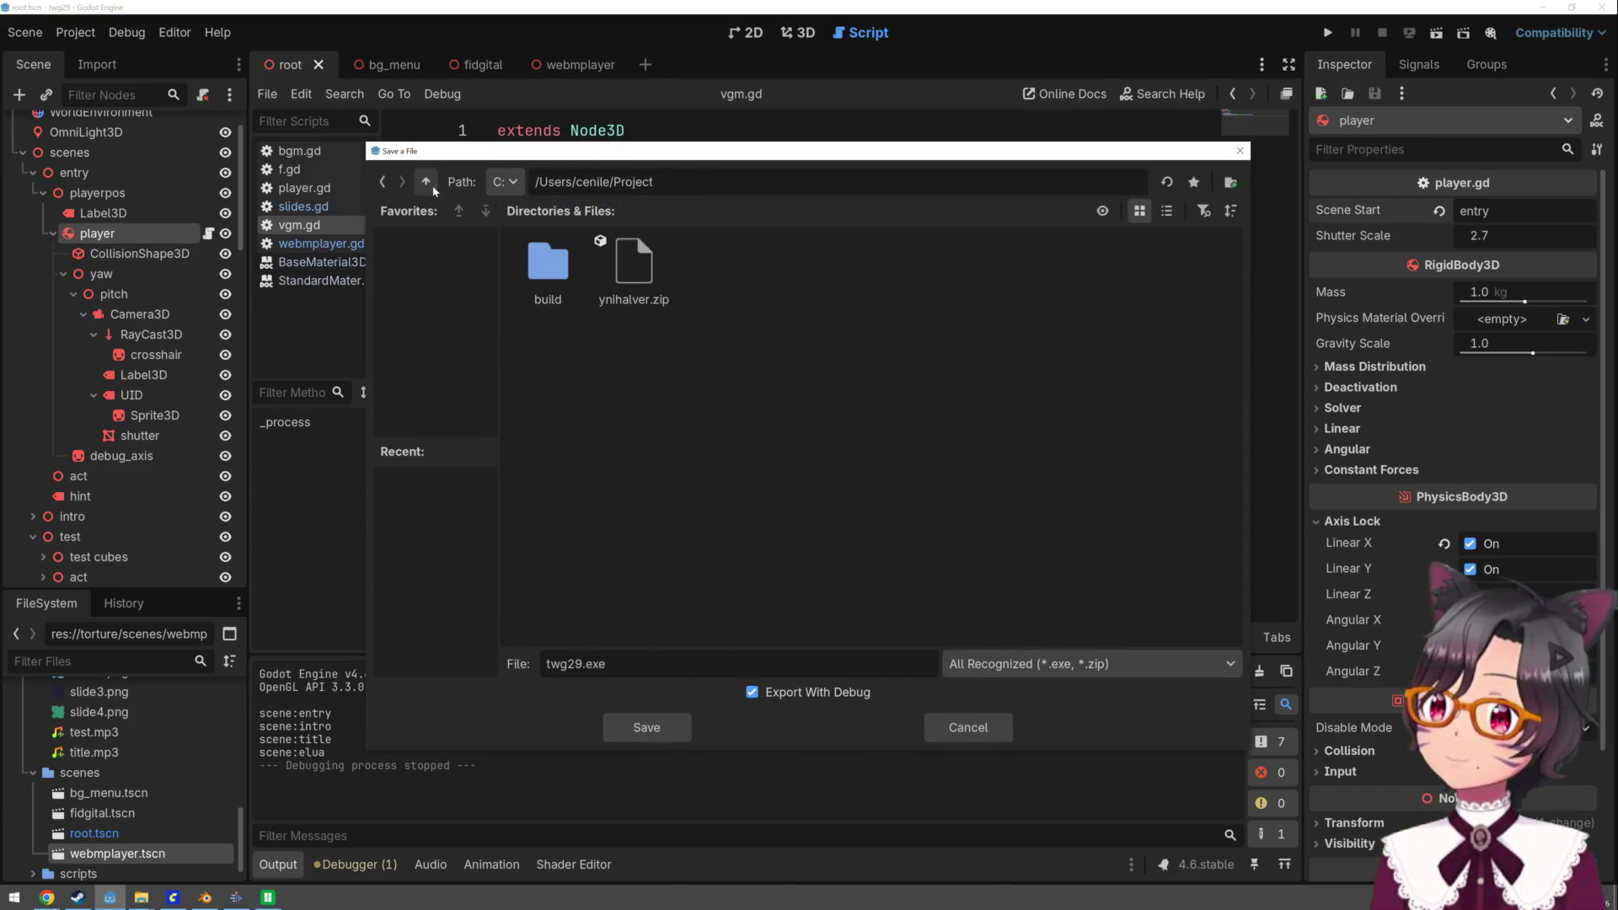
{"action": "double_click", "coordinate": [543, 266]}
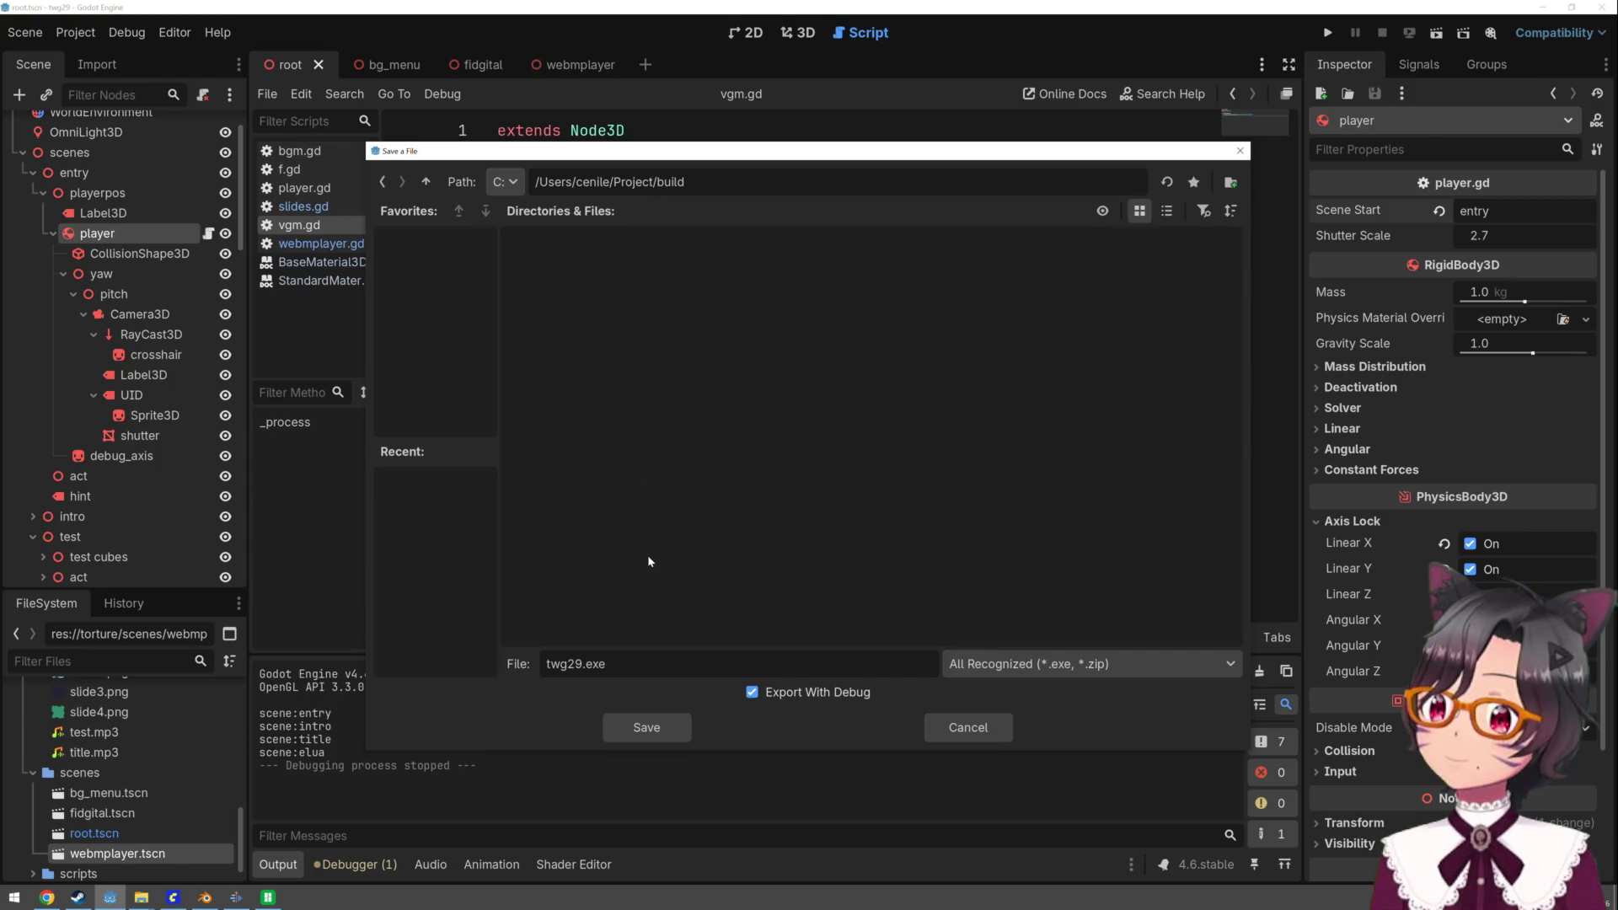
{"action": "left_click", "coordinate": [846, 695]}
{"action": "left_click", "coordinate": [993, 665]}
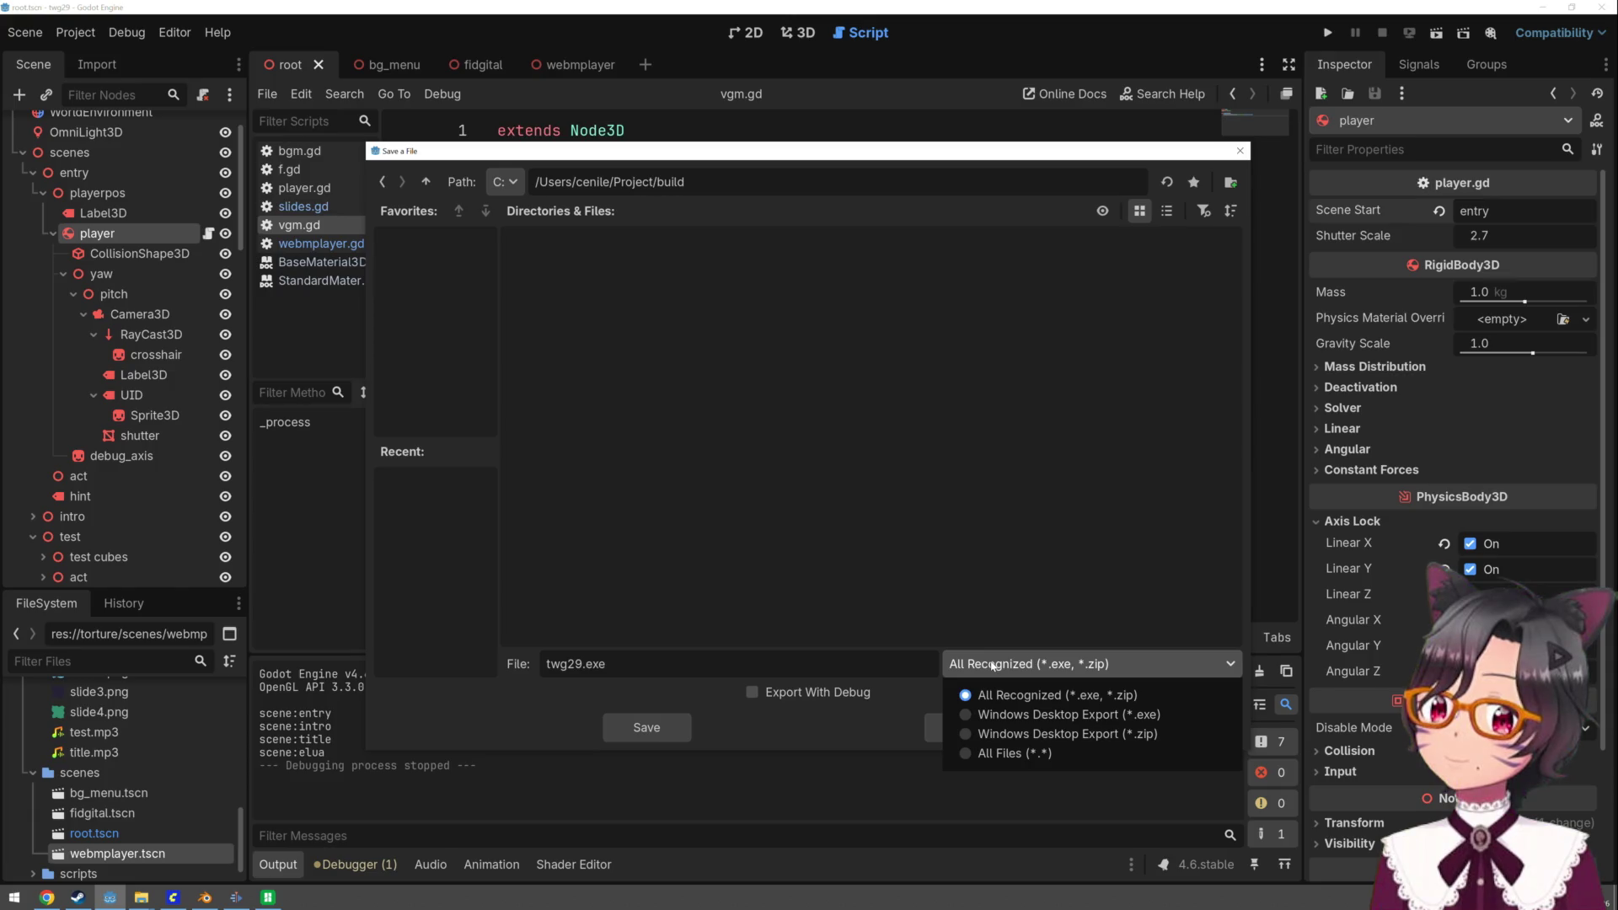
{"action": "left_click", "coordinate": [992, 665]}
{"action": "left_click", "coordinate": [421, 183]}
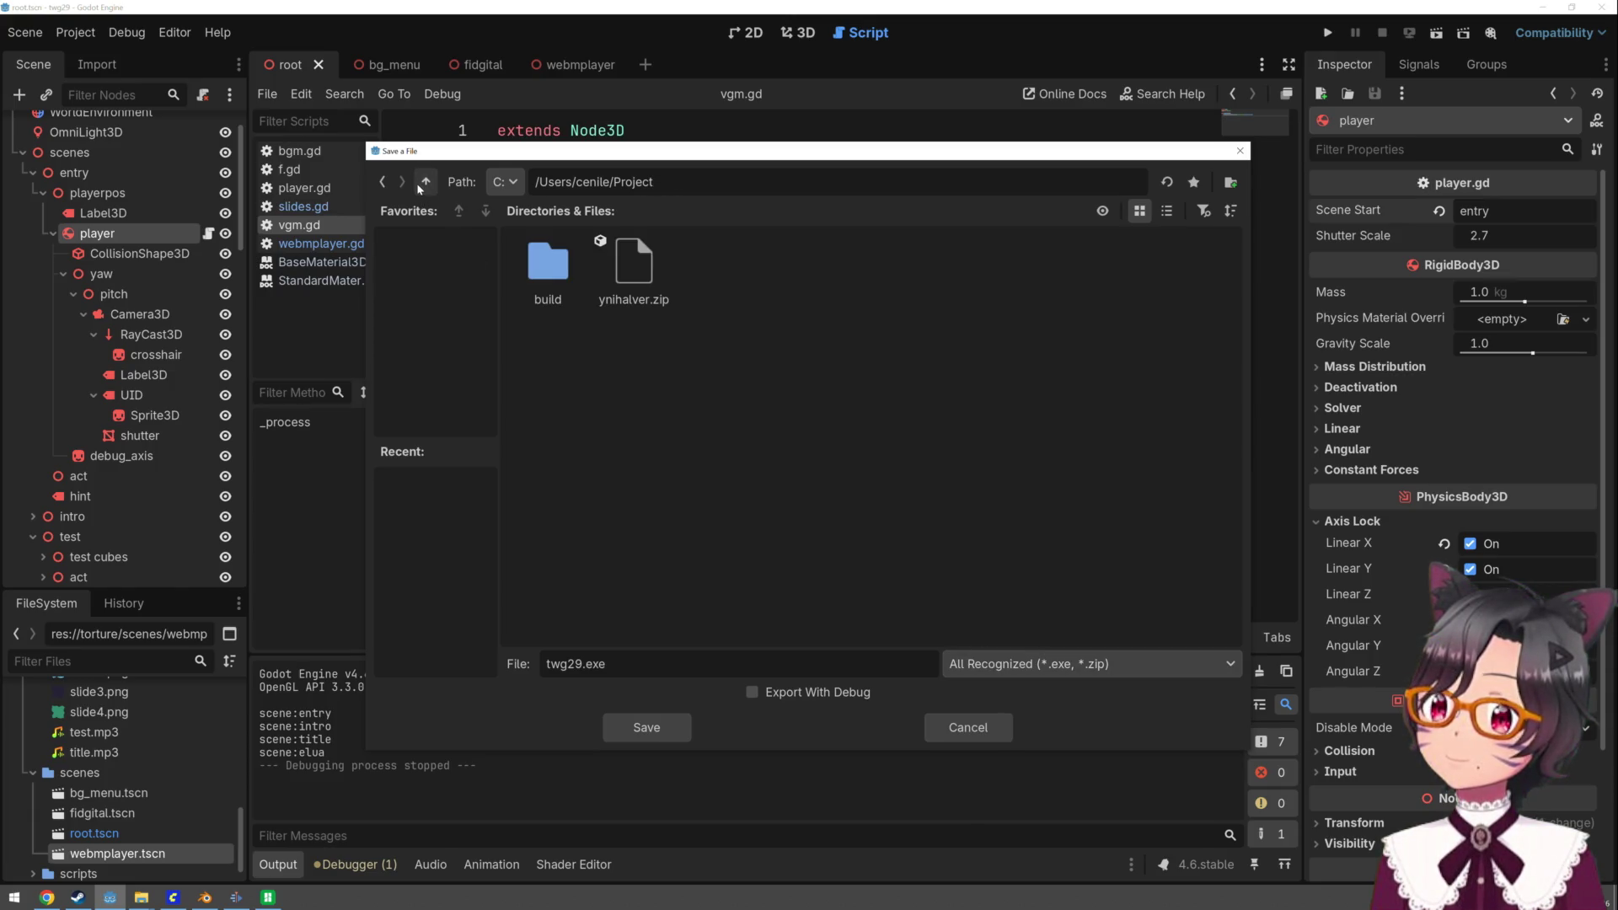
{"action": "left_click", "coordinate": [968, 727]}
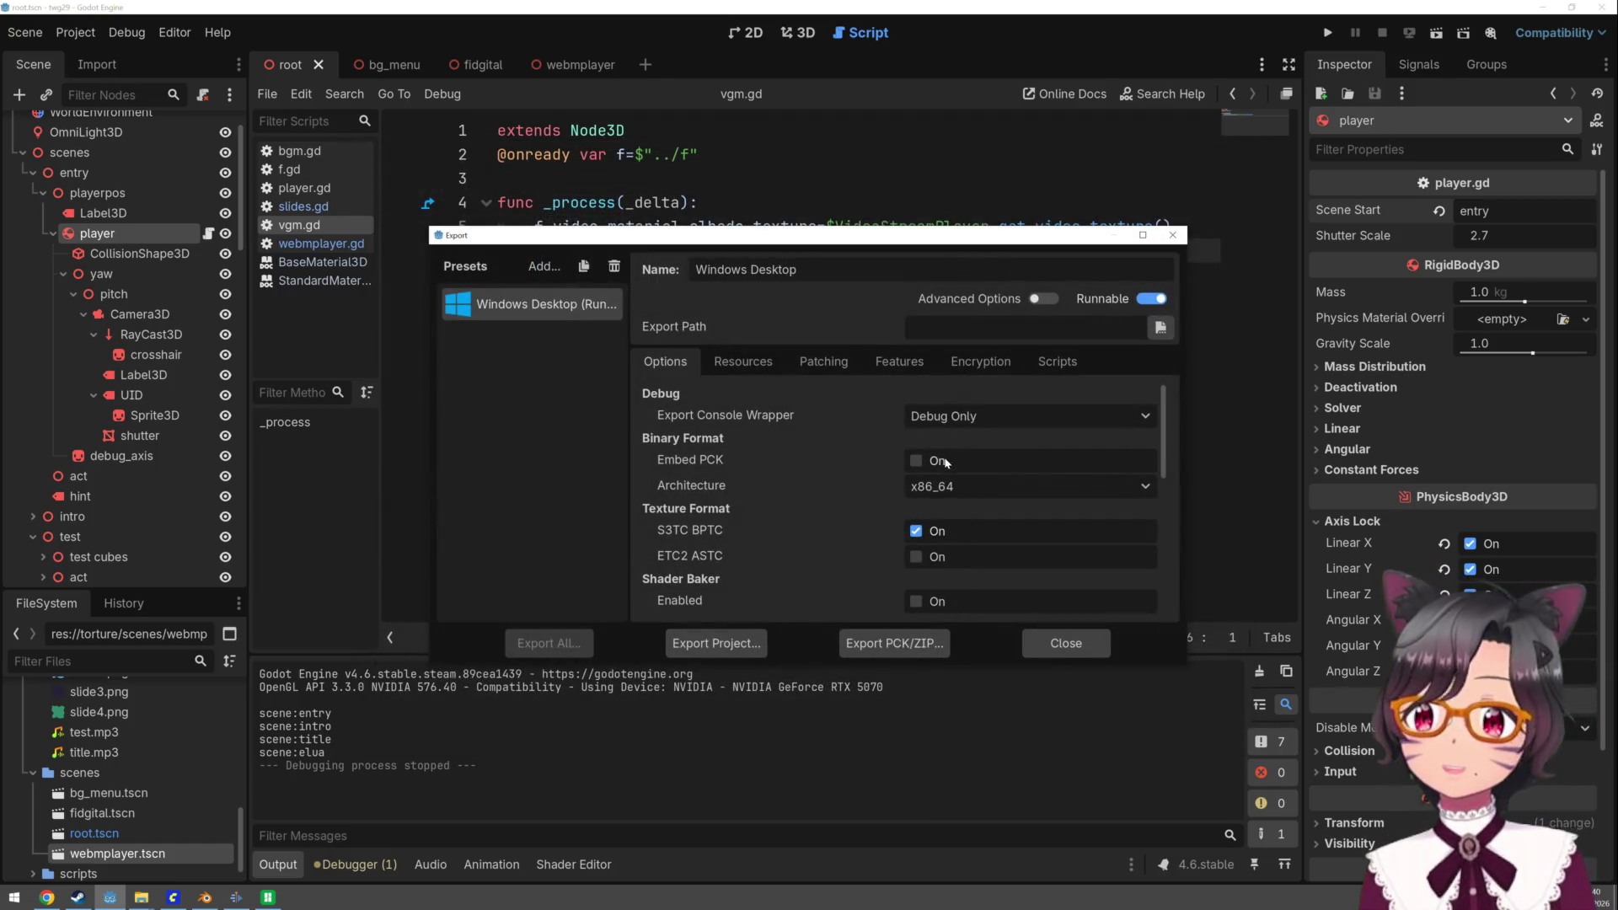
{"action": "left_click", "coordinate": [950, 487]}
{"action": "left_click", "coordinate": [951, 487]}
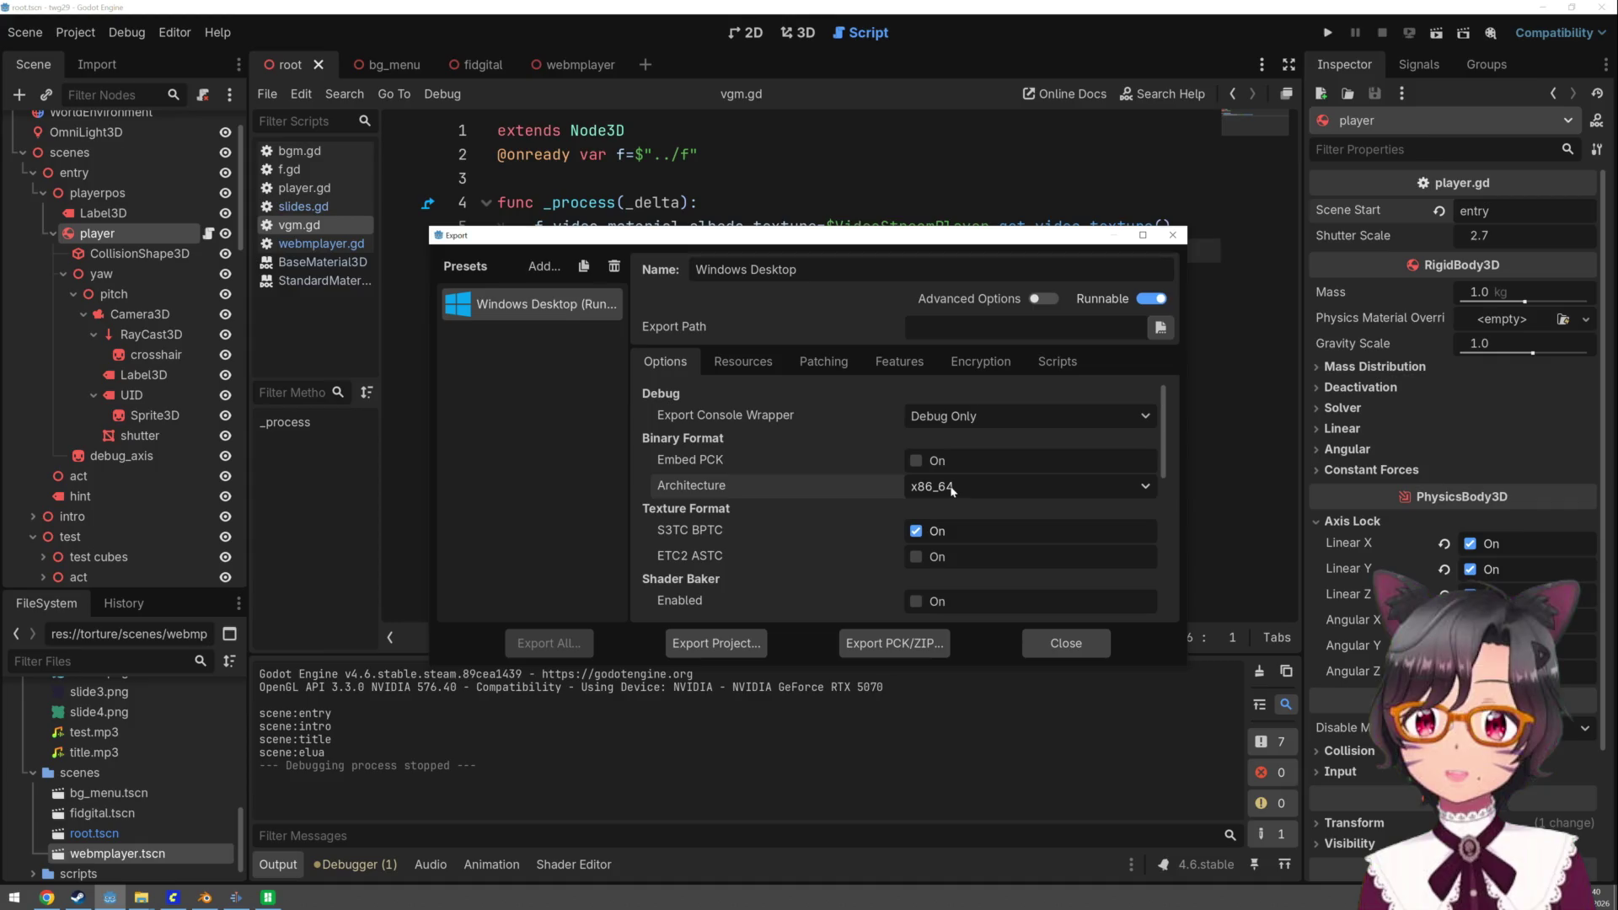
{"action": "scroll", "coordinate": [838, 502], "scroll_direction": "down", "scroll_amount": 3}
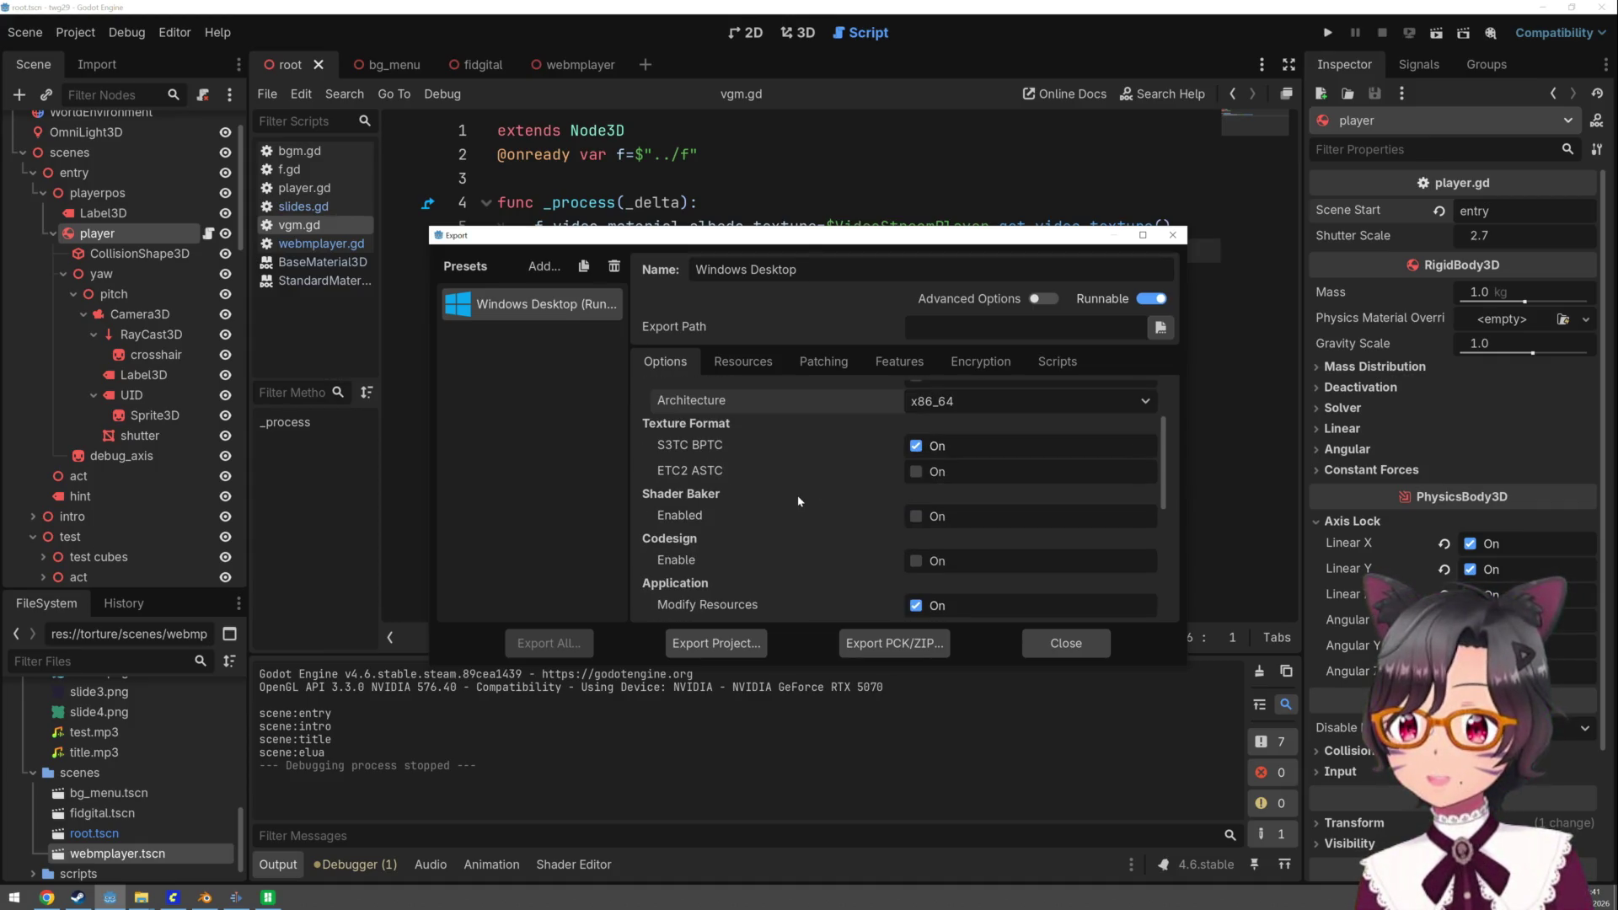
{"action": "scroll", "coordinate": [799, 500], "scroll_direction": "down", "scroll_amount": 1}
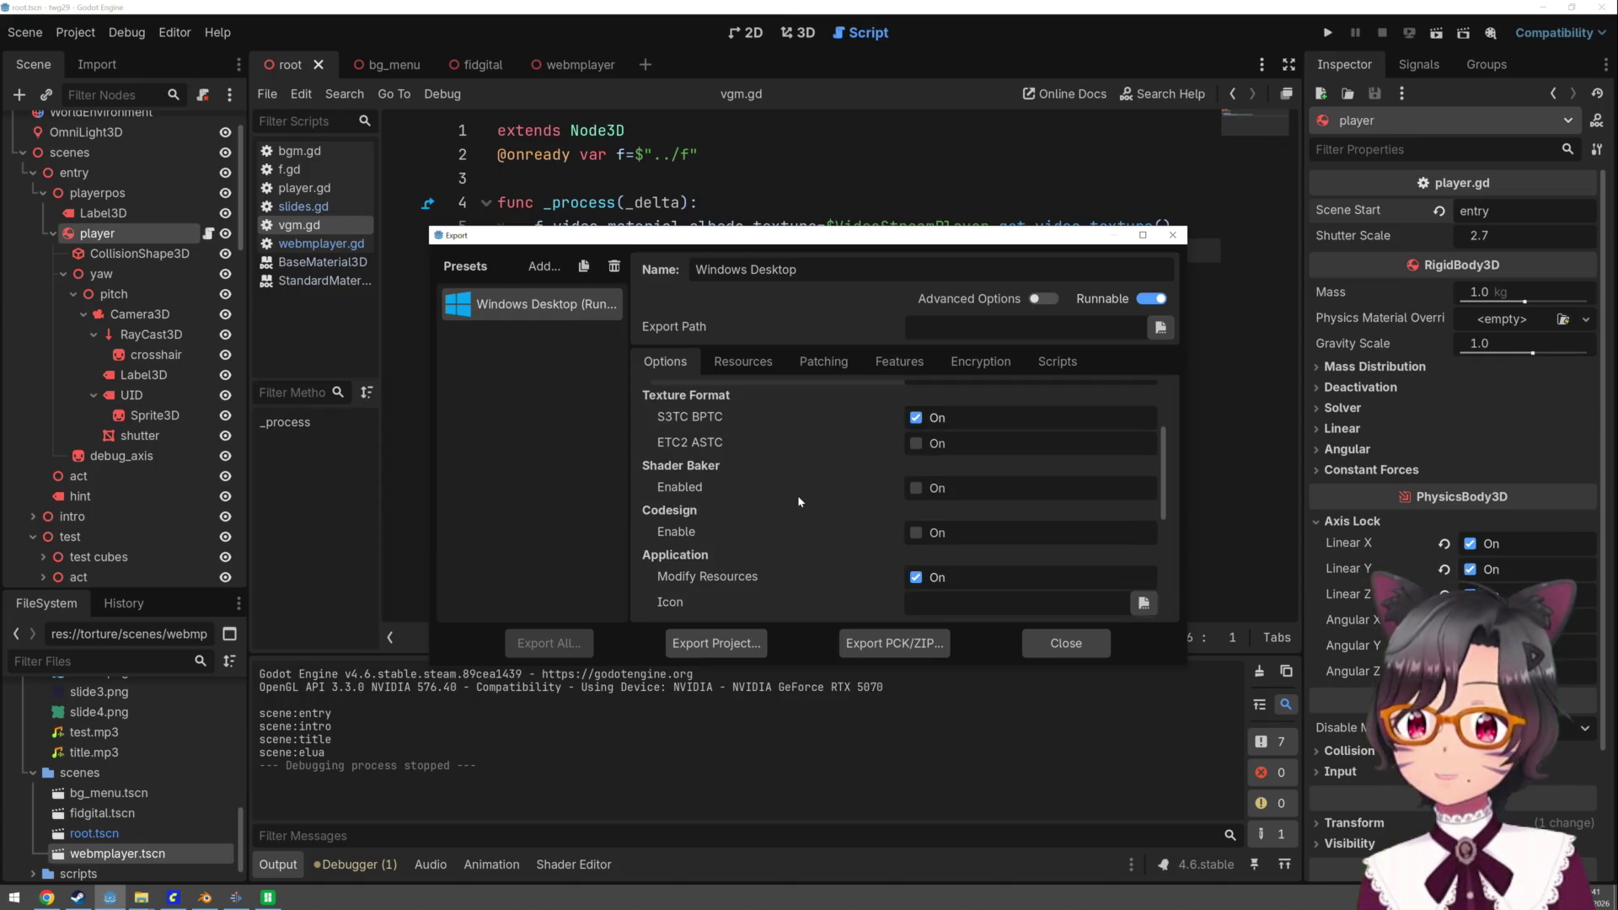
{"action": "scroll", "coordinate": [799, 500], "scroll_direction": "down", "scroll_amount": 4}
{"action": "scroll", "coordinate": [799, 499], "scroll_direction": "down", "scroll_amount": 2}
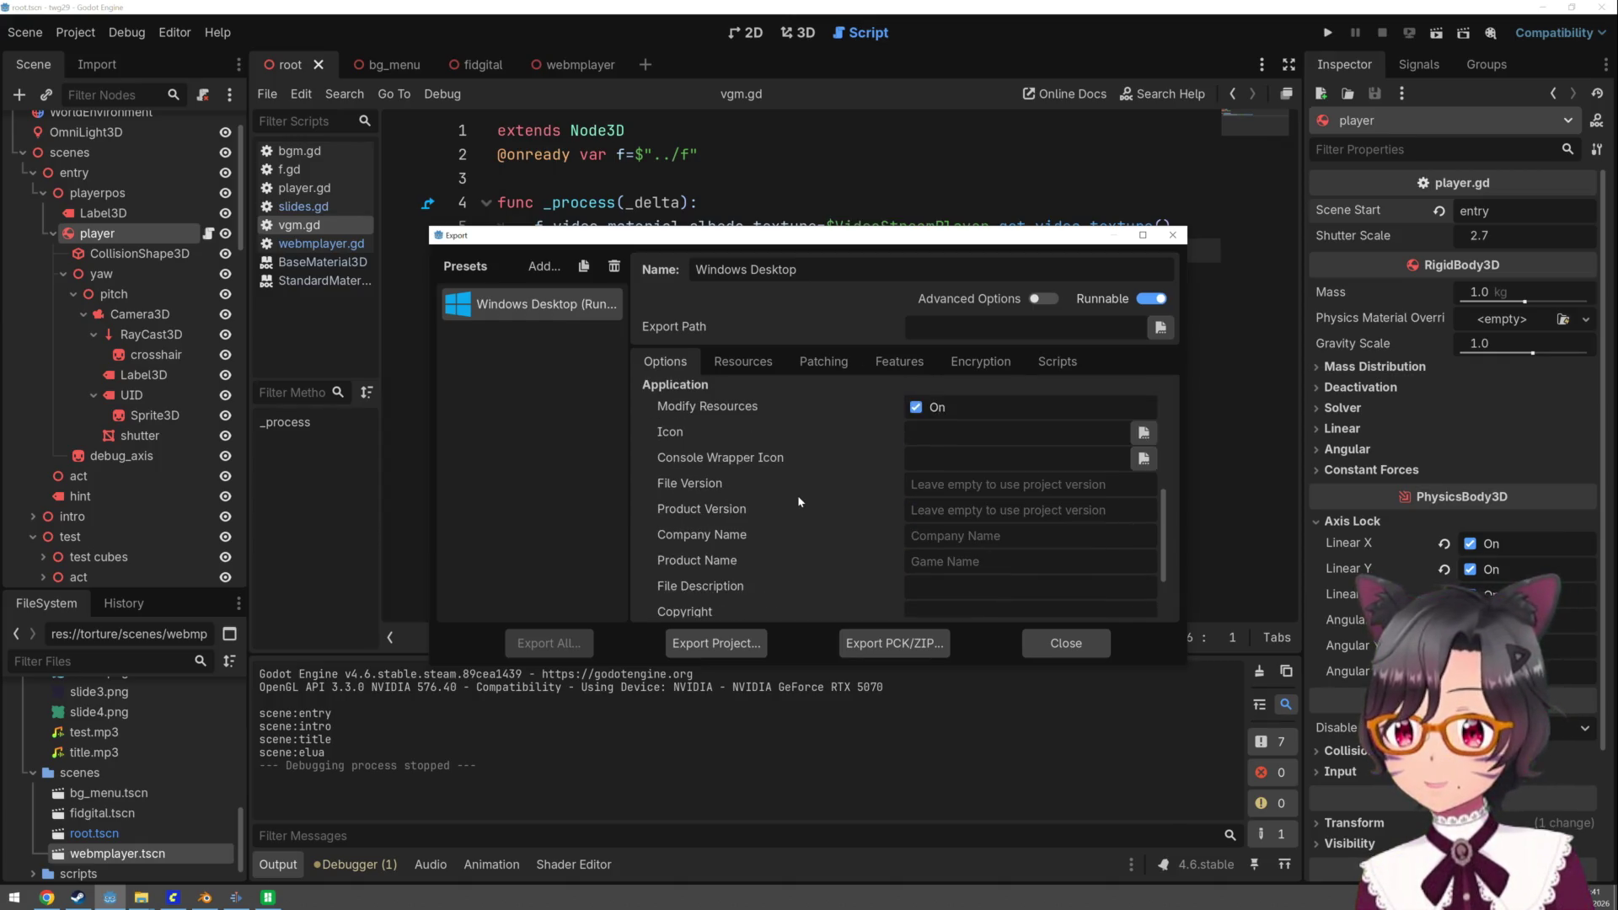
{"action": "scroll", "coordinate": [799, 502], "scroll_direction": "down", "scroll_amount": 3}
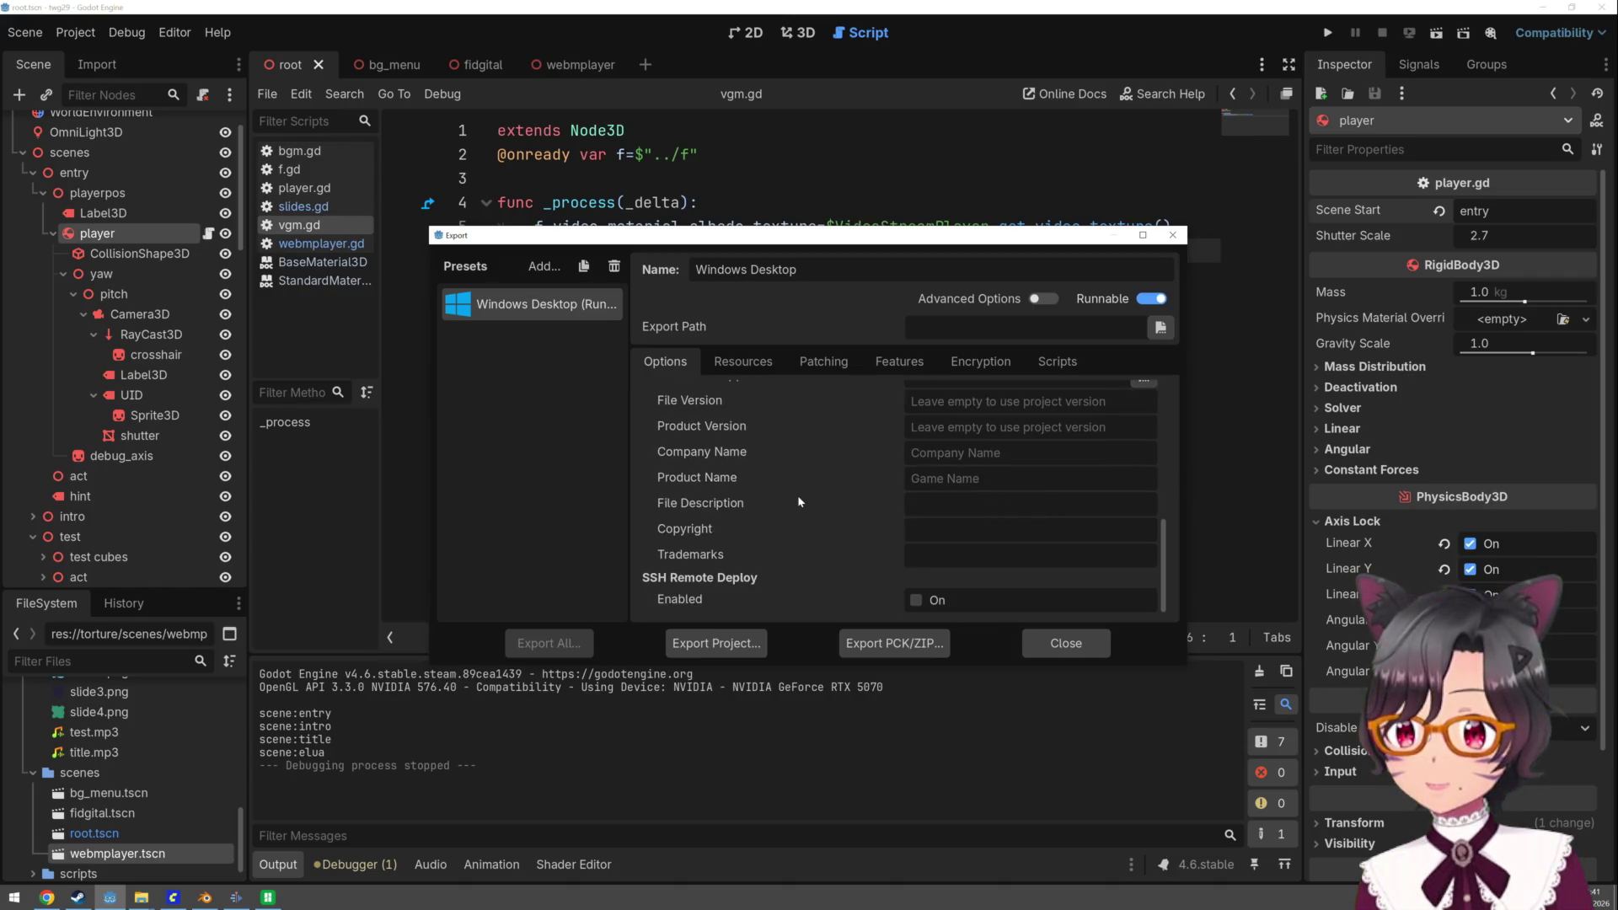
{"action": "left_click", "coordinate": [745, 363]}
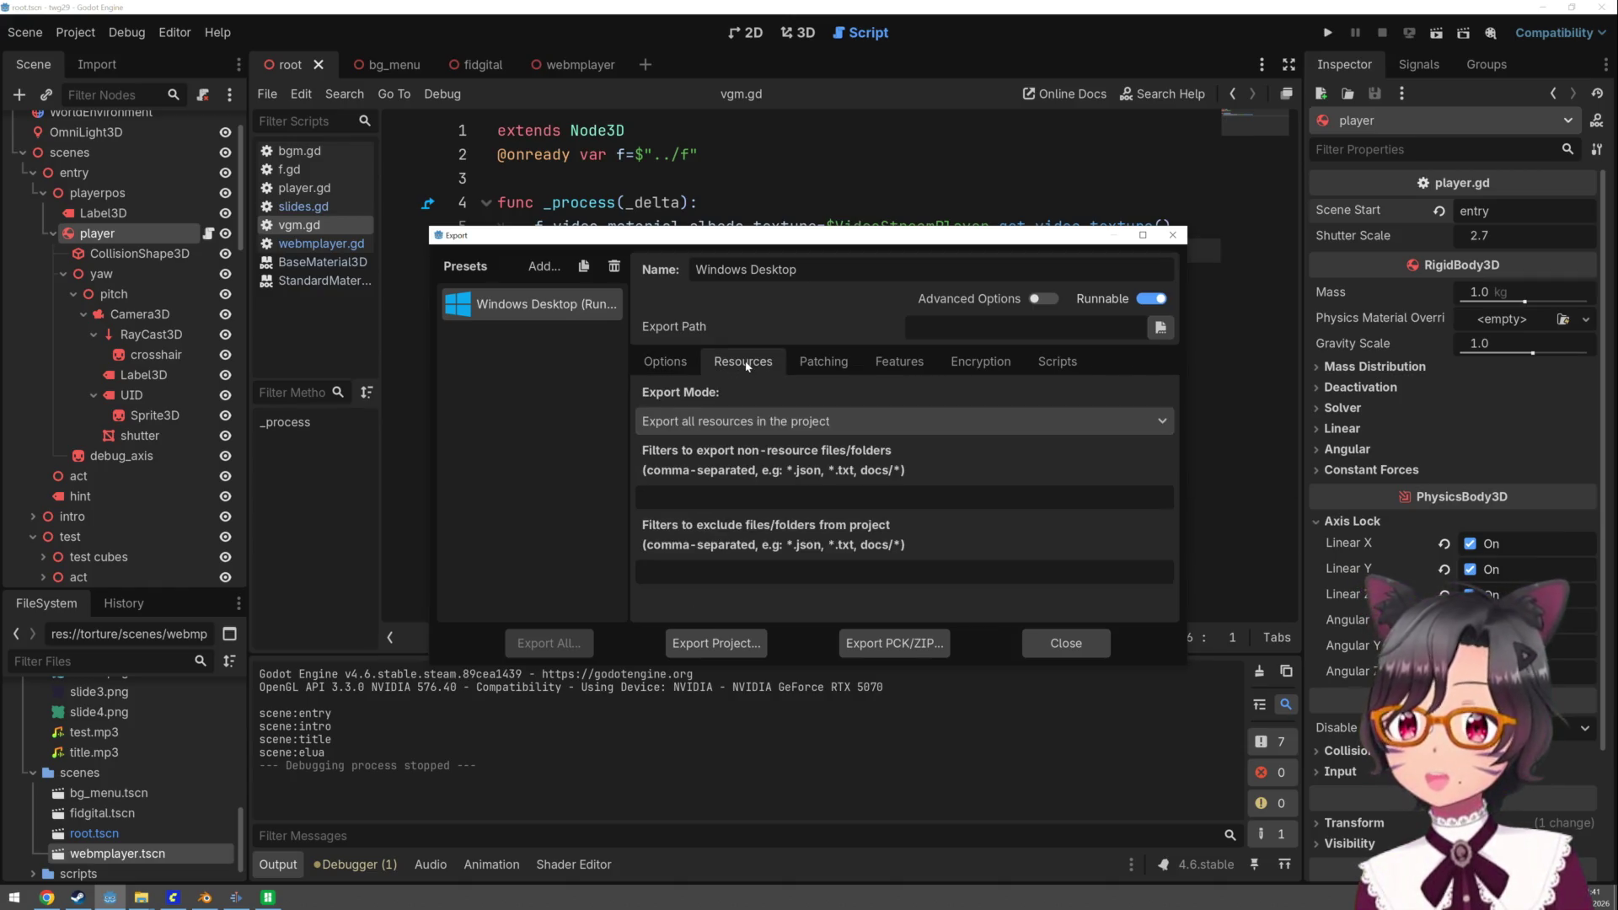
{"action": "left_click", "coordinate": [813, 369]}
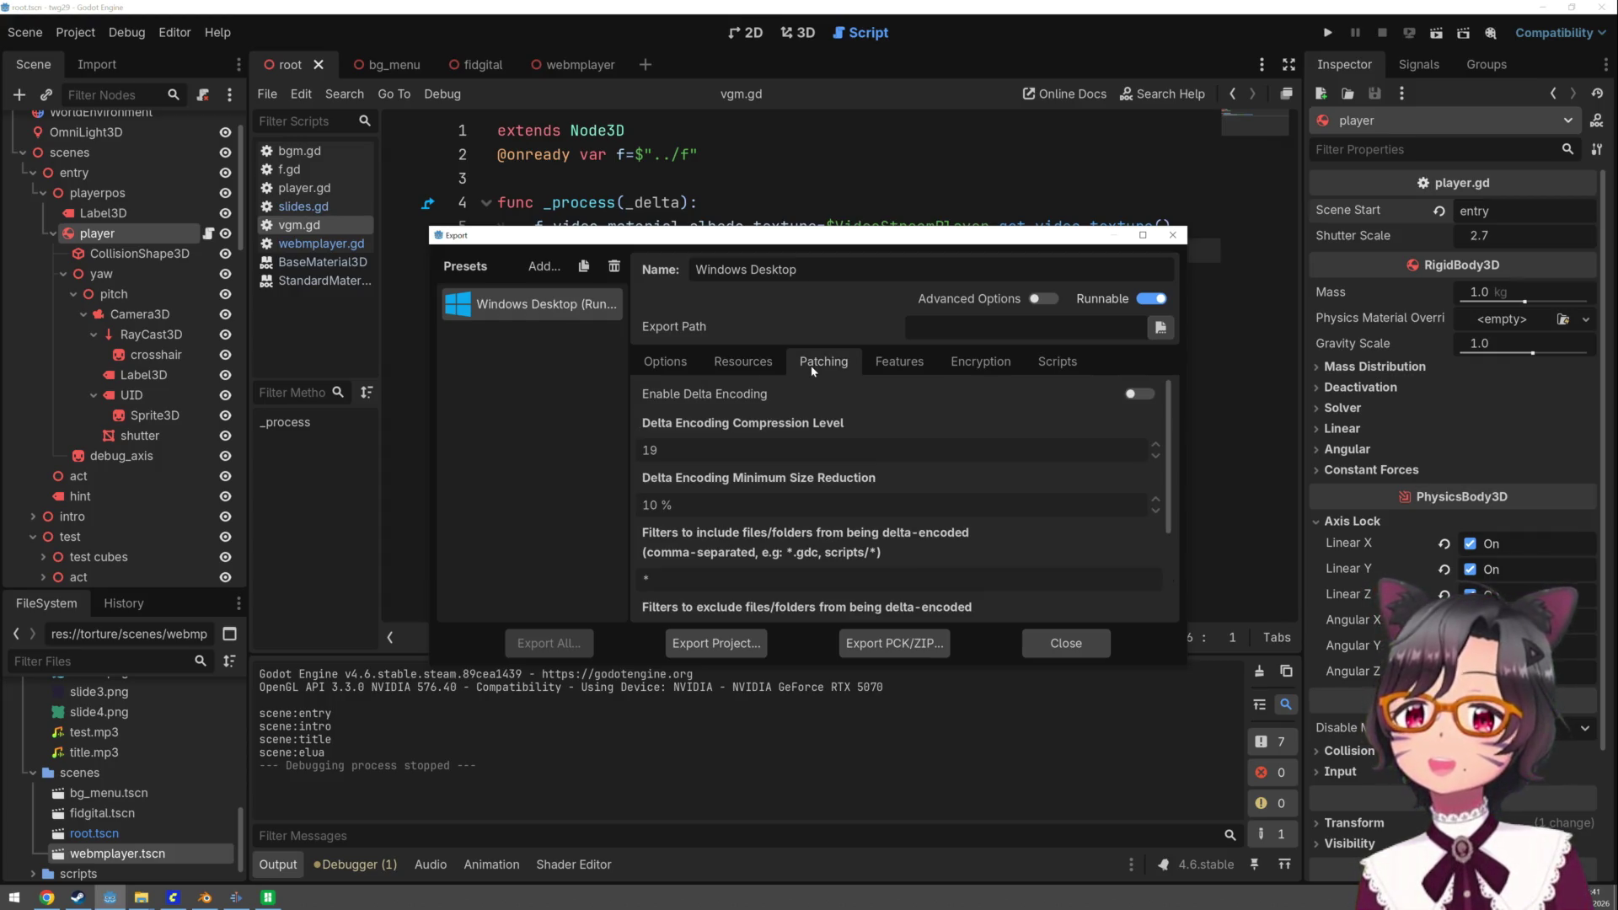
{"action": "left_click", "coordinate": [900, 364]}
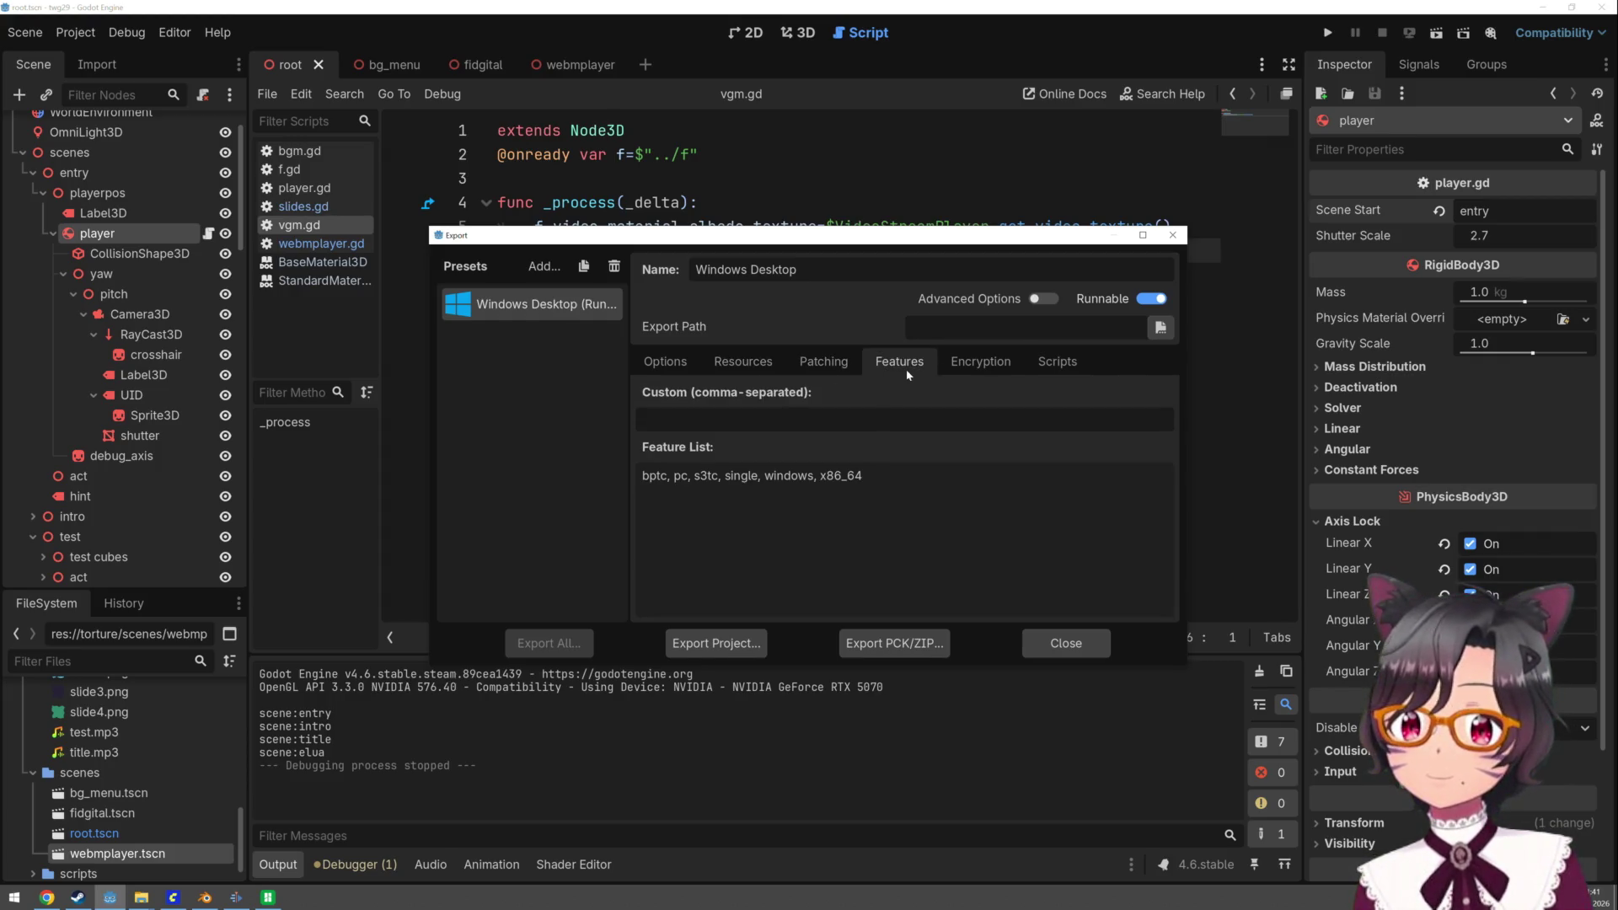
{"action": "left_click", "coordinate": [963, 366]}
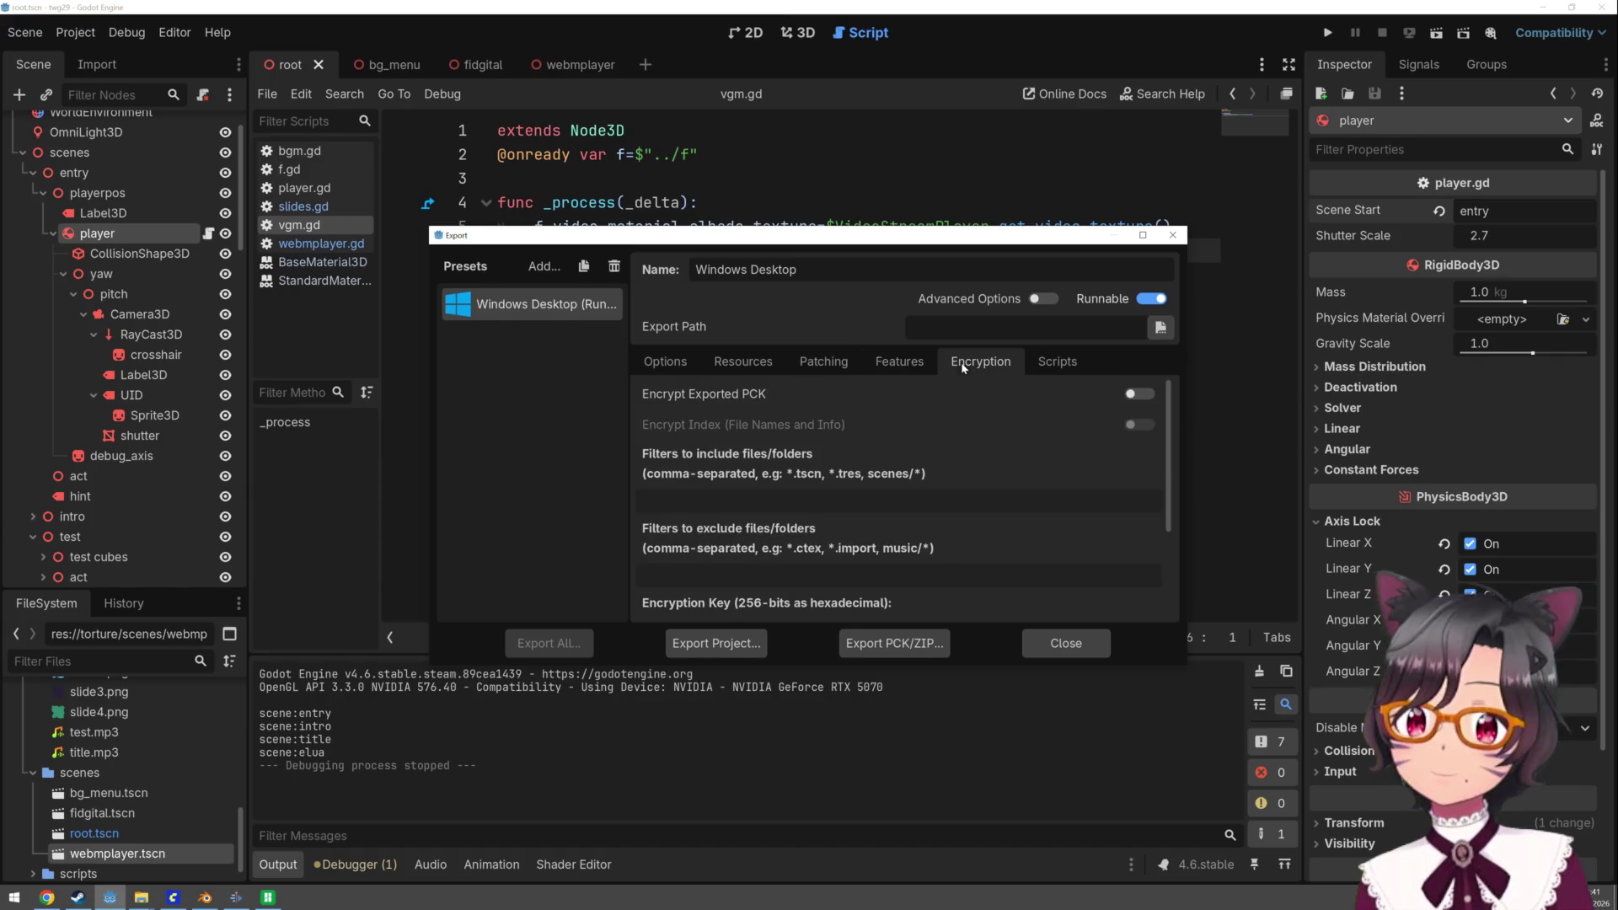
{"action": "left_click", "coordinate": [1026, 366]}
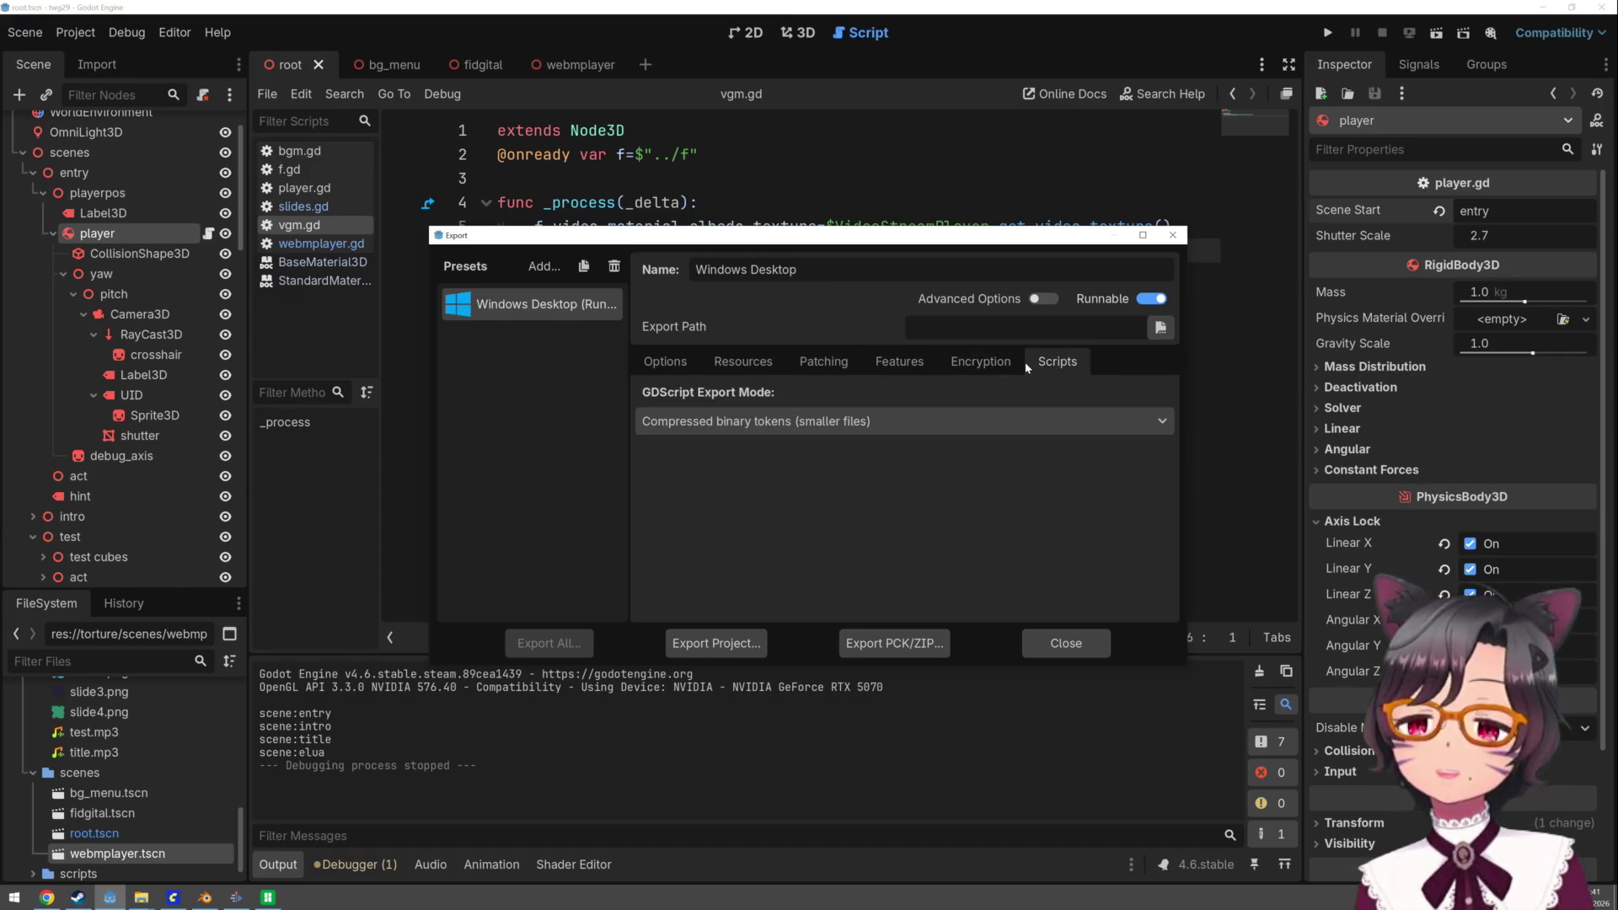
{"action": "left_click", "coordinate": [670, 364]}
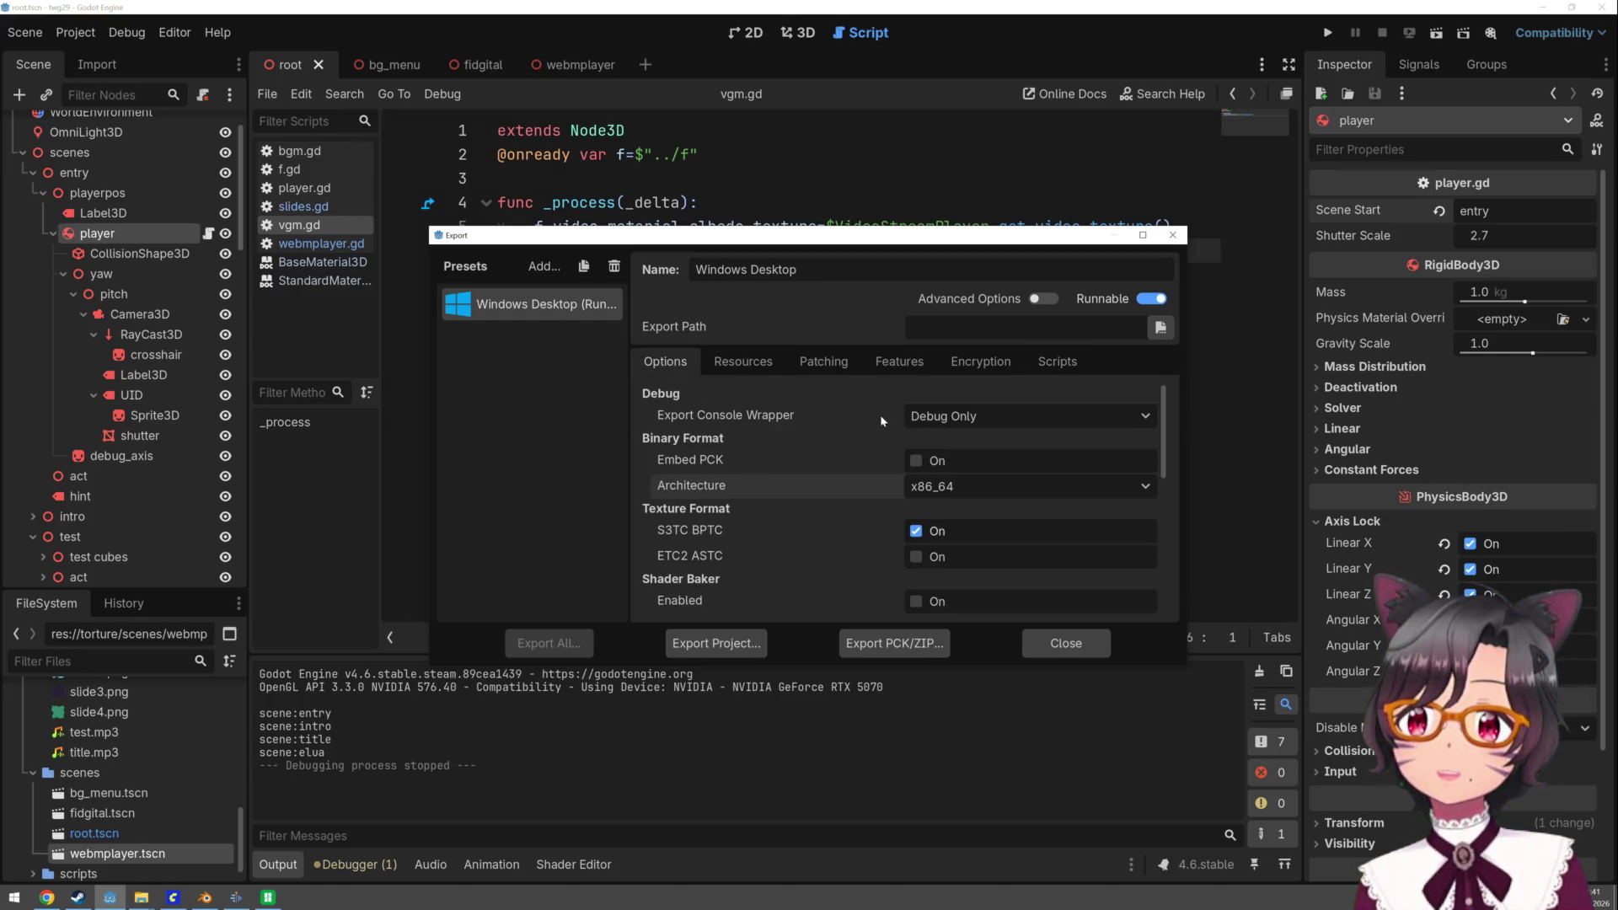
- Start exporting the project and create a new folder inside the build folder
{"action": "left_click", "coordinate": [760, 660]}
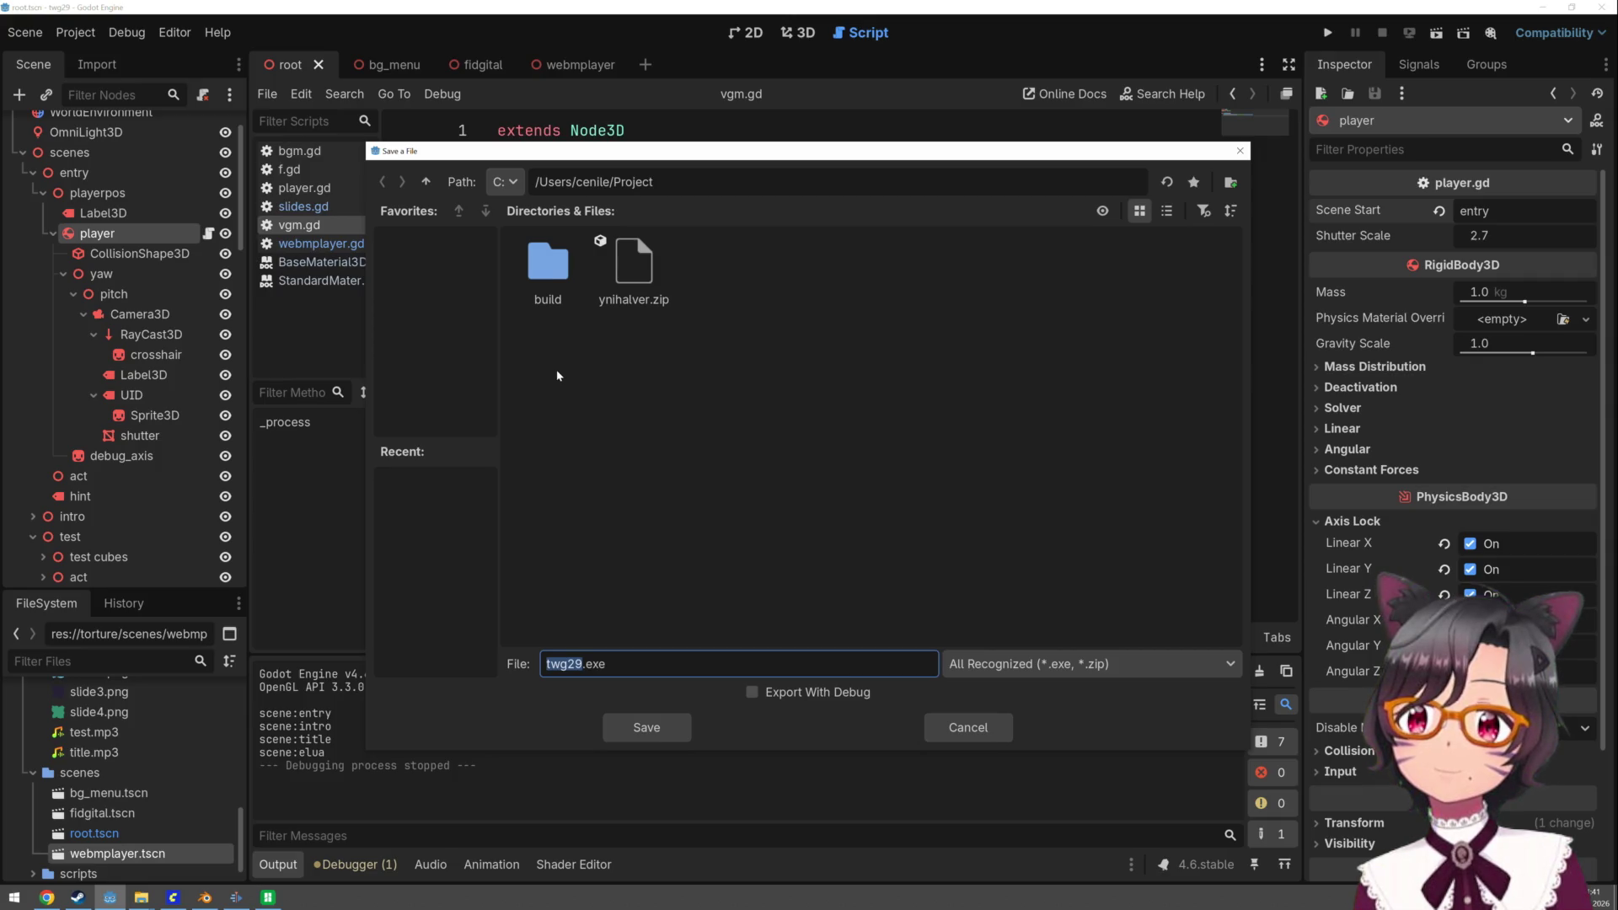
{"action": "left_click", "coordinate": [588, 372]}
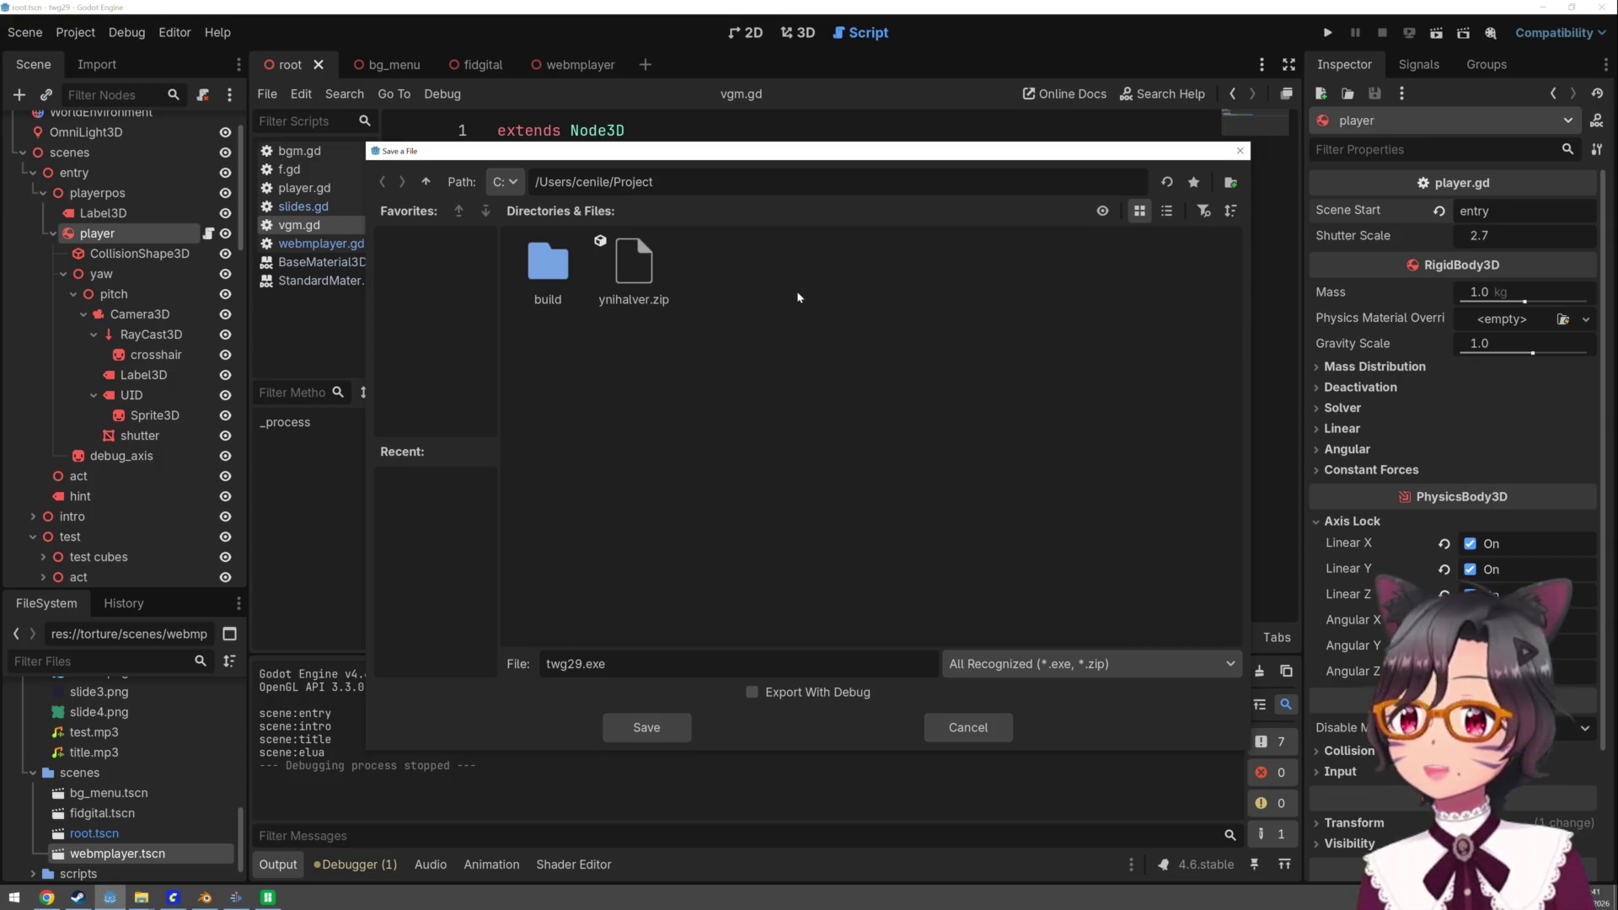
{"action": "double_click", "coordinate": [548, 276]}
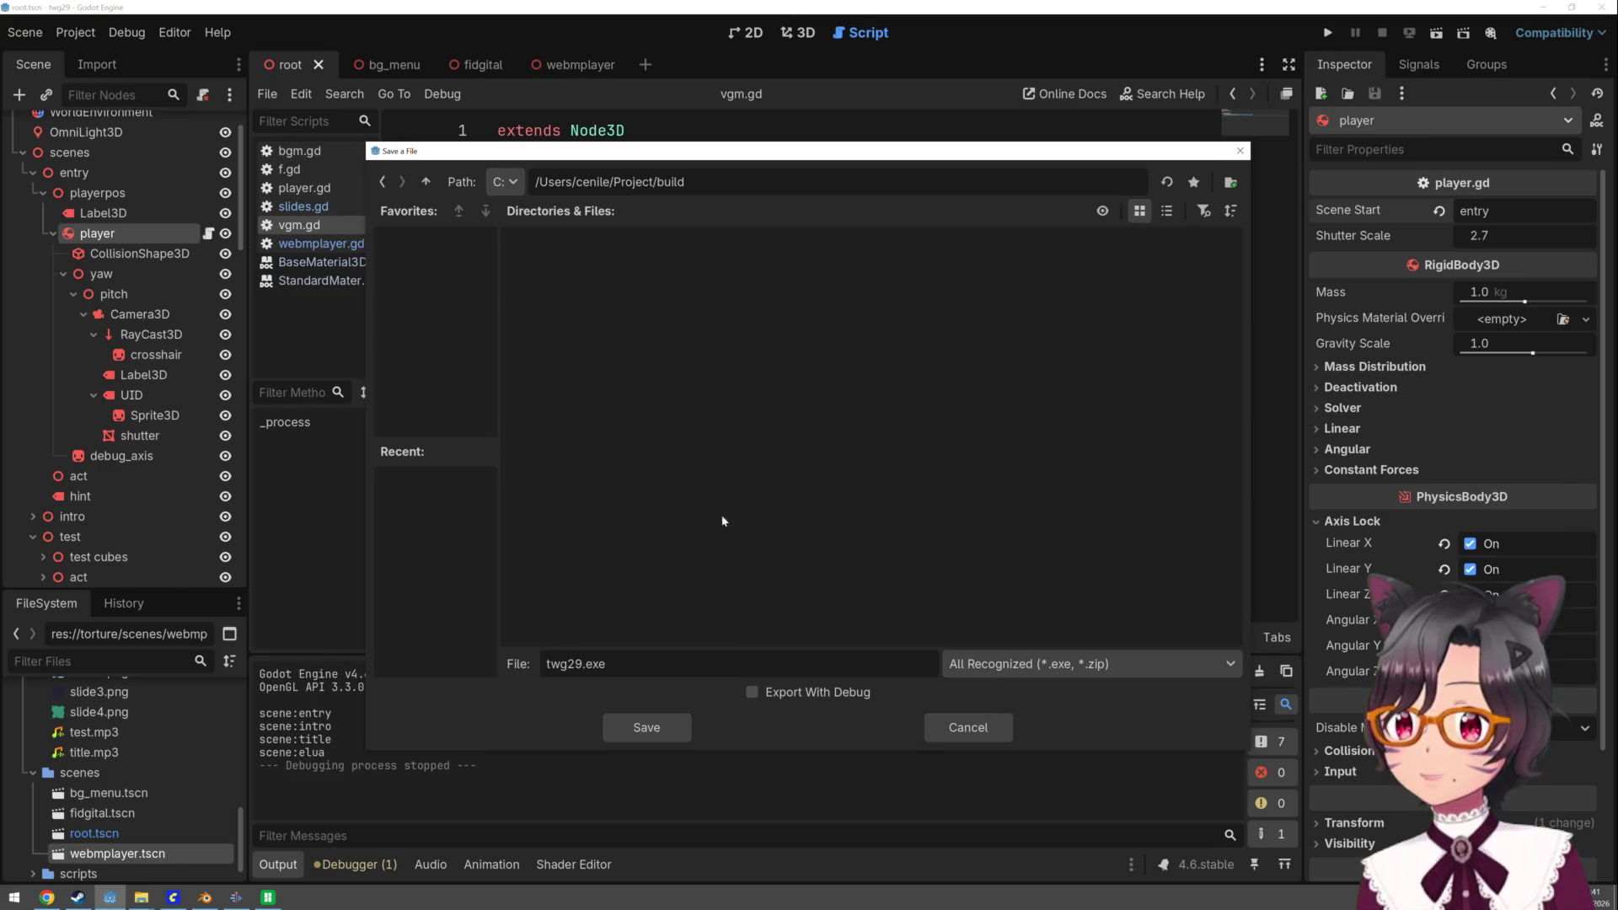
{"action": "right_click", "coordinate": [746, 412]}
{"action": "left_click", "coordinate": [780, 427]}
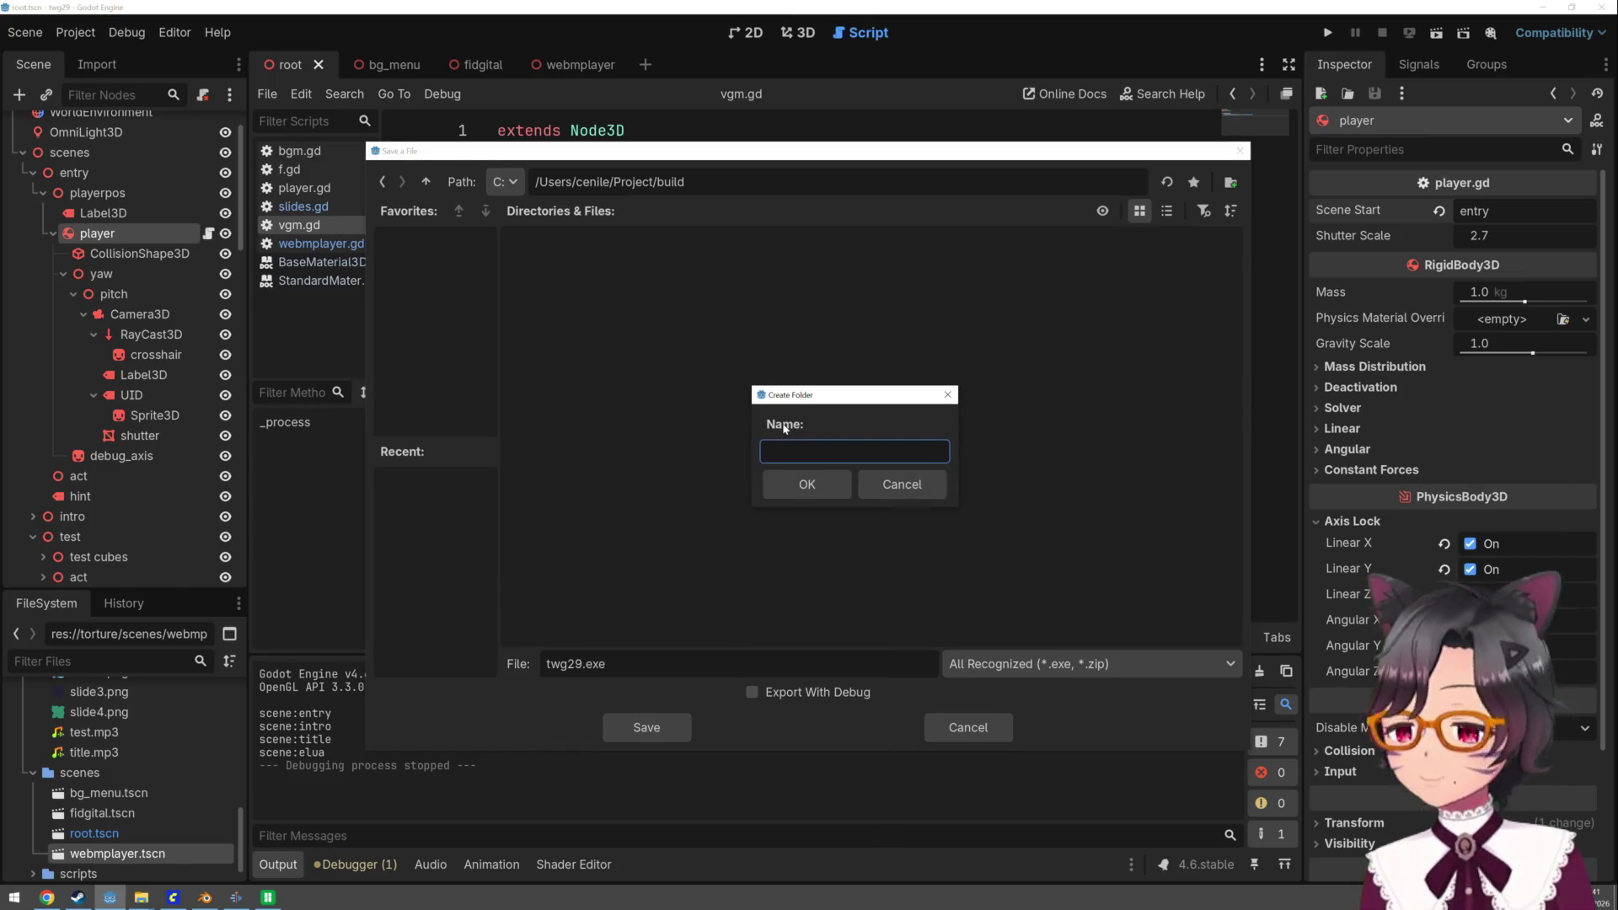
- Name the new folder OPROS_GD_3D, save the export there as twg29.exe, and close the Export window
{"action": "type", "text": "opros"}
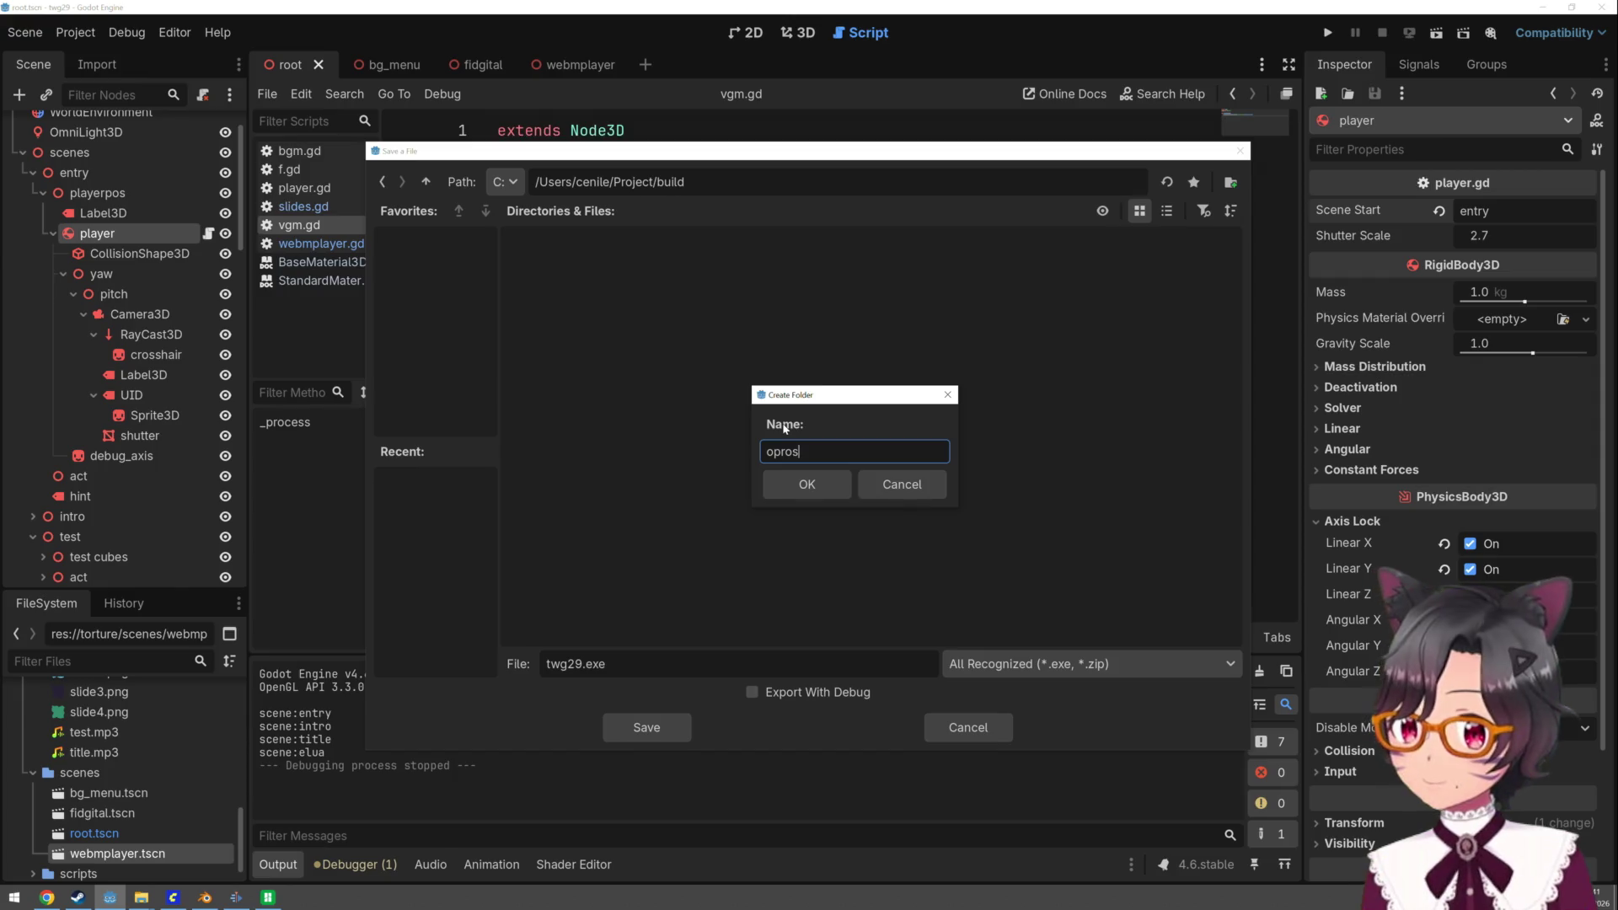
{"action": "type", "text": " gd 3d"}
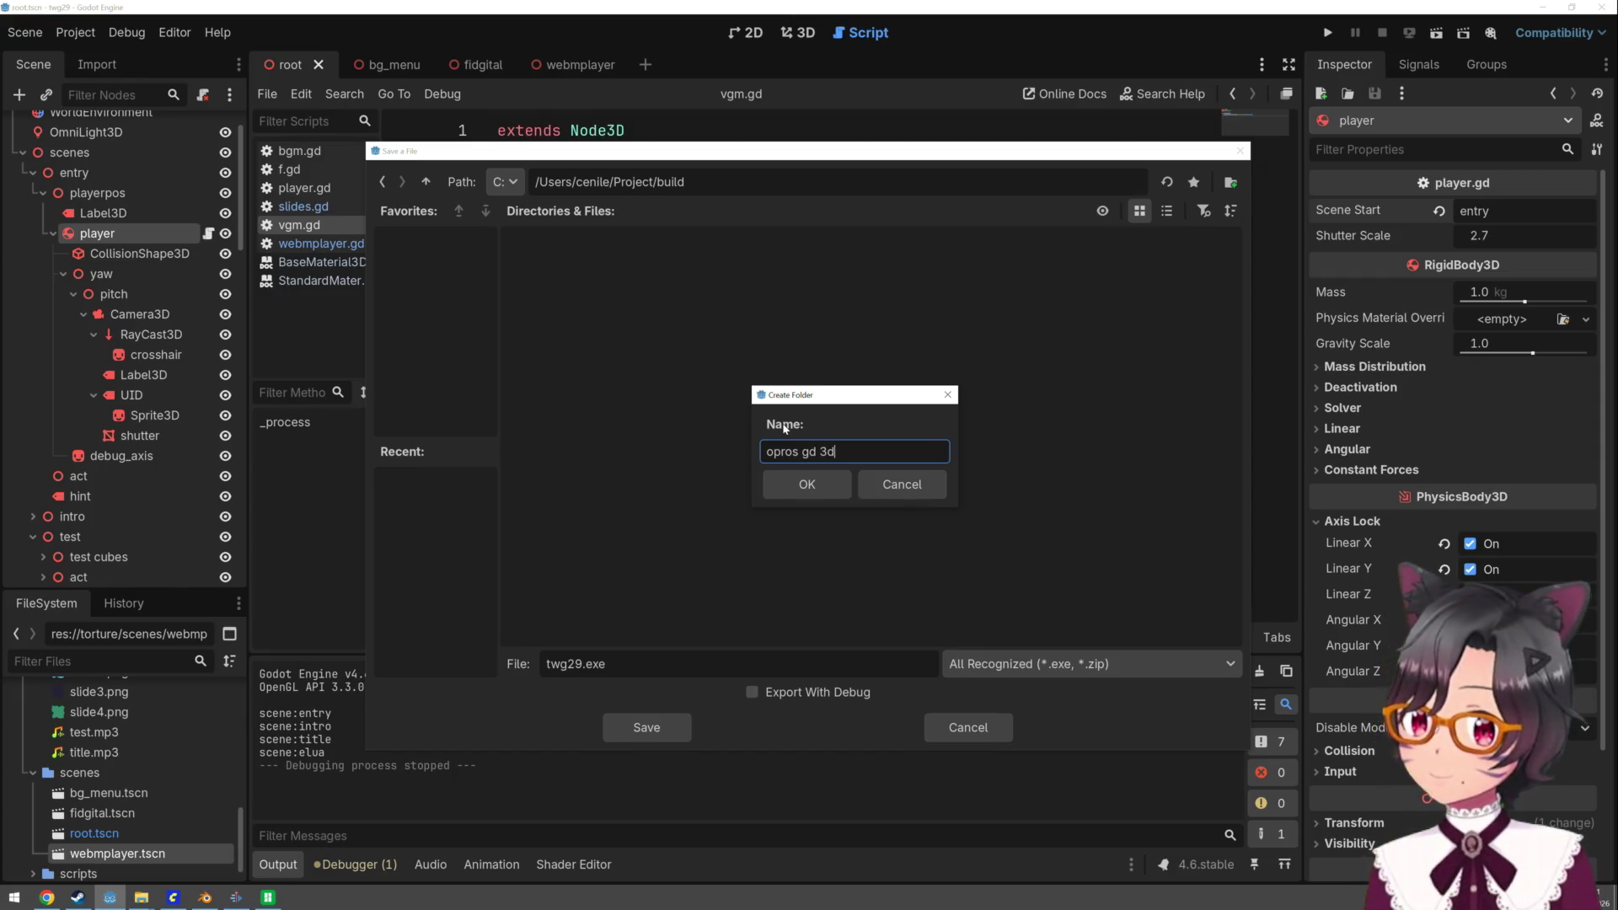
{"action": "key", "text": "BackSpace"}
{"action": "type", "text": "_"}
{"action": "key", "text": "BackSpace"}
{"action": "type", "text": "_gd_"}
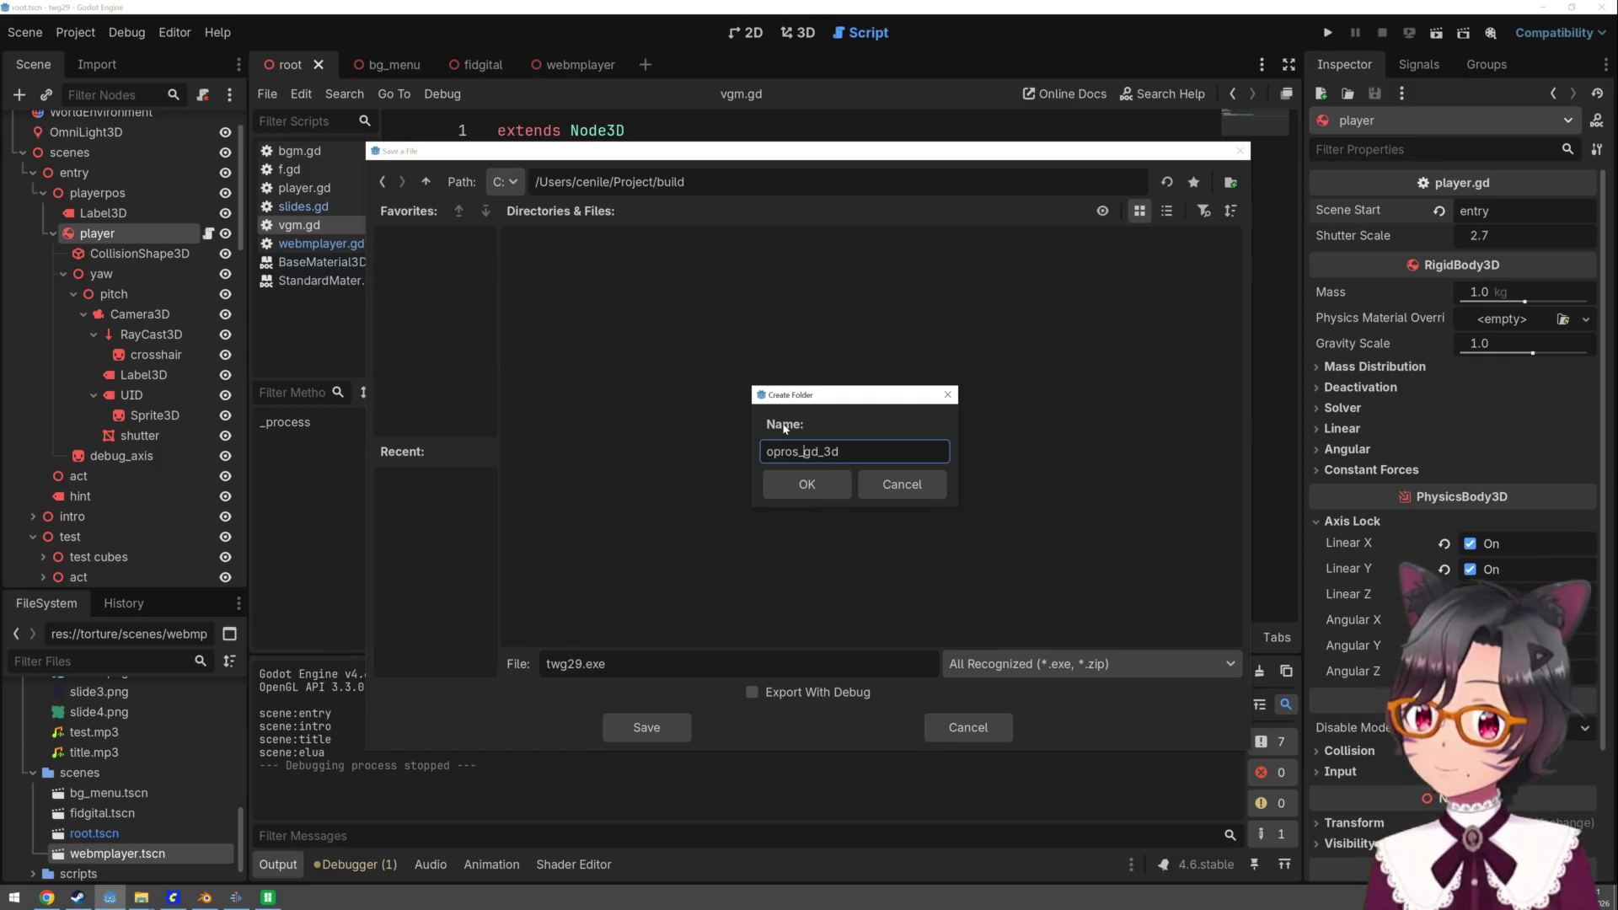
{"action": "key", "text": "Delete"}
{"action": "key", "text": "Delete"}
{"action": "type", "text": "GD"}
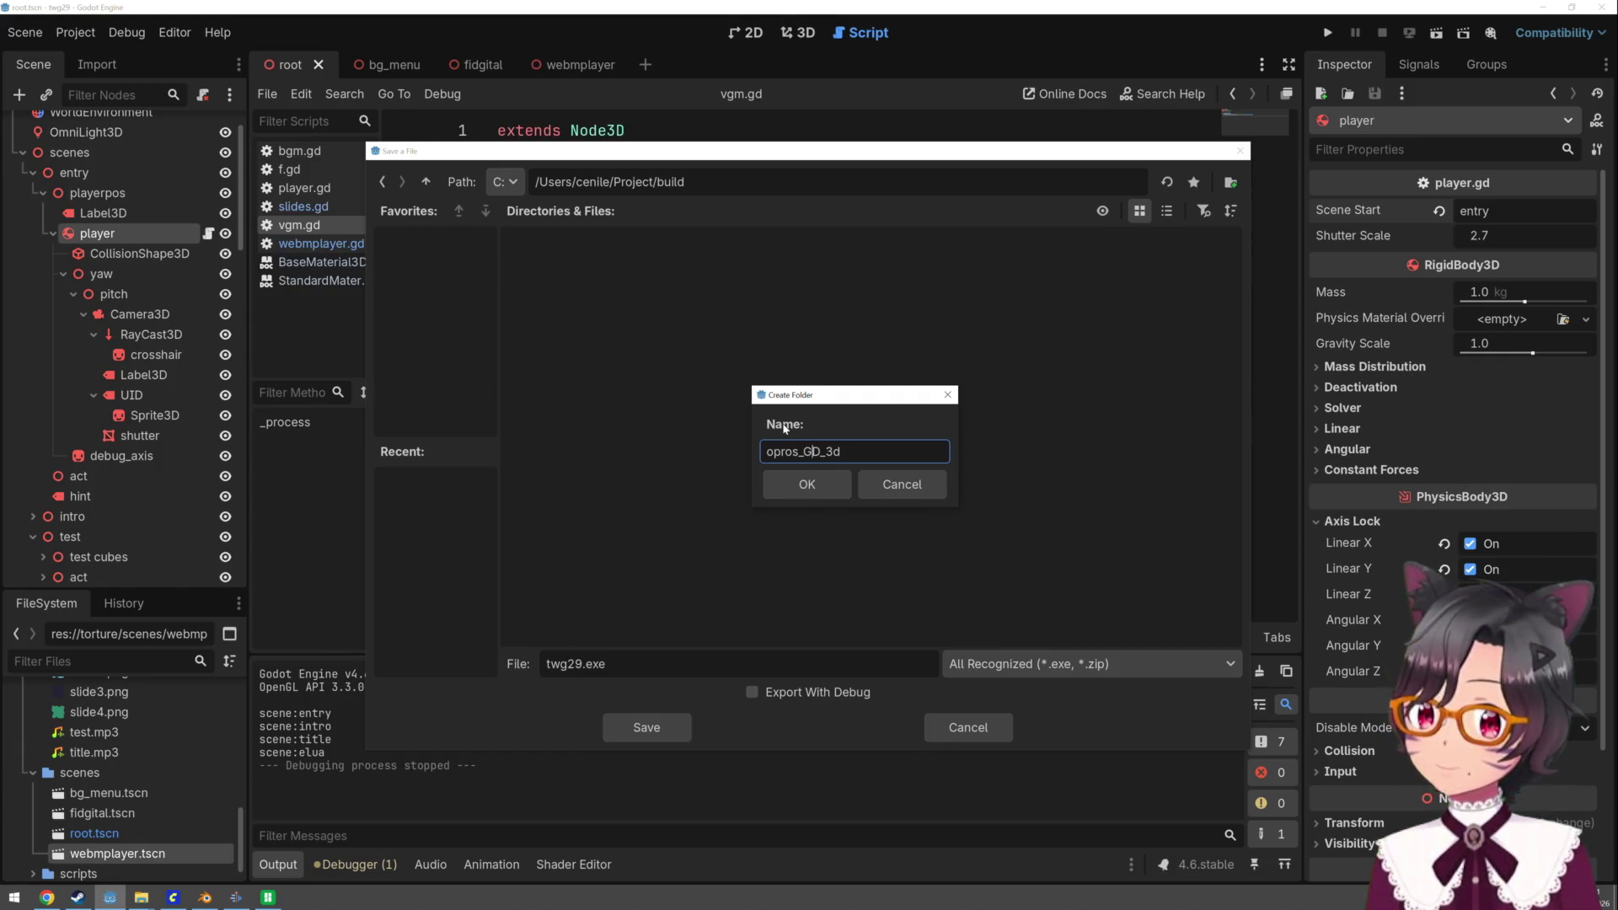
{"action": "key", "text": "Delete"}
{"action": "type", "text": "O"}
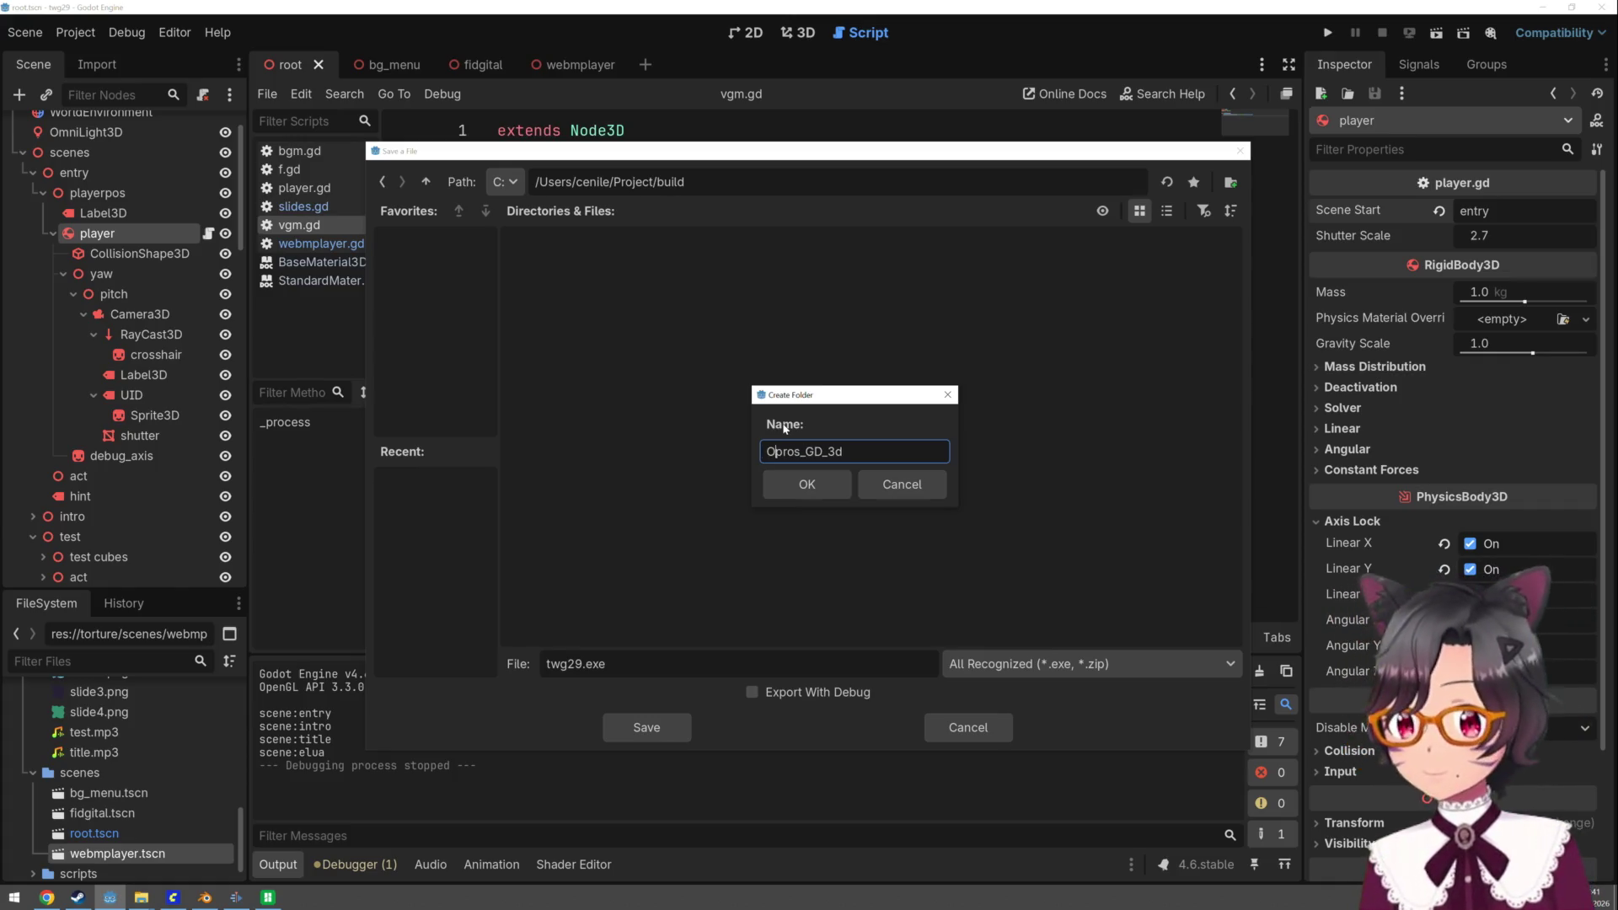
{"action": "type", "text": "D"}
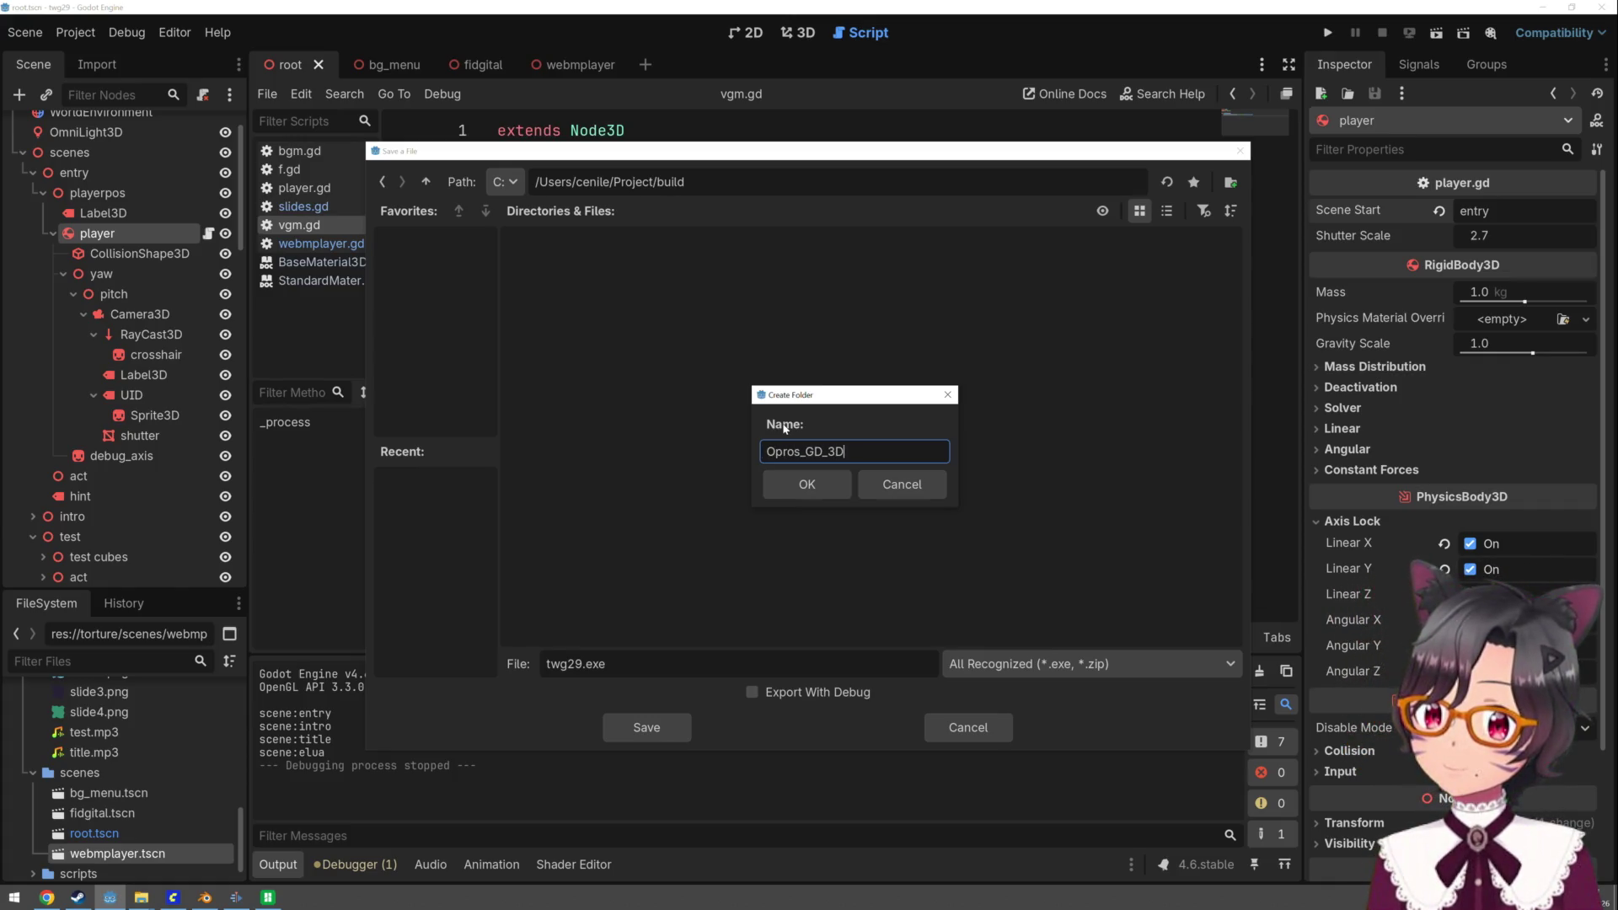
{"action": "left_click_drag", "start_coordinate": [800, 451], "coordinate": [775, 451]}
{"action": "type", "text": "PROS"}
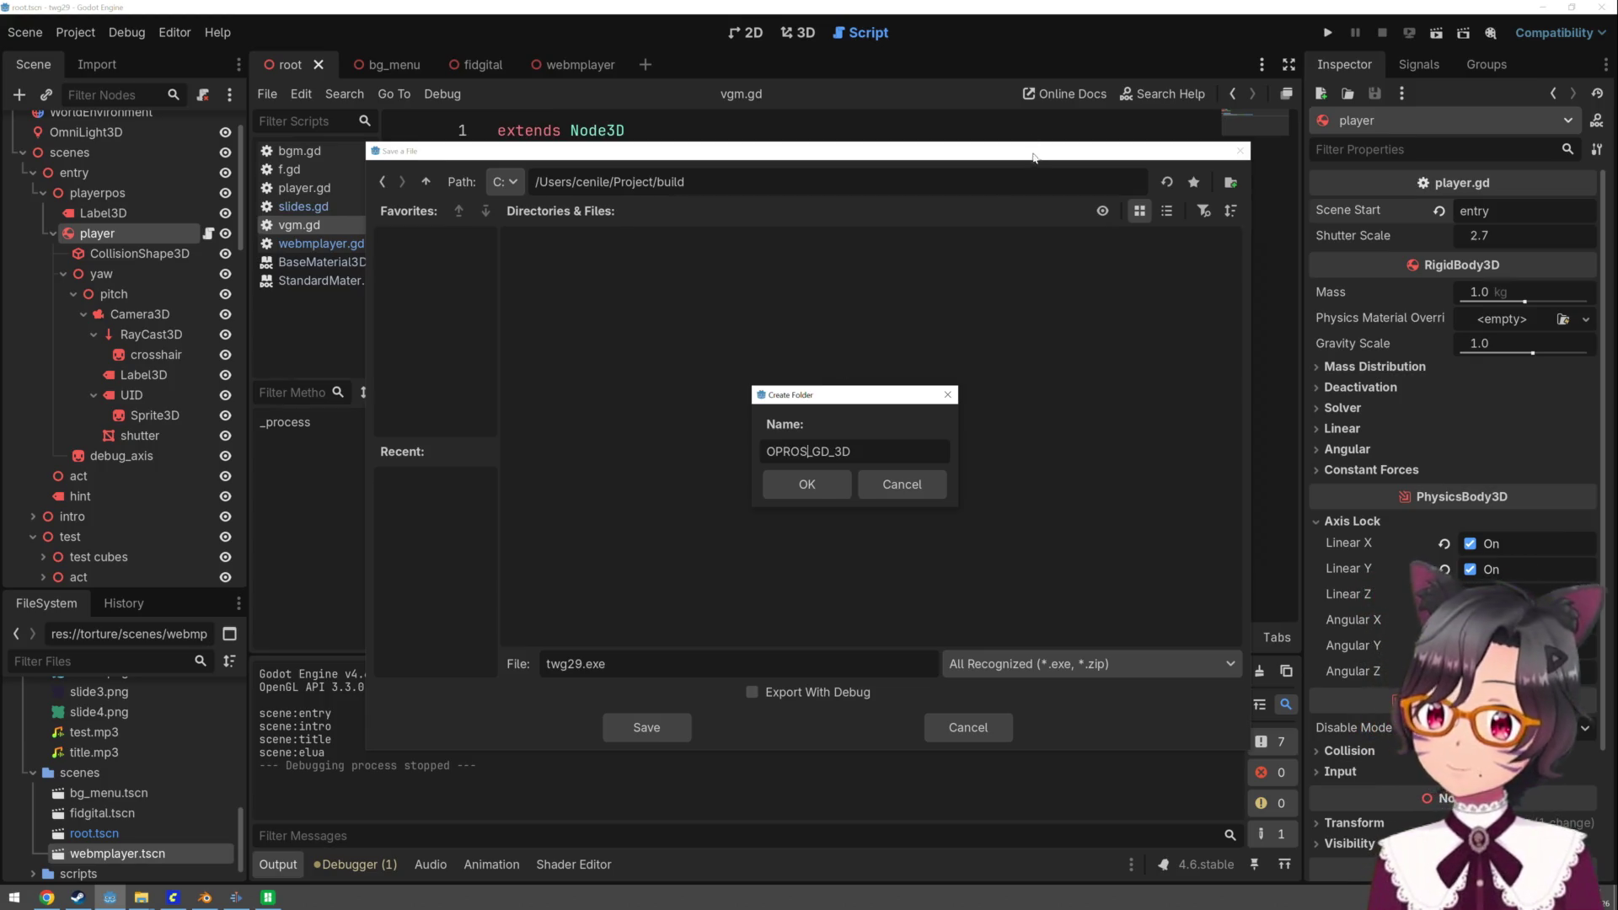
{"action": "left_click", "coordinate": [809, 485]}
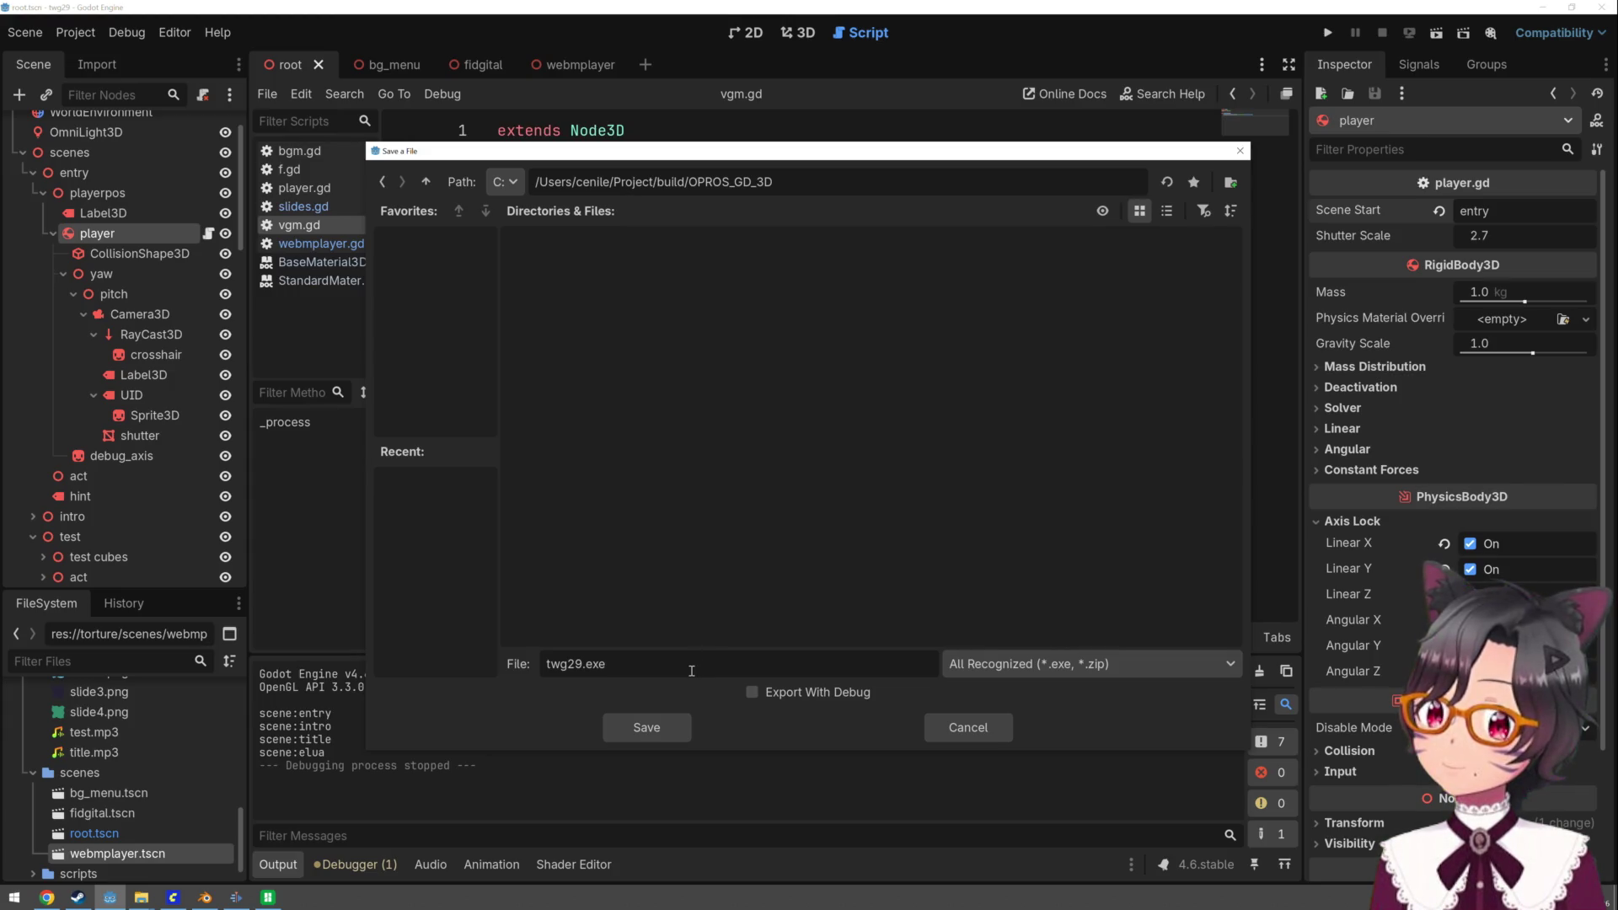
{"action": "left_click", "coordinate": [661, 728]}
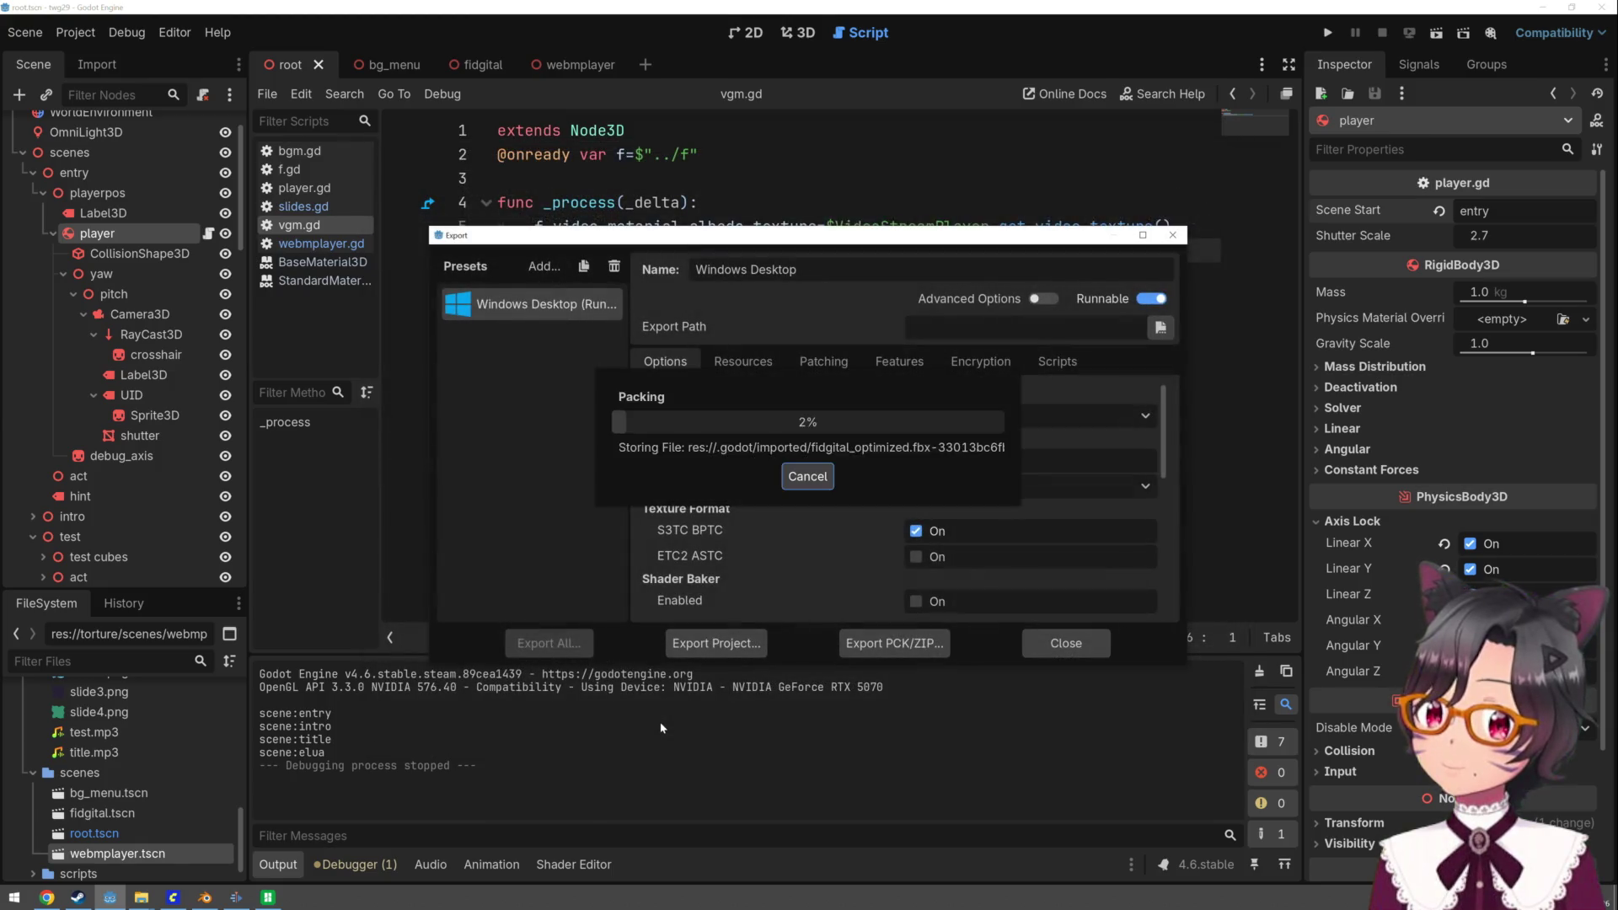
{"action": "left_click", "coordinate": [1048, 654]}
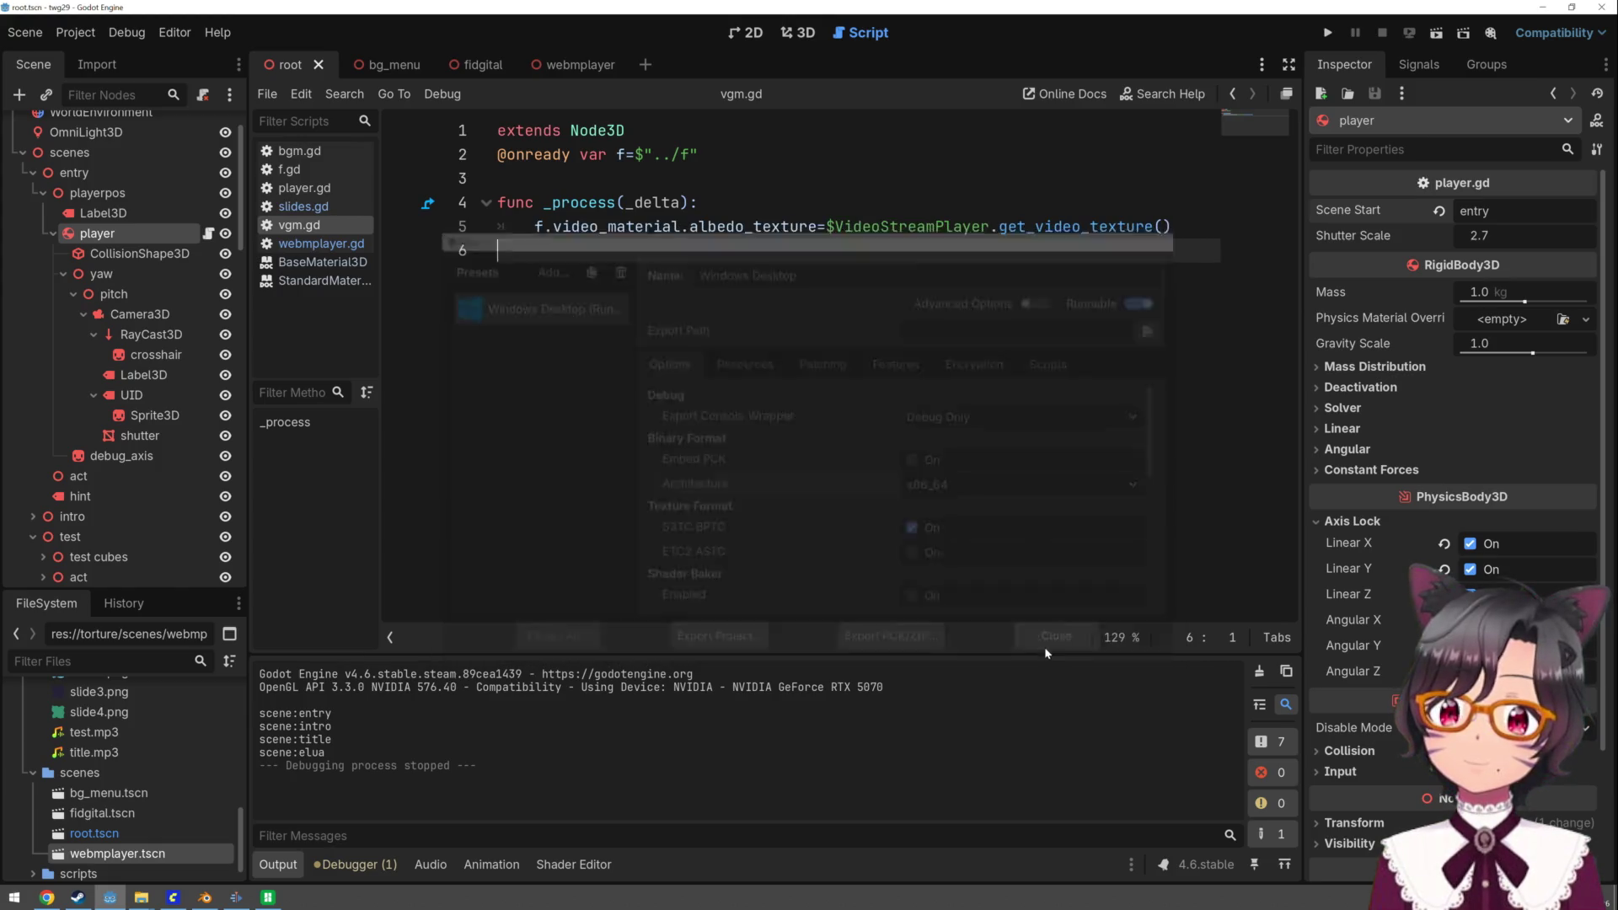
- In File Explorer, navigate C: > Users > home > Project > build > OPROS_GD_3D and select twg29
{"action": "mouse_move", "coordinate": [152, 899]}
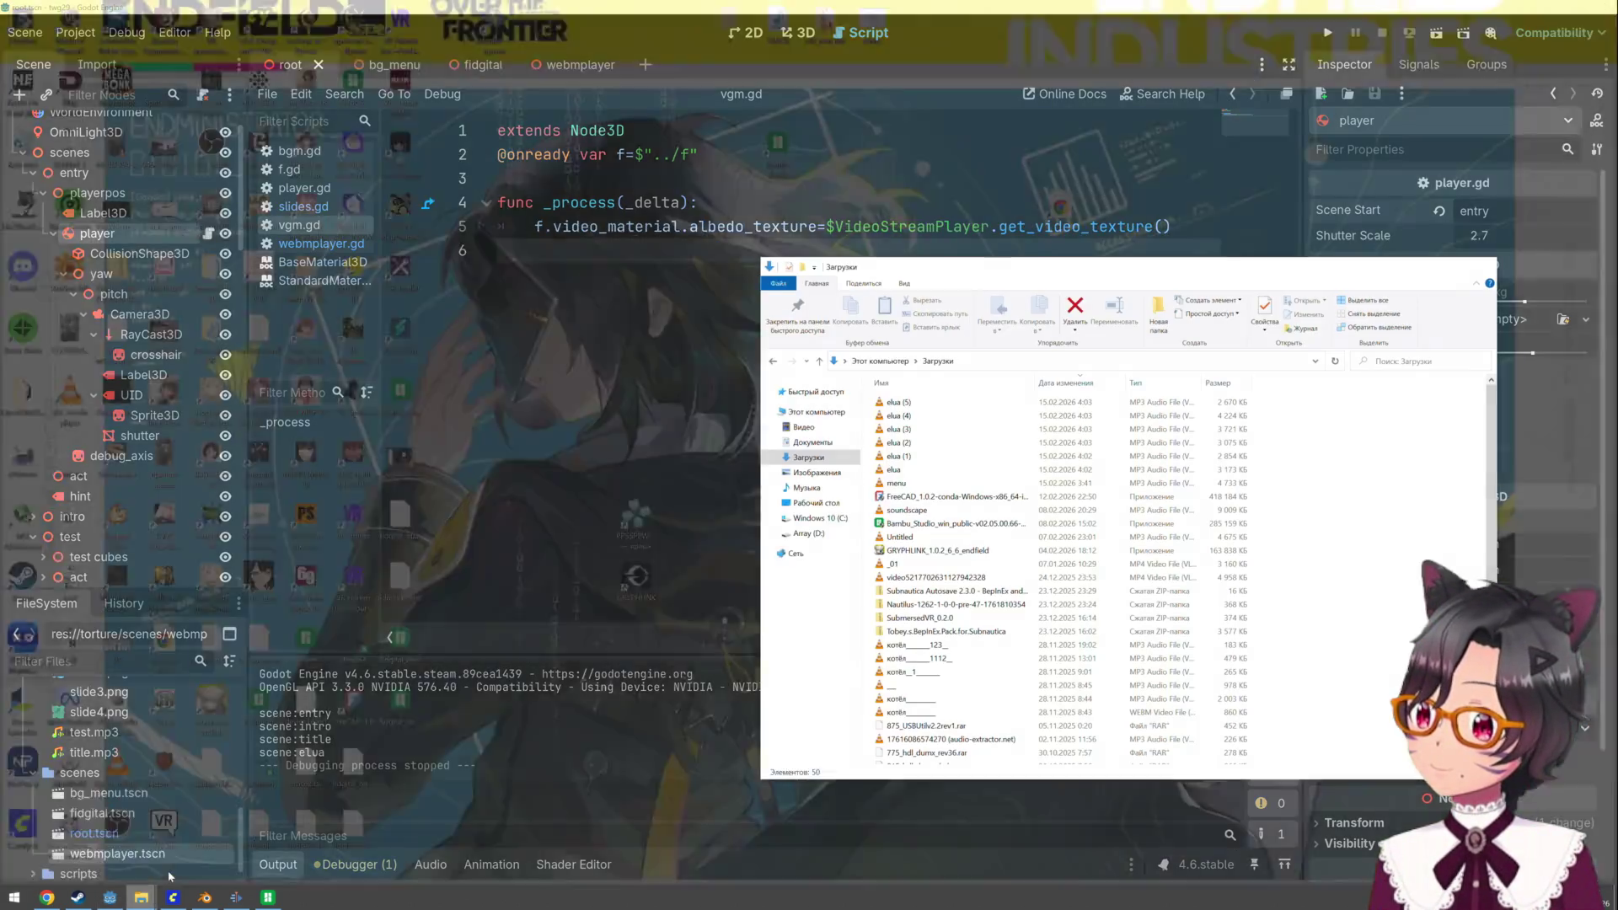
{"action": "left_click", "coordinate": [195, 843]}
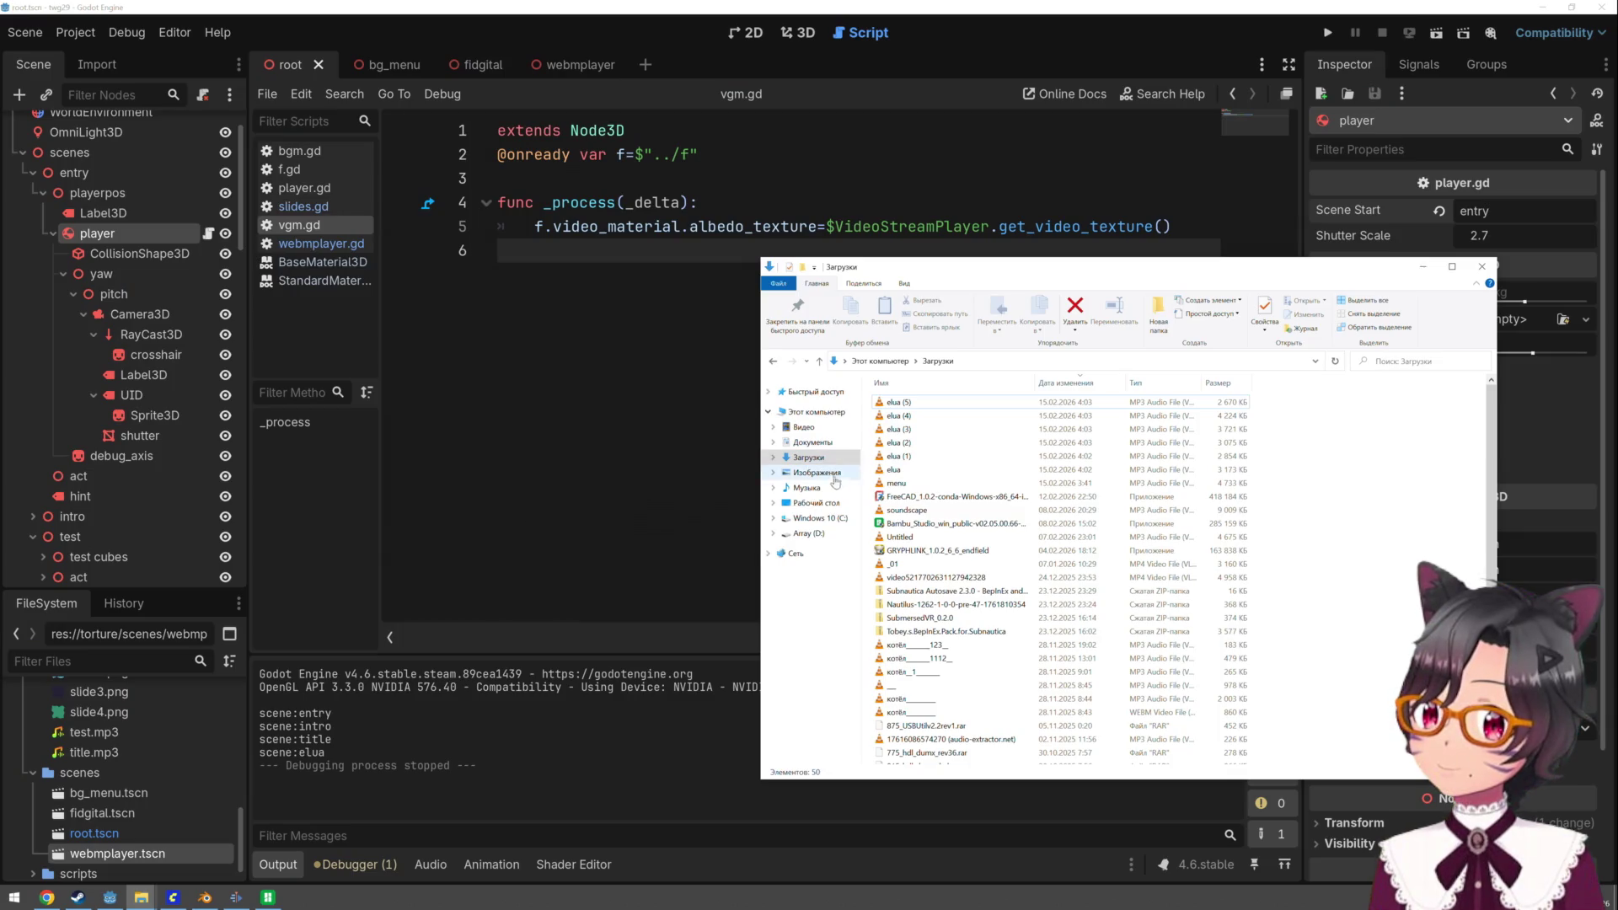
{"action": "left_click", "coordinate": [813, 517]}
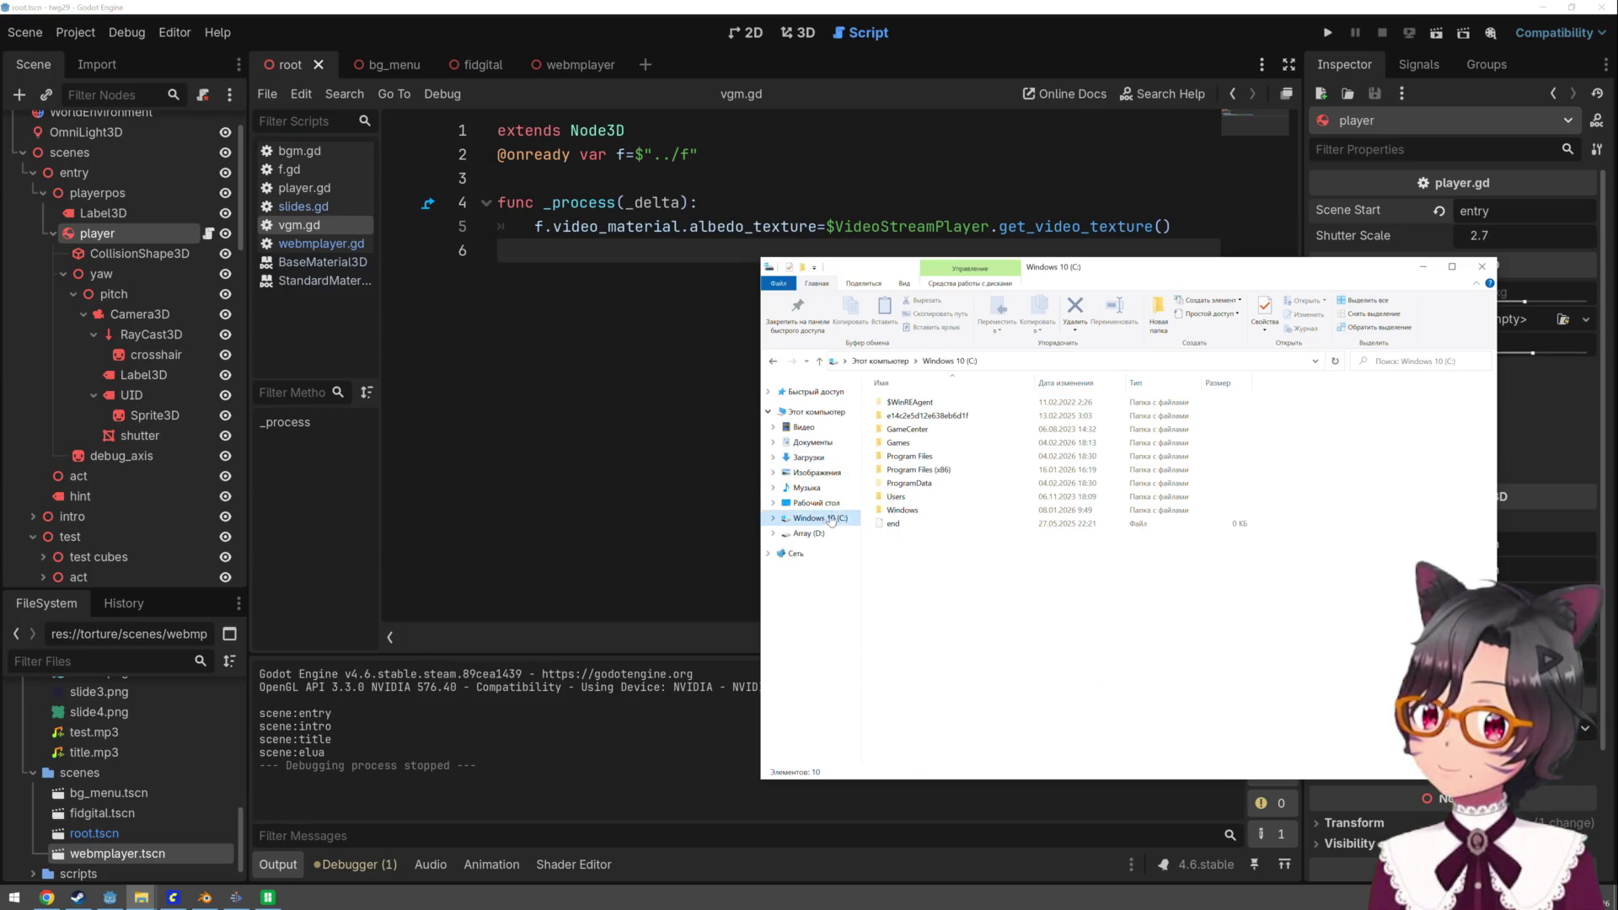
{"action": "double_click", "coordinate": [897, 497]}
{"action": "double_click", "coordinate": [908, 403]}
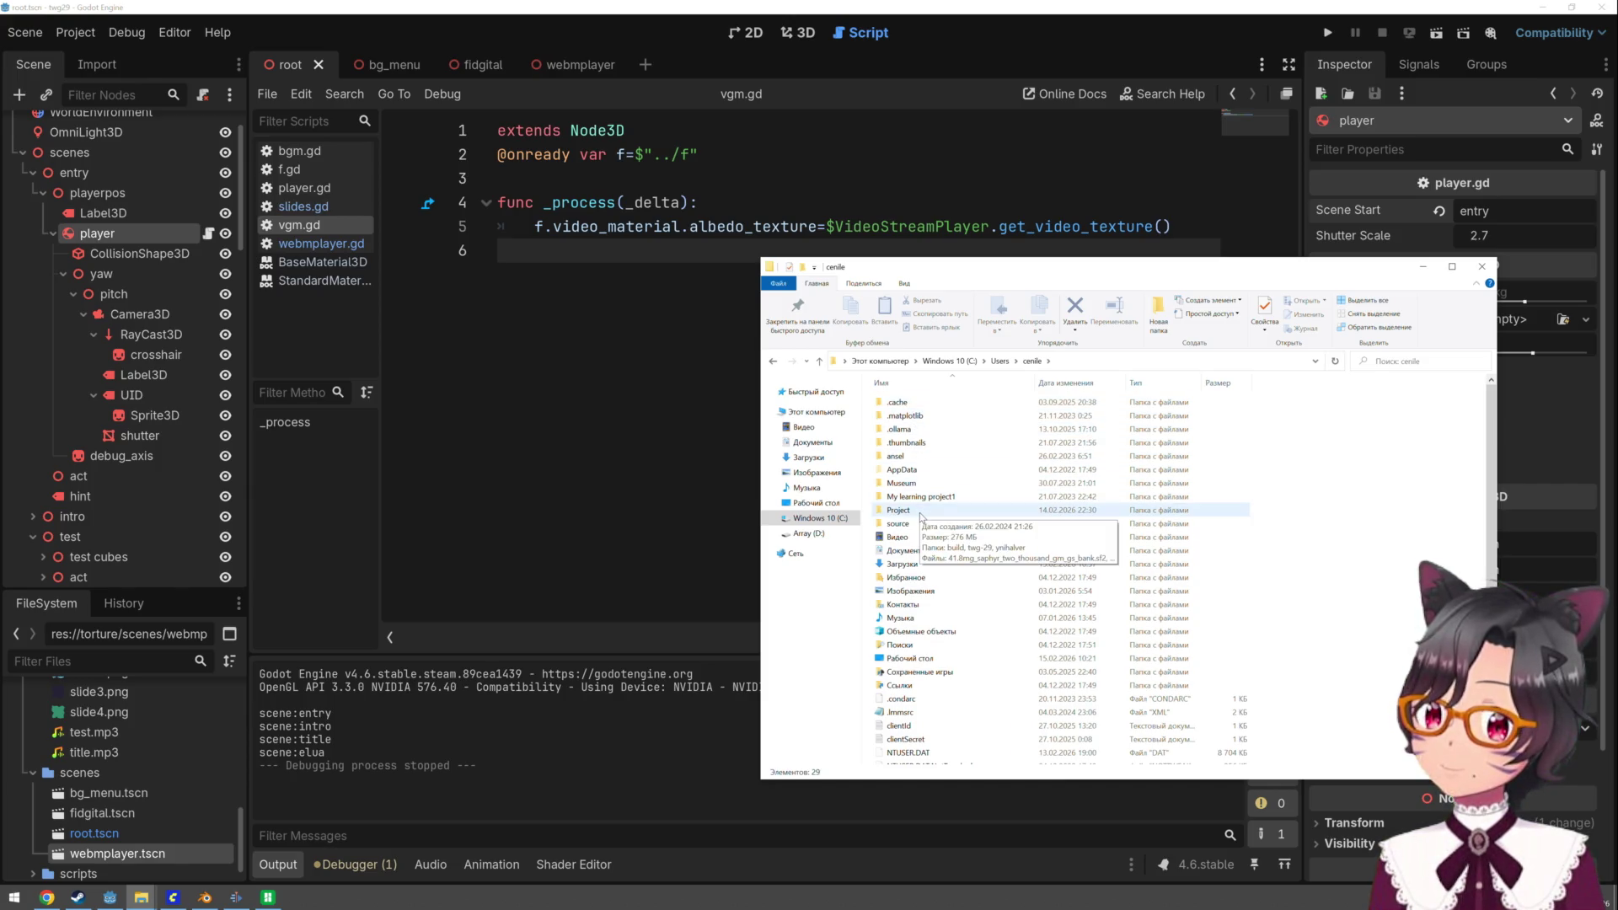
{"action": "double_click", "coordinate": [919, 511]}
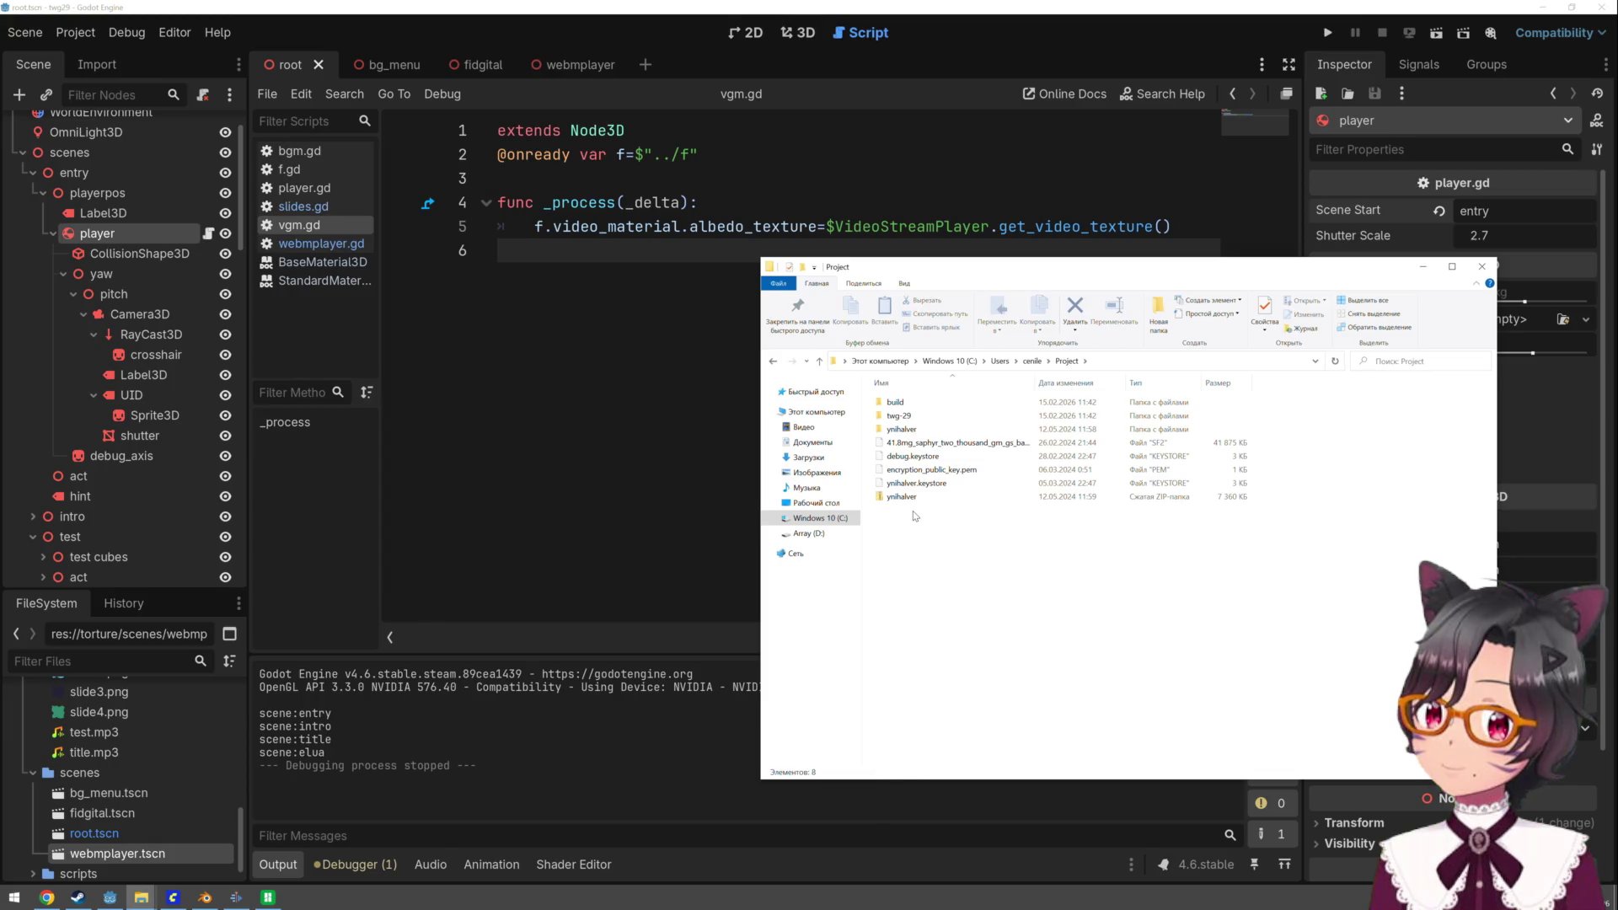
{"action": "double_click", "coordinate": [911, 403]}
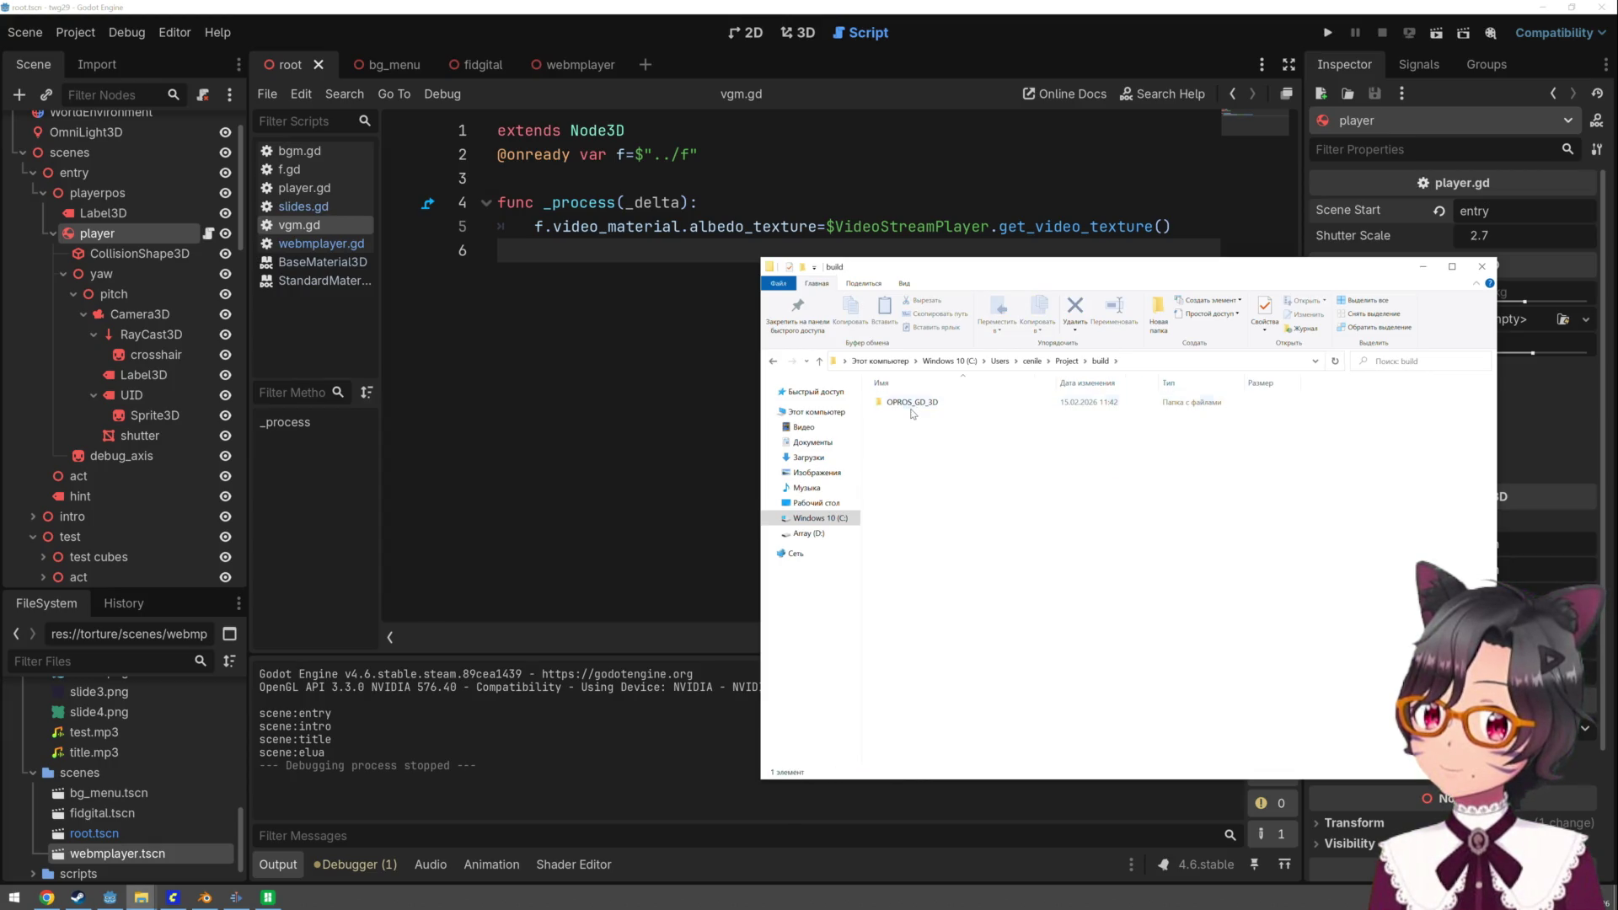
{"action": "double_click", "coordinate": [911, 404]}
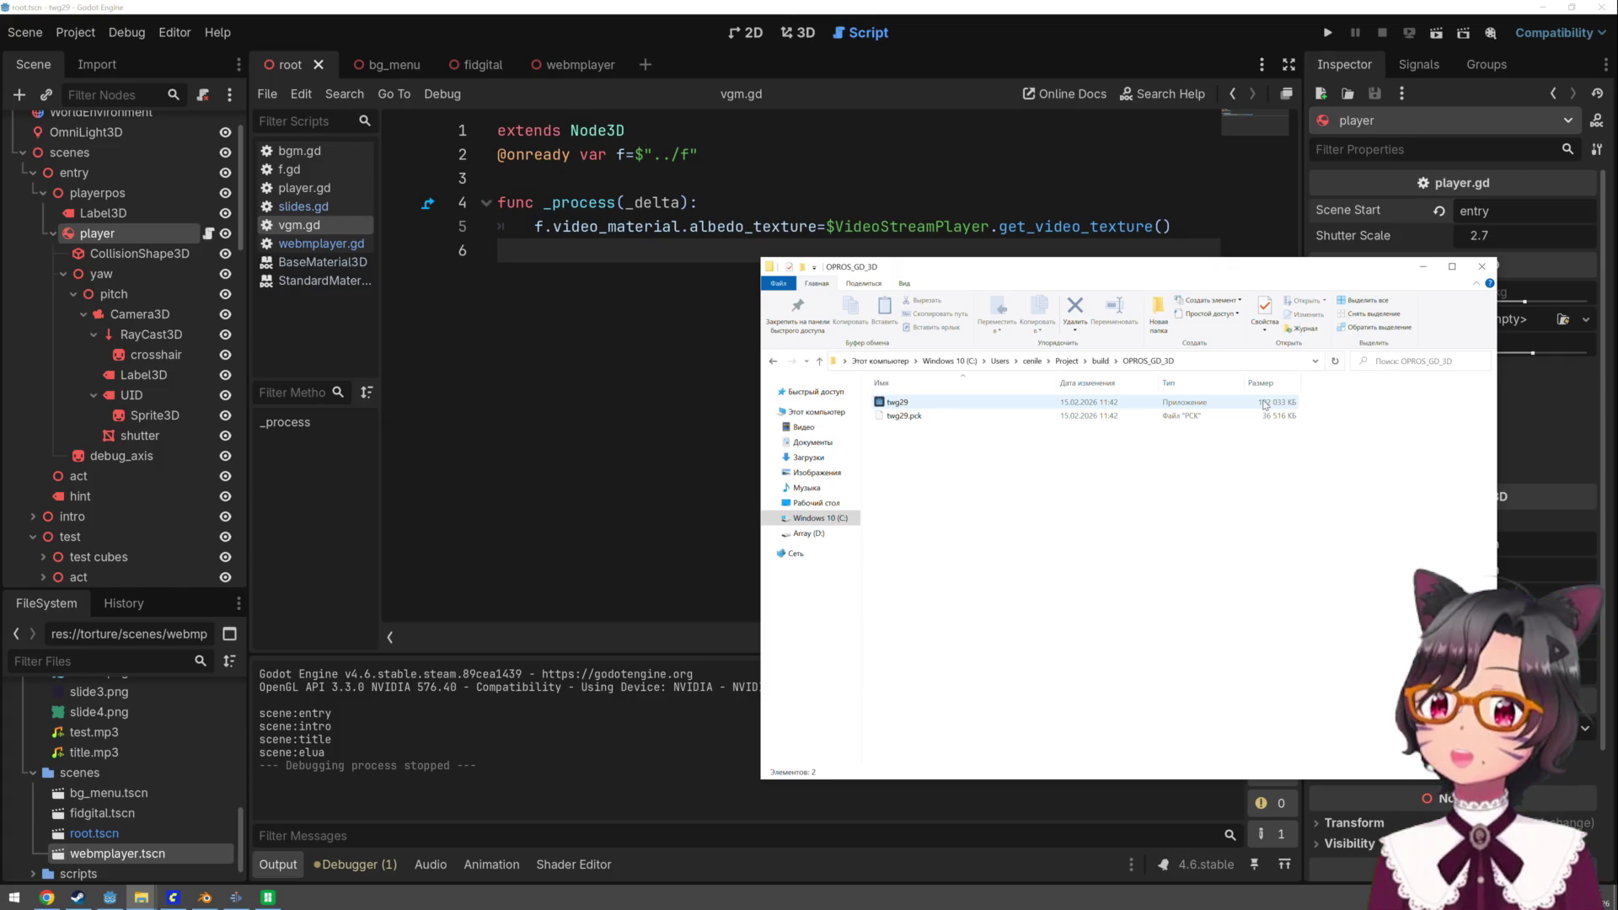
{"action": "left_click", "coordinate": [916, 408]}
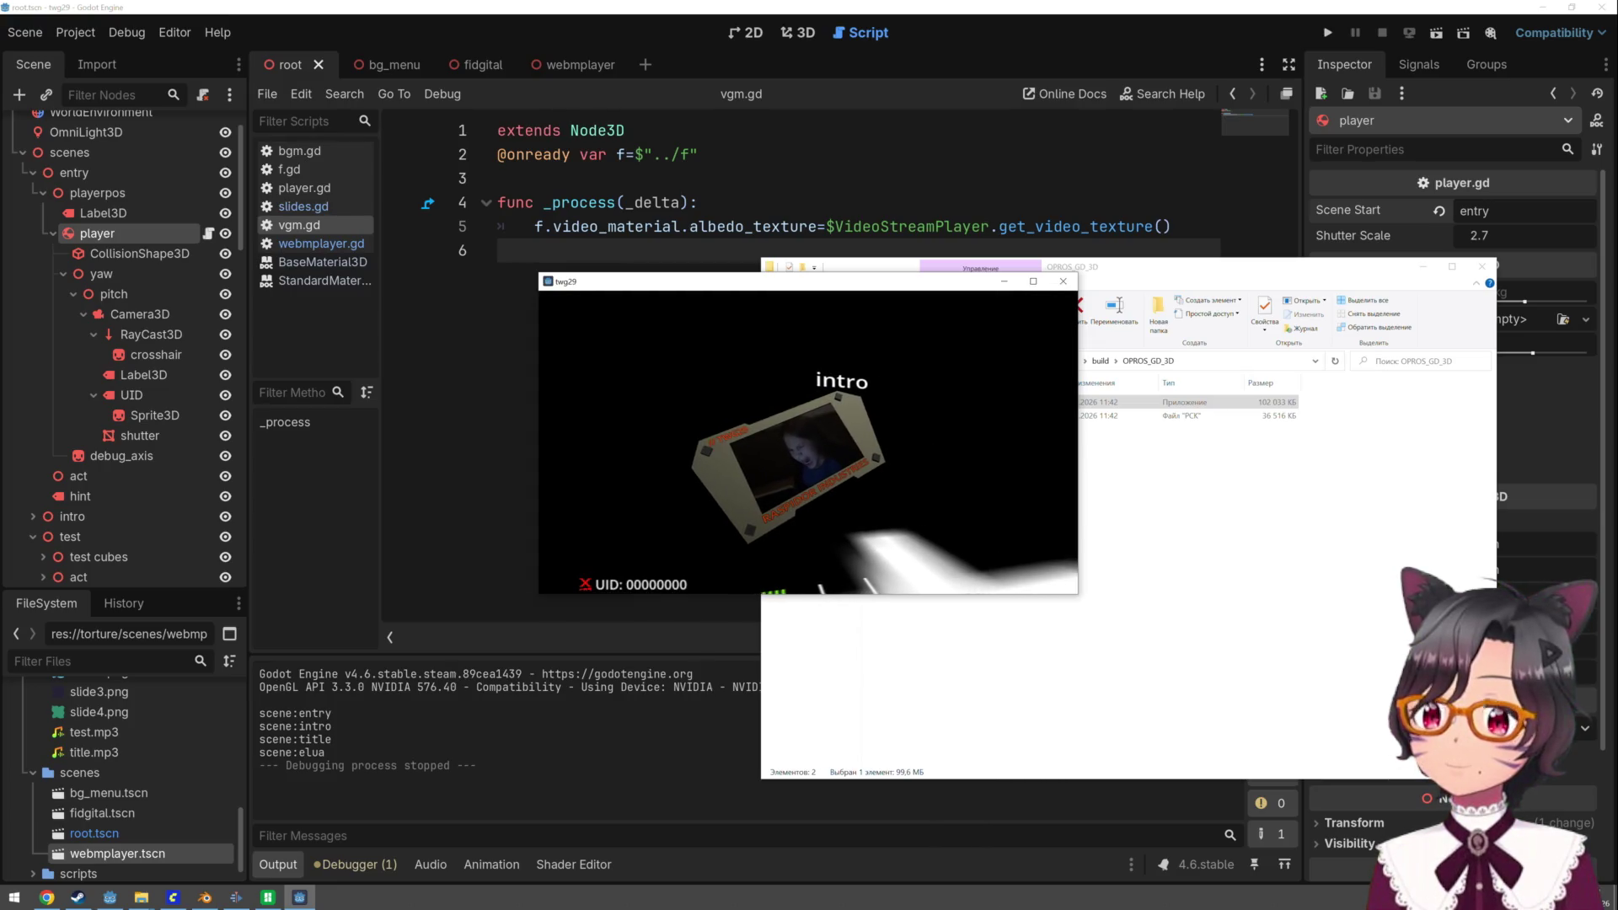
- Relaunch twg29, click through its title, agreement and menu screens, then close it with Alt+F4
{"action": "key", "text": "XF86AudioRaiseVolume"}
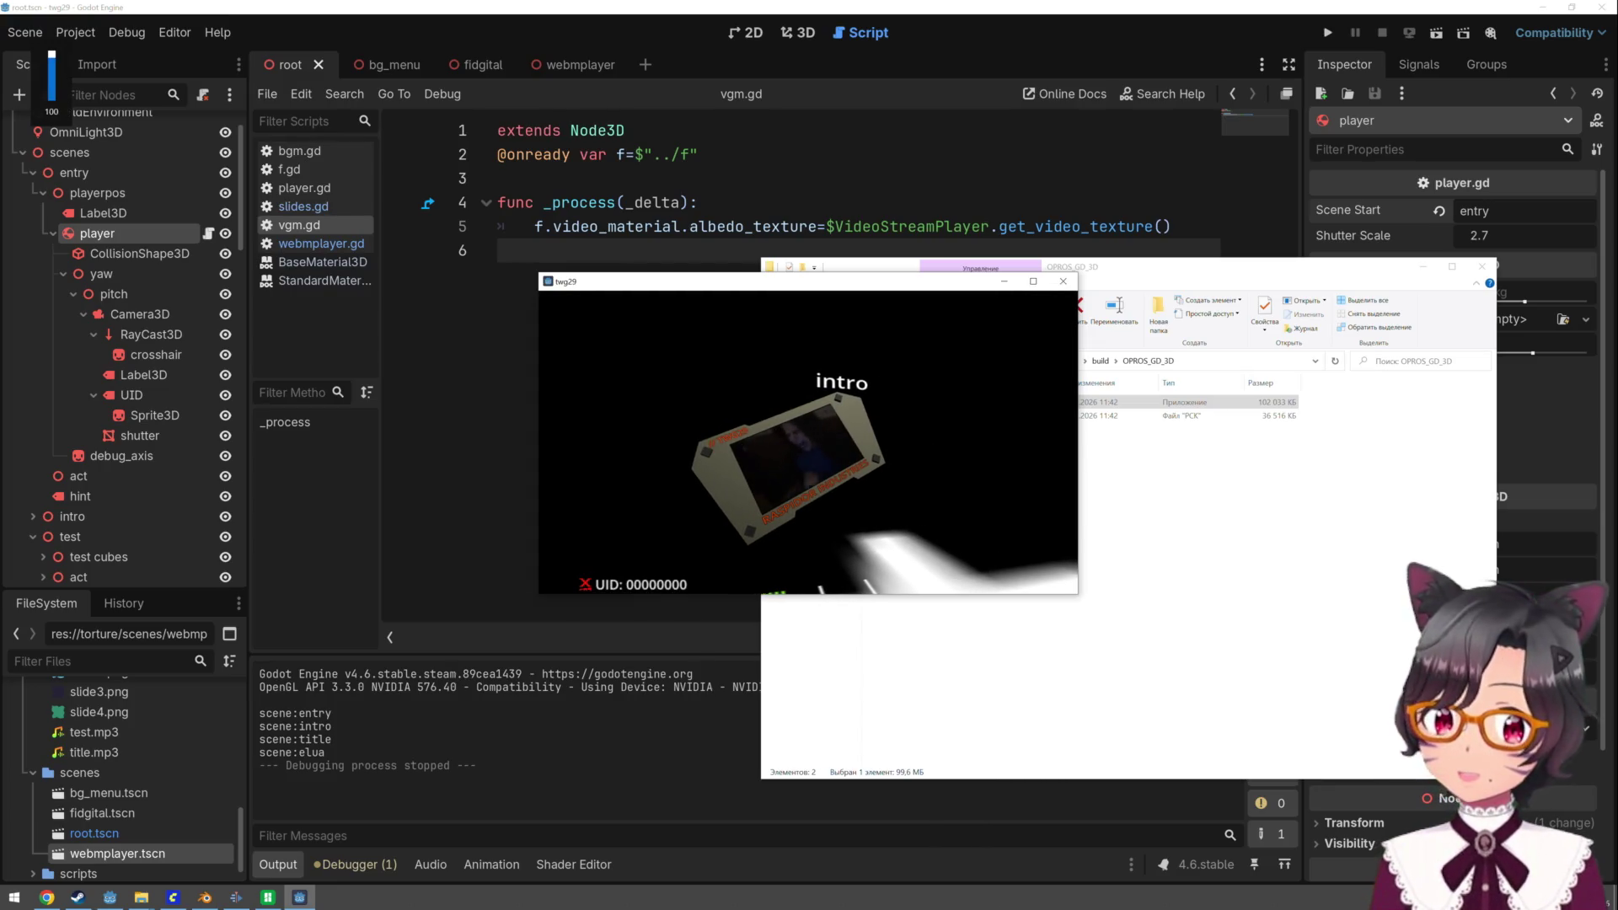
{"action": "key", "text": "alt+F4"}
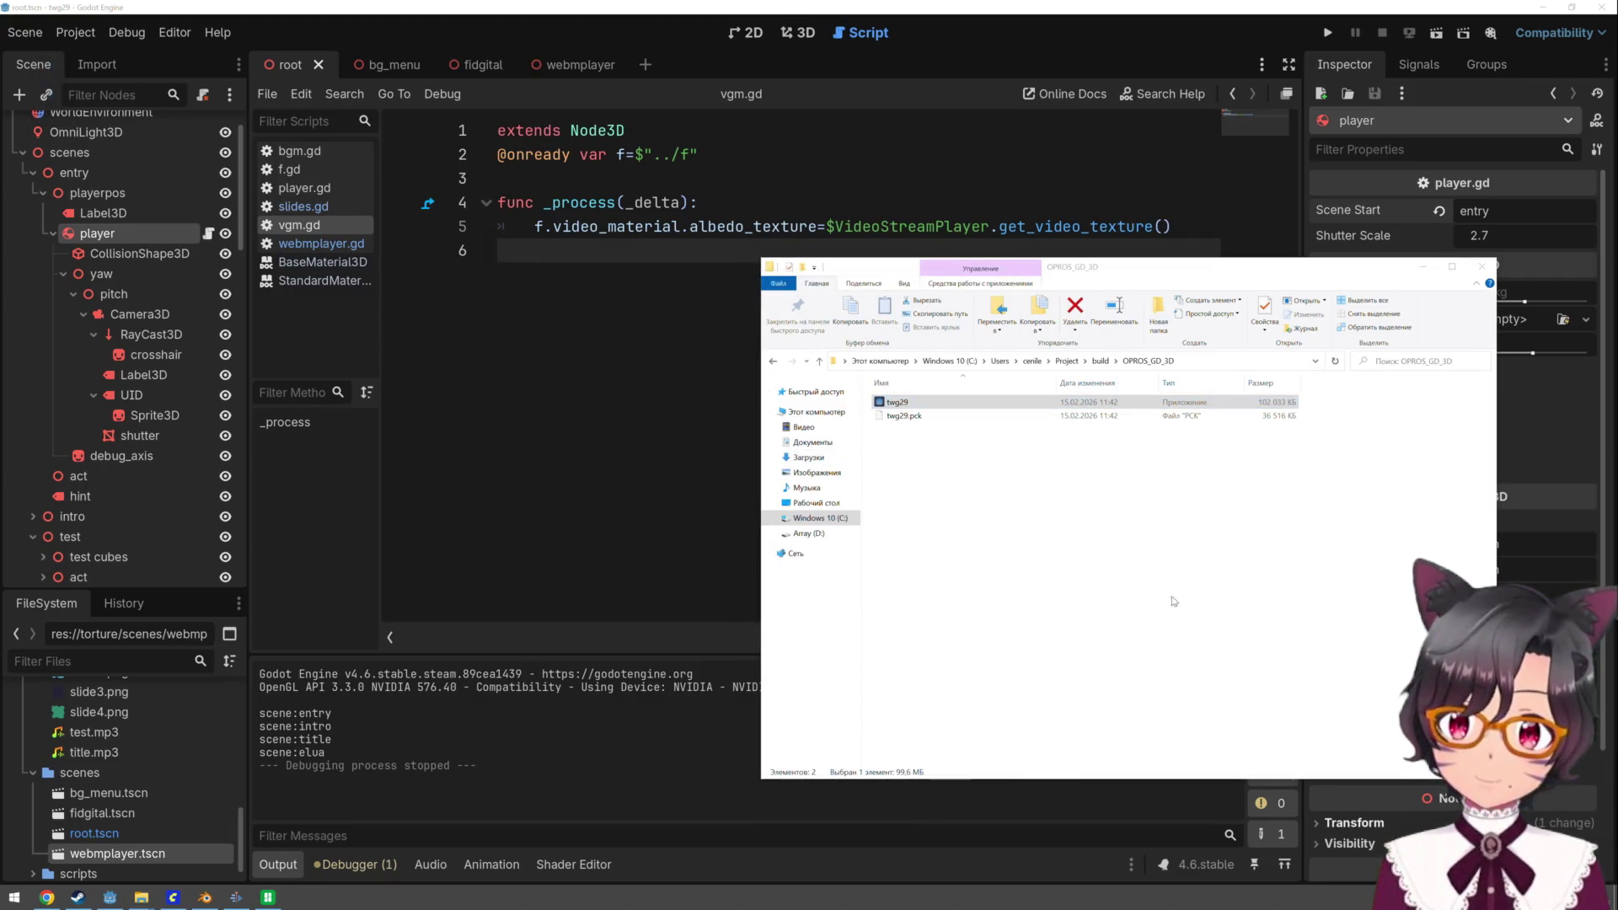
{"action": "double_click", "coordinate": [914, 402]}
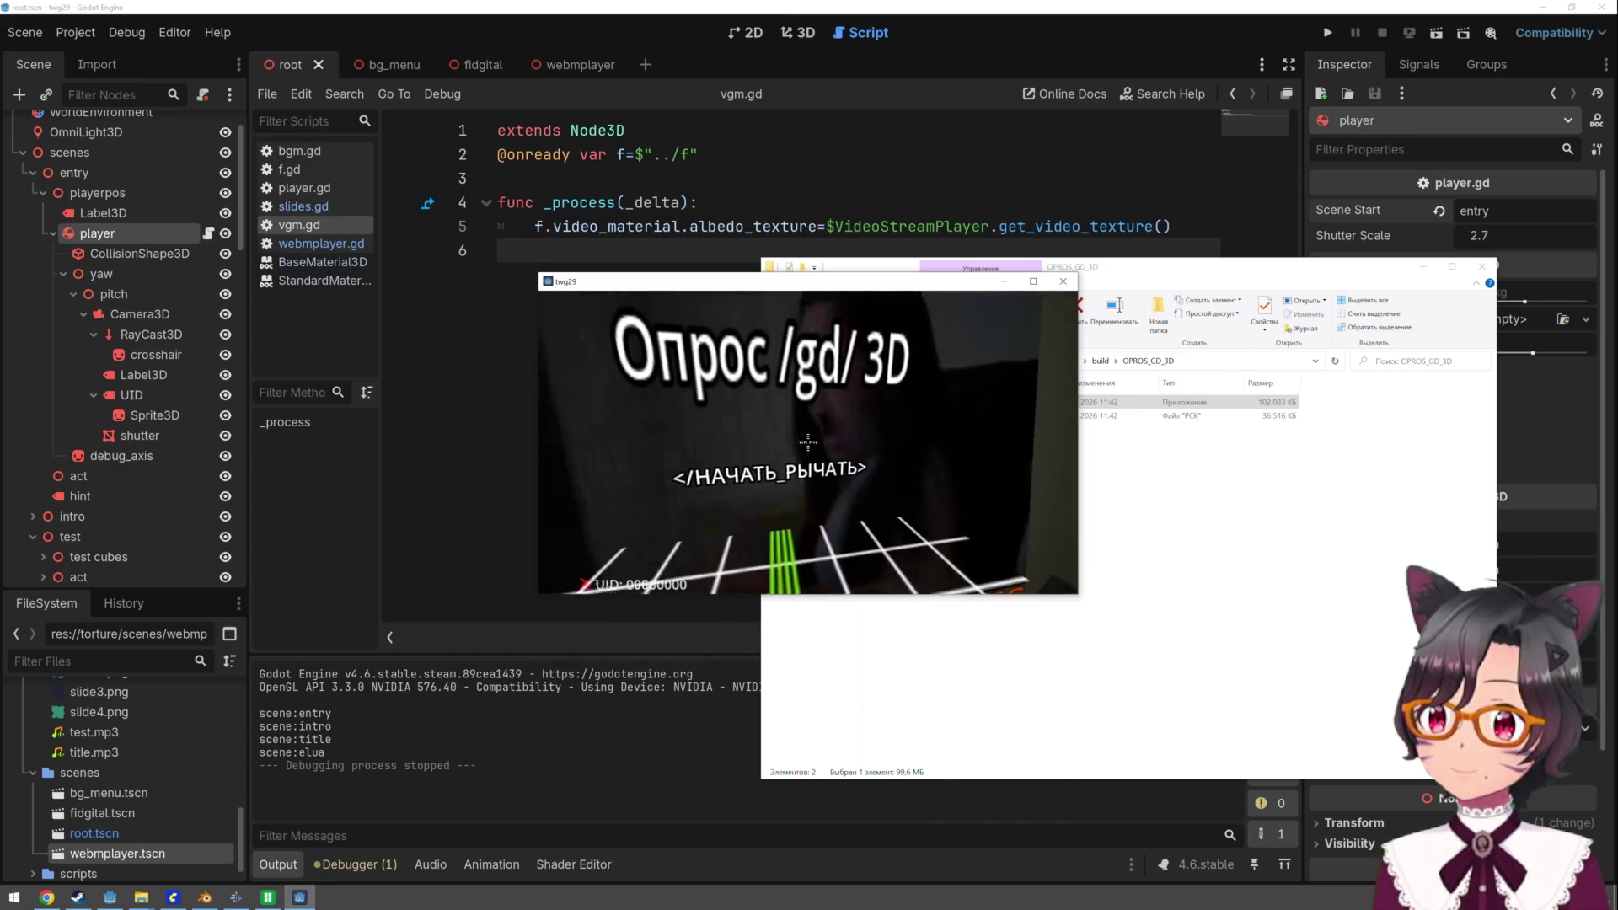
{"action": "left_click", "coordinate": [807, 441]}
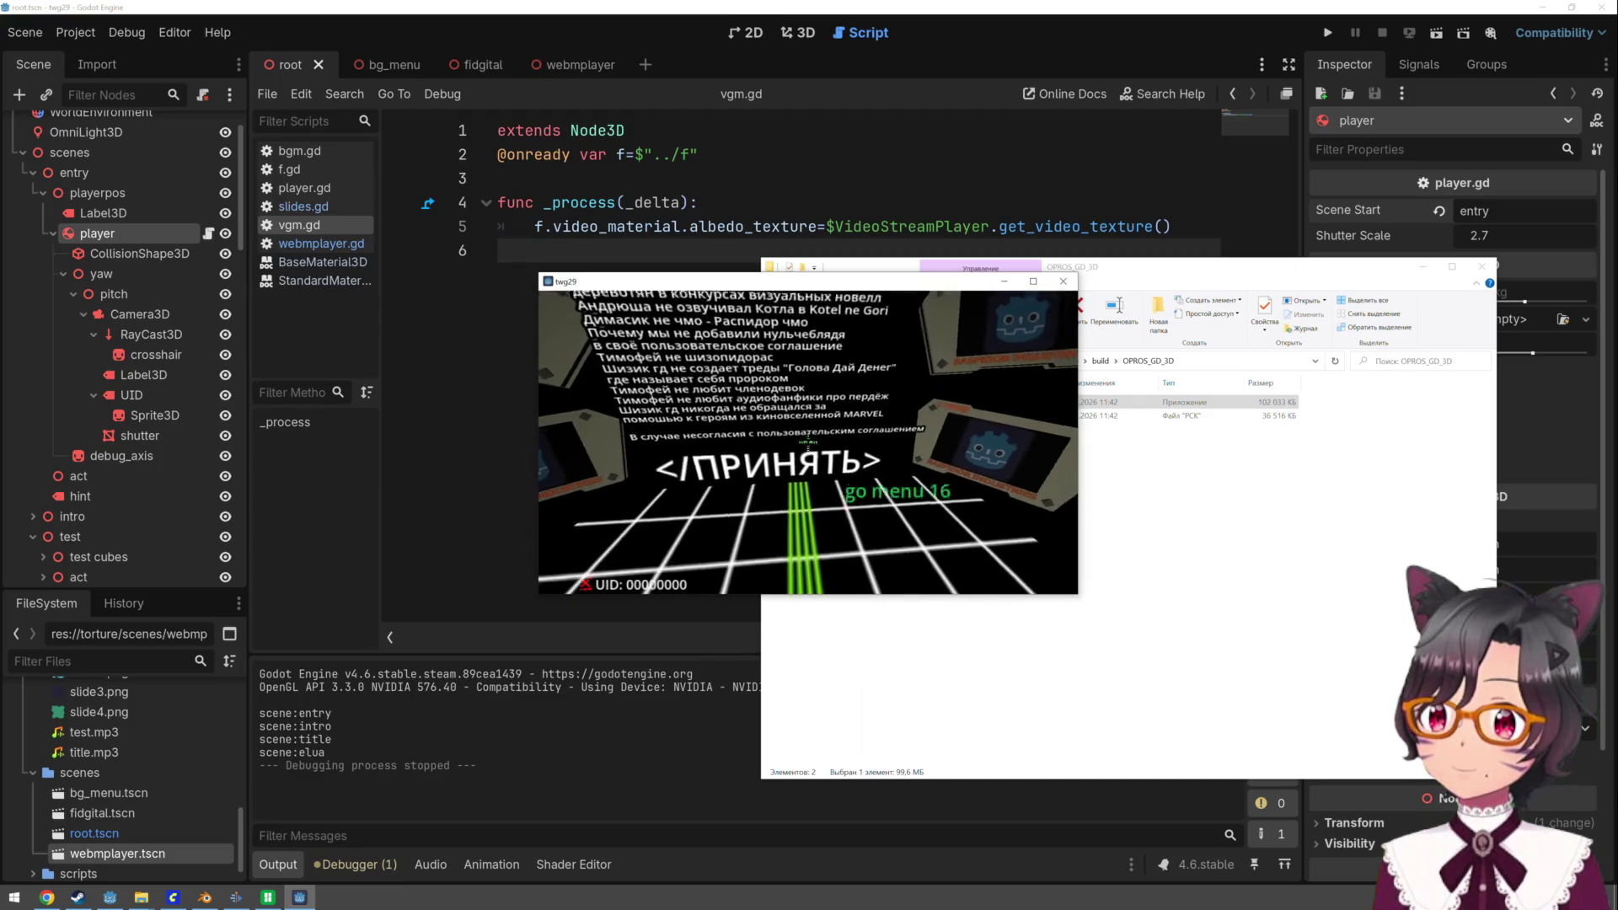
{"action": "left_click", "coordinate": [807, 441]}
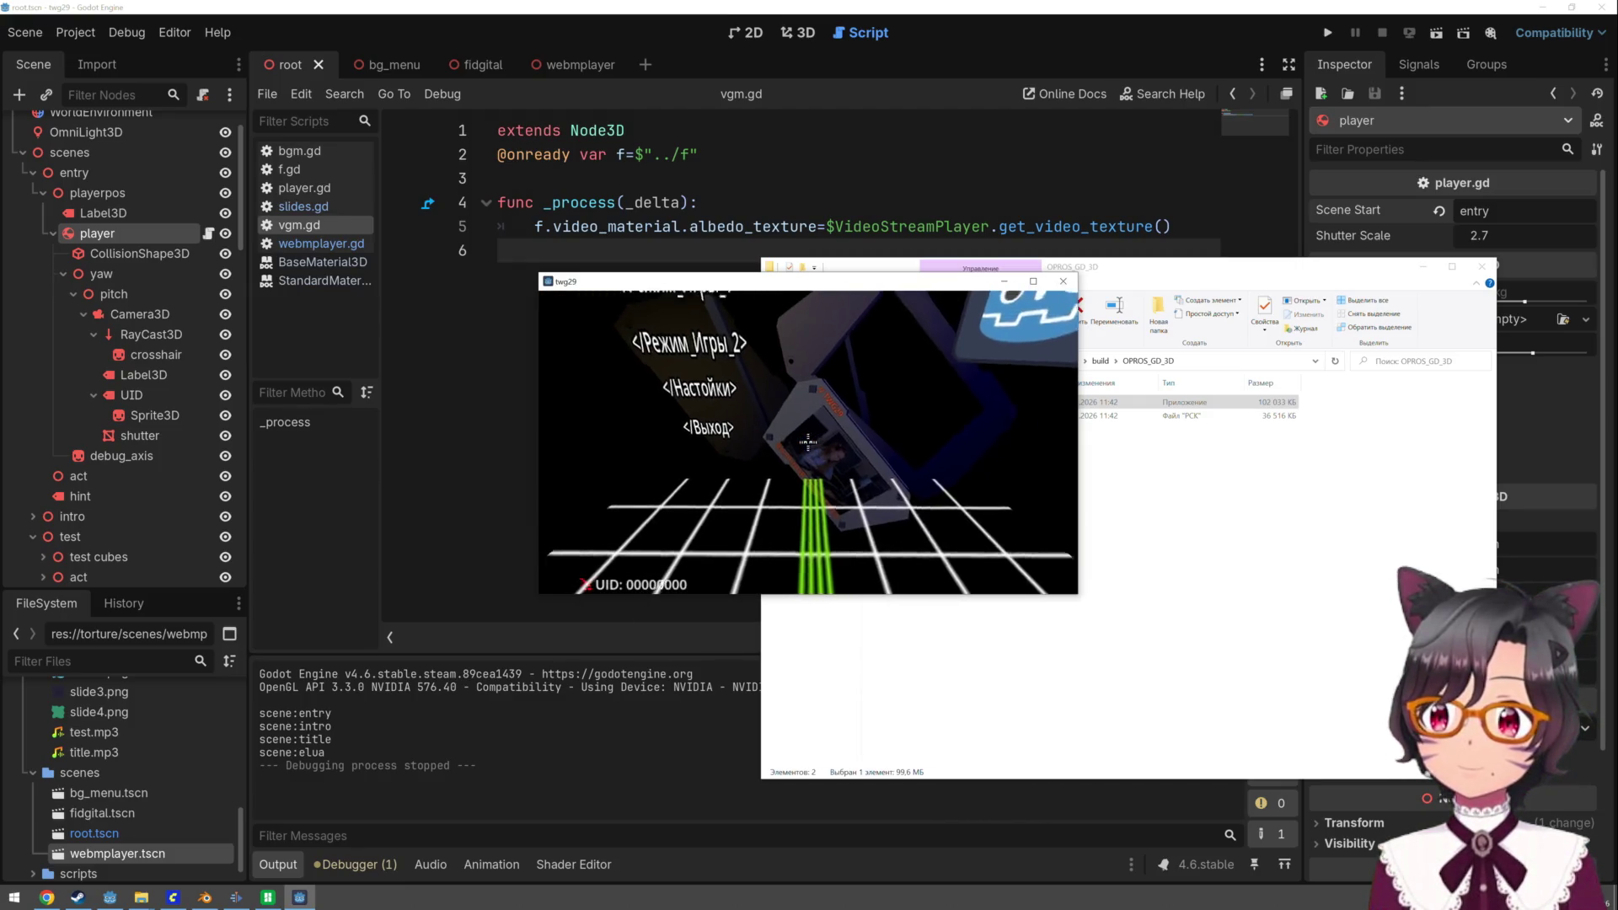
{"action": "left_click", "coordinate": [808, 442]}
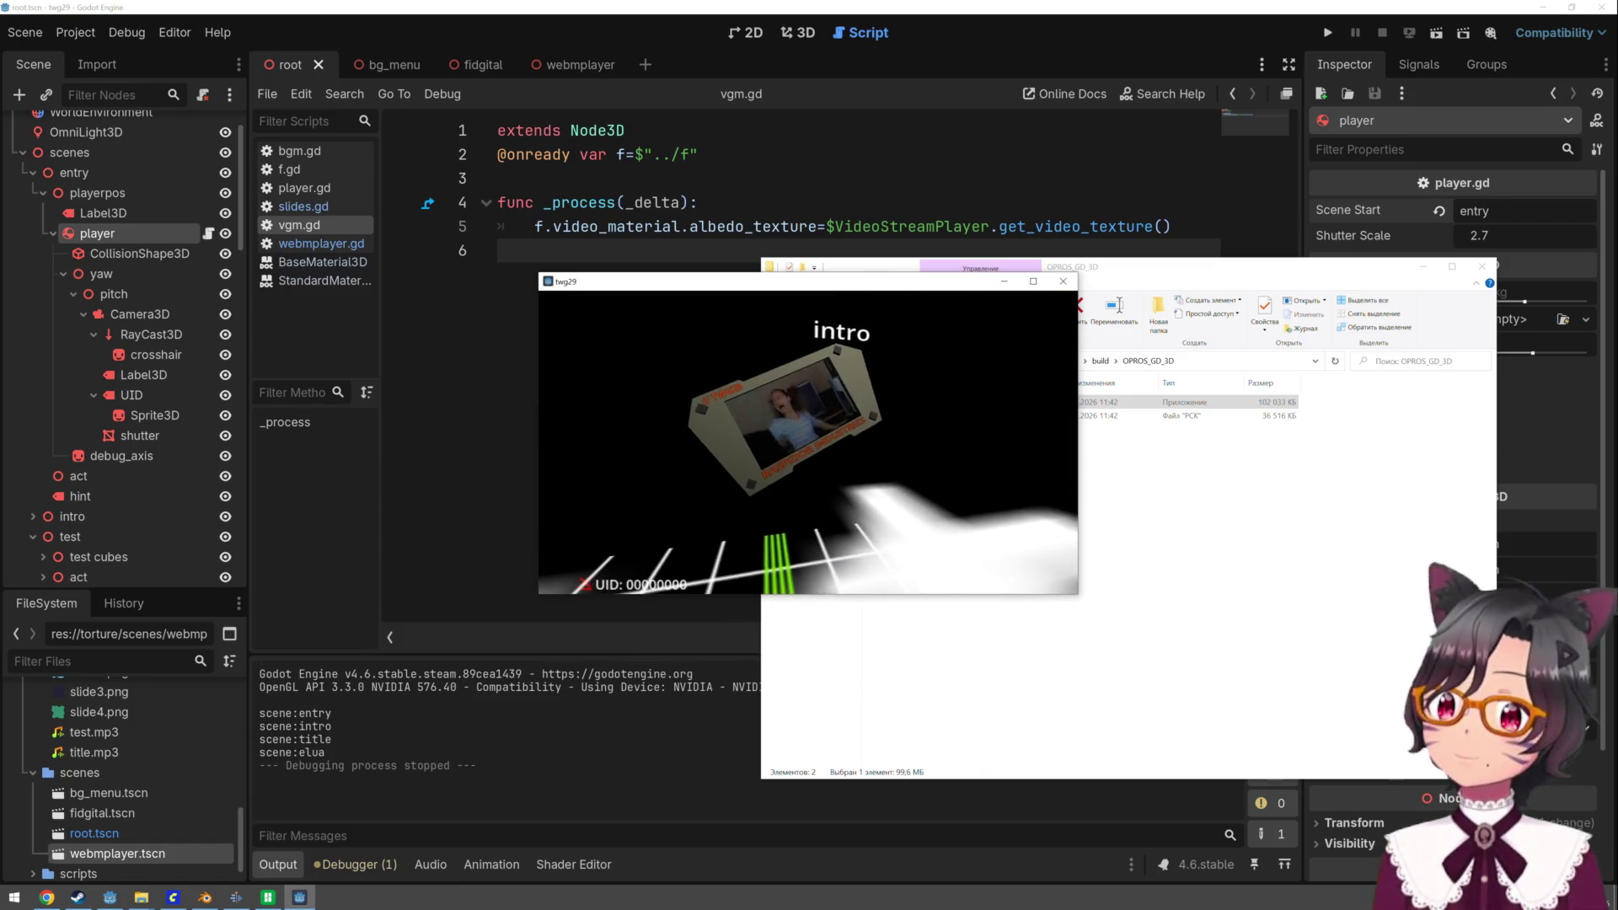
{"action": "key", "text": "alt+F4"}
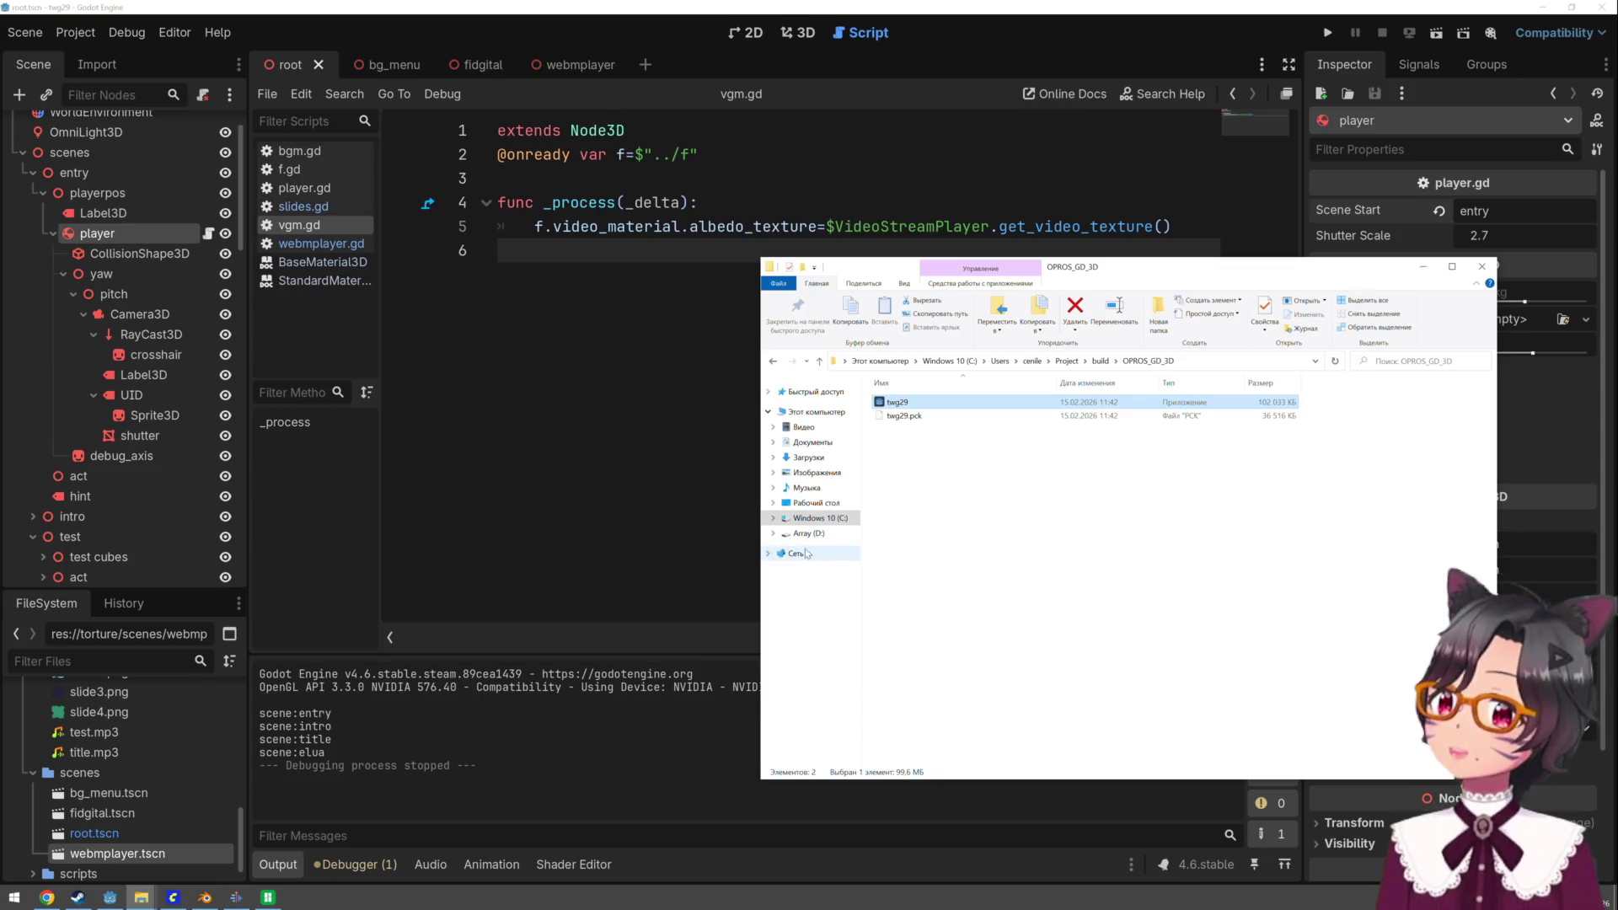
- Open a Command Prompt and navigate into the Project folder
{"action": "key", "text": "super+r"}
{"action": "type", "text": "cm"}
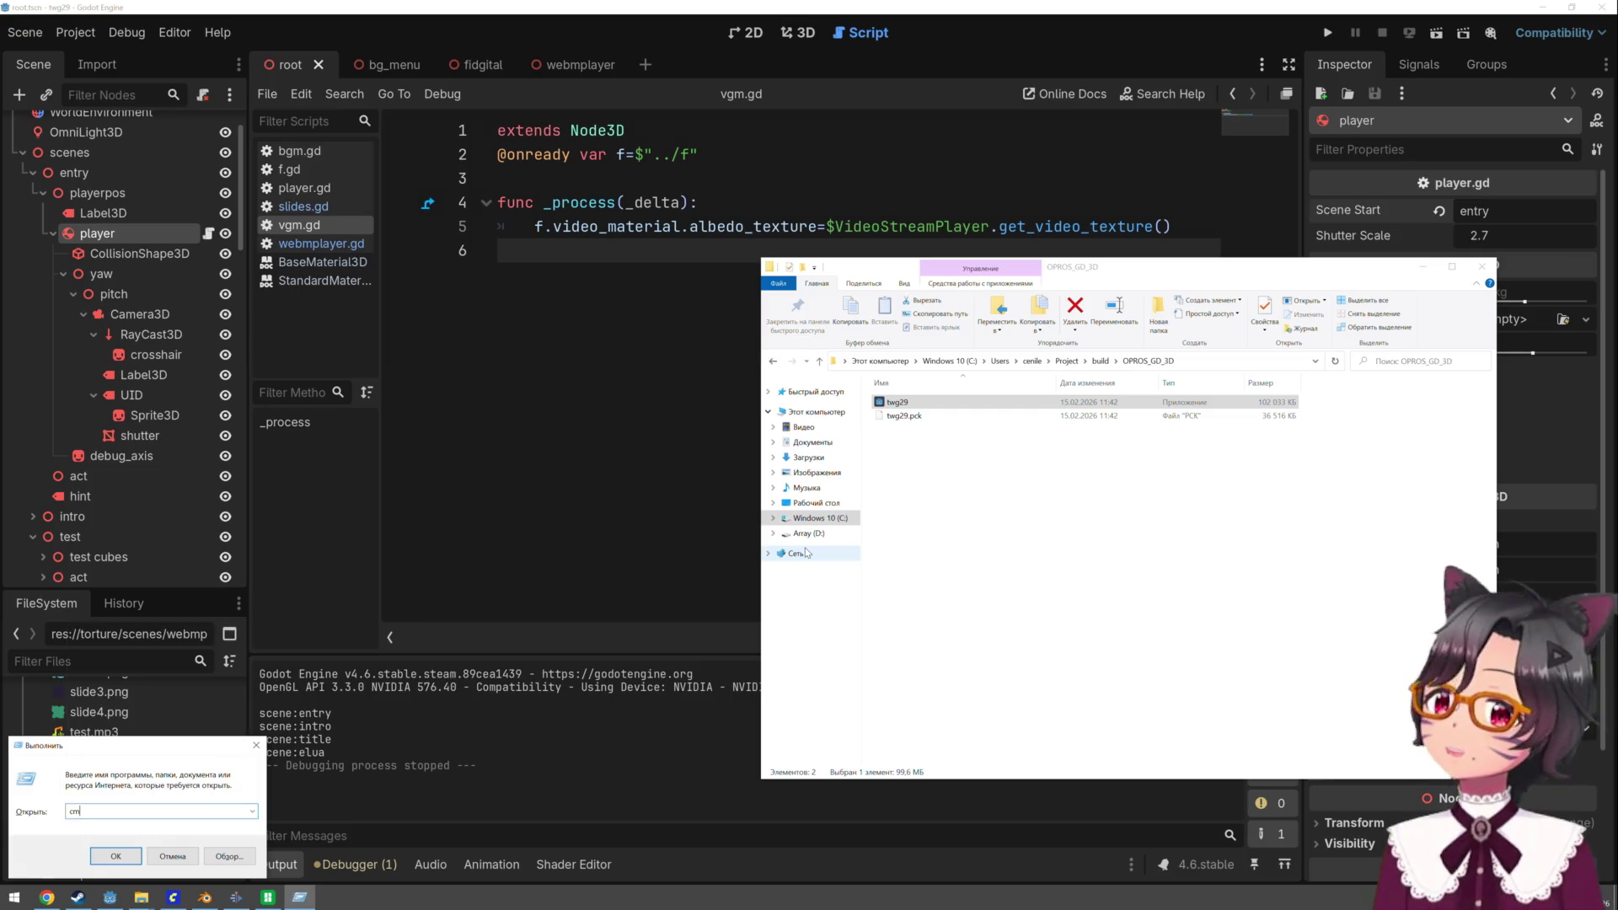
{"action": "key", "text": "Return"}
{"action": "type", "text": "cd"}
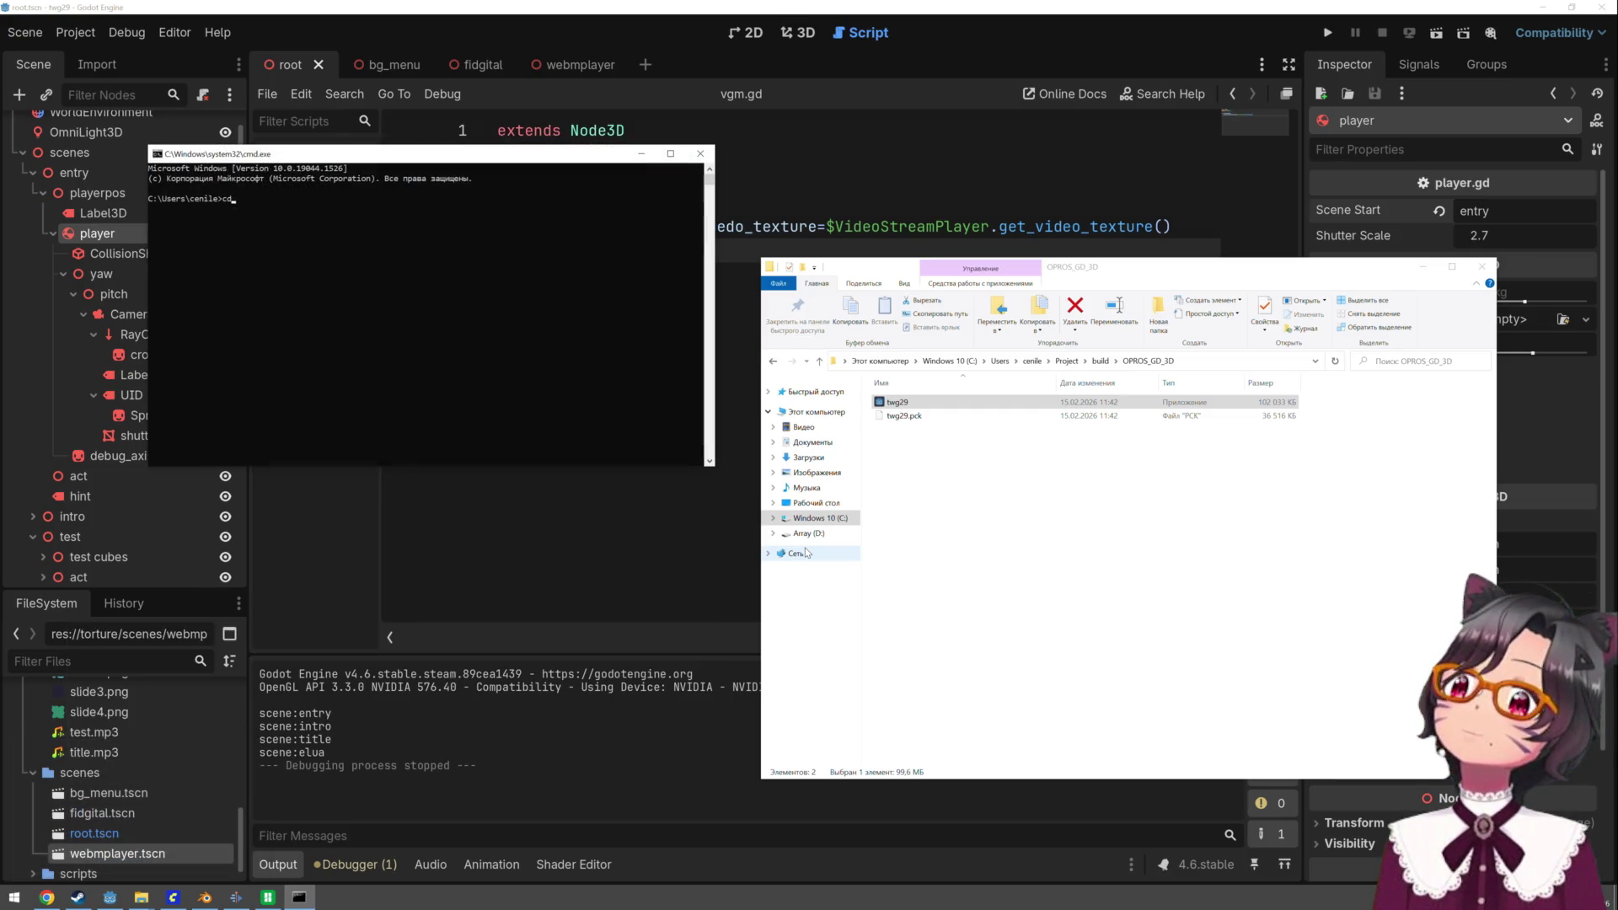
{"action": "type", "text": " PrintHood"}
{"action": "key", "text": "Return"}
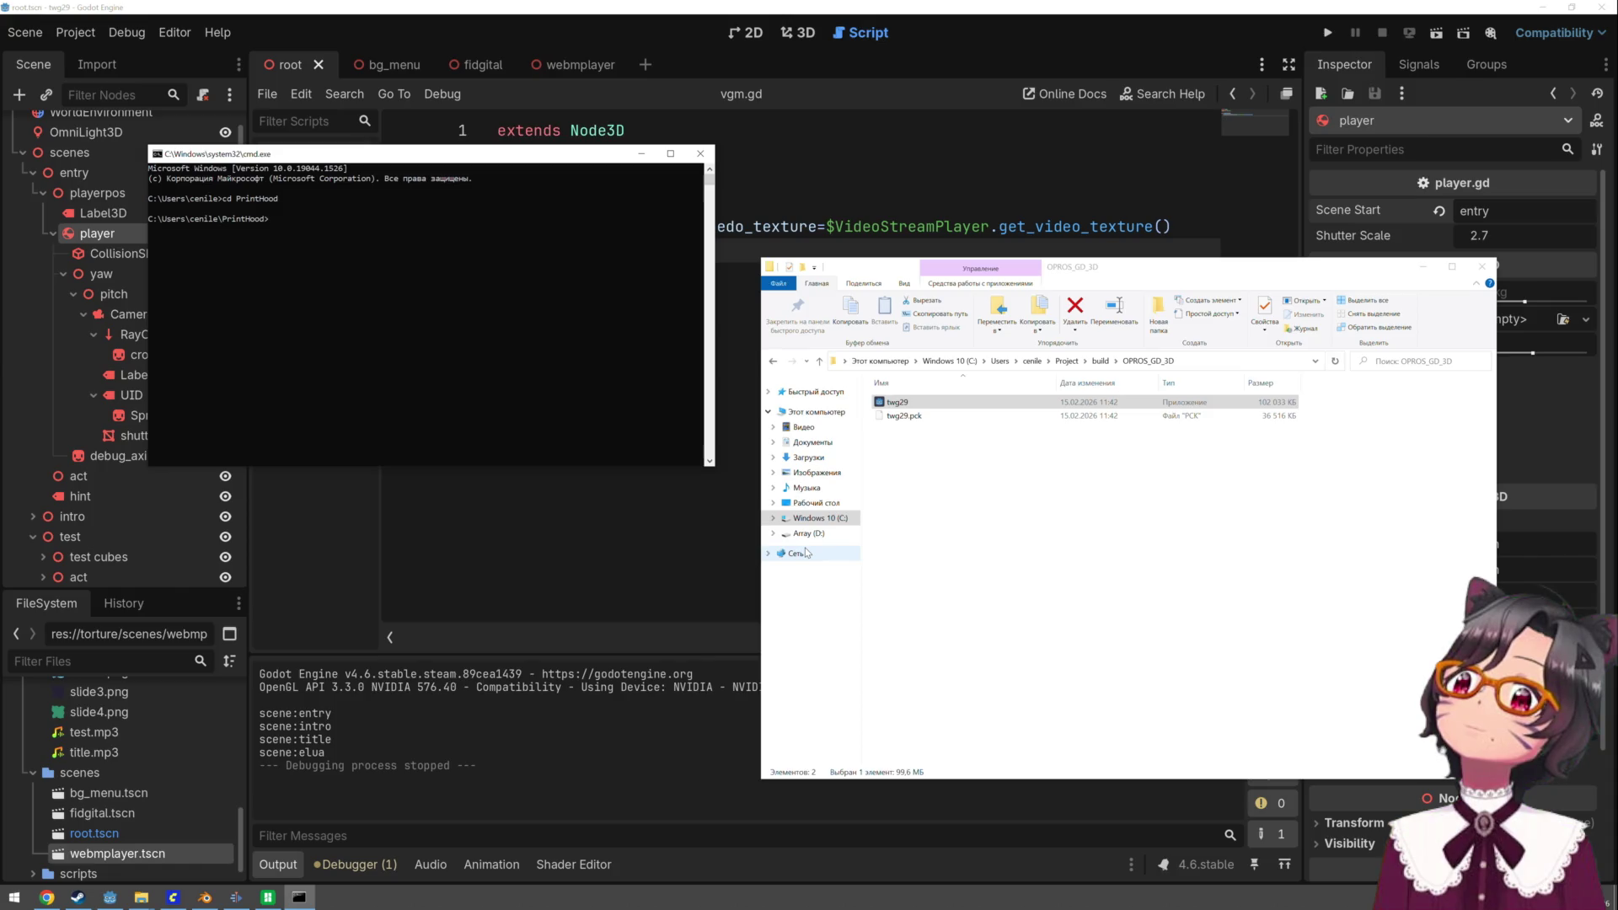
{"action": "type", "text": "cd .."}
{"action": "key", "text": "Return"}
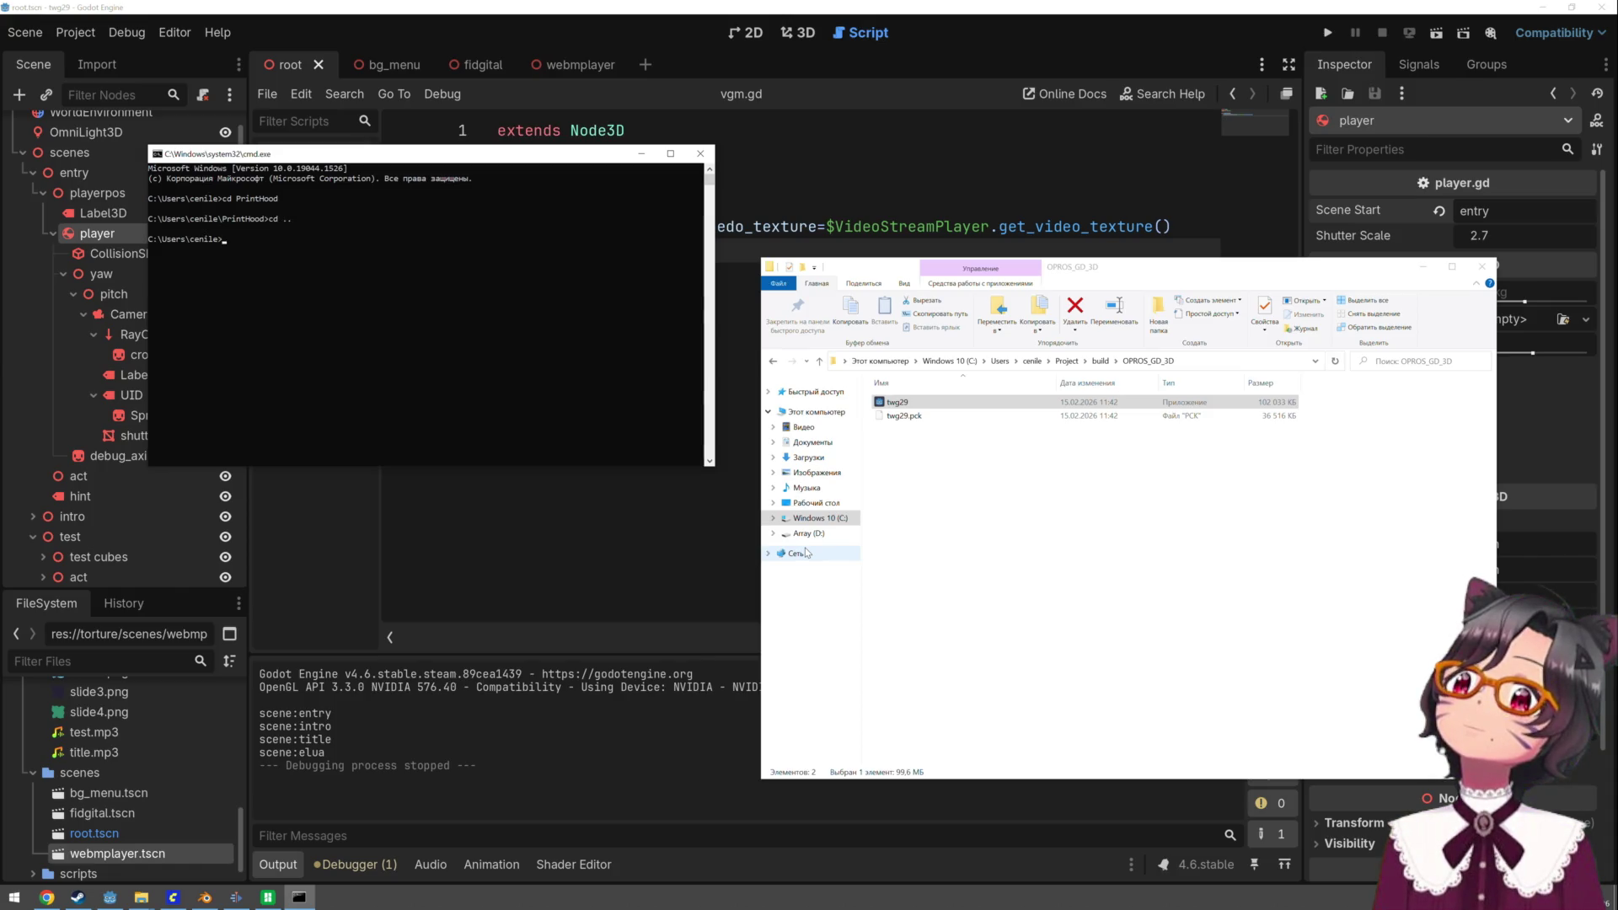
{"action": "type", "text": "cd Project"}
{"action": "key", "text": "Return"}
{"action": "type", "text": "cd build"}
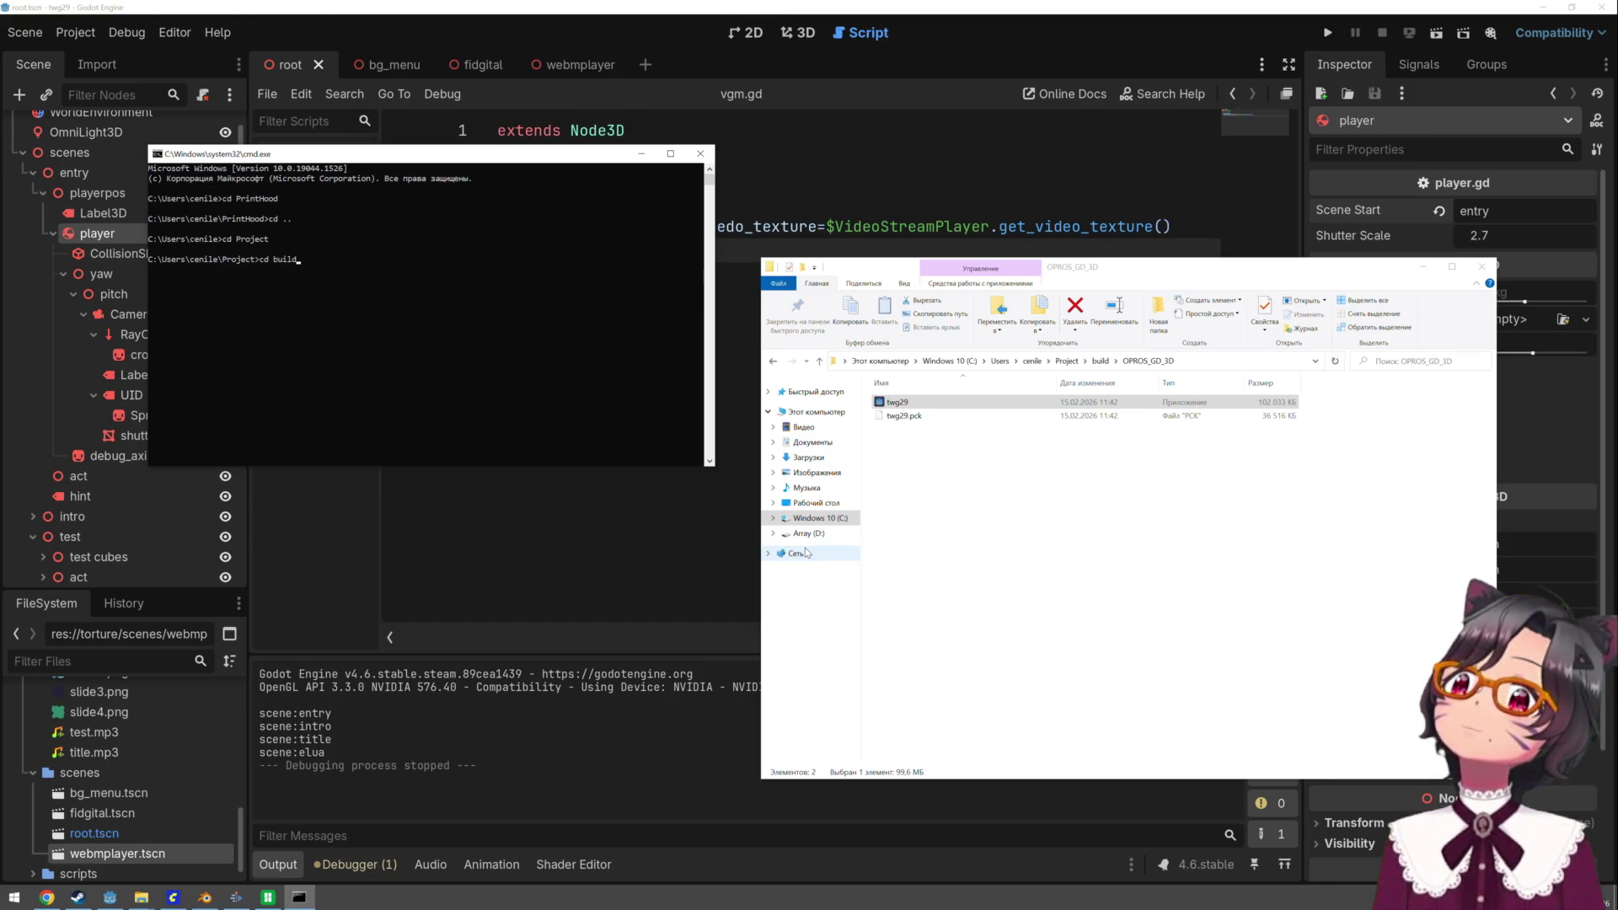
- Enter build\OPROS_GD_3D and run twg29.exe from the console
{"action": "key", "text": "Return"}
{"action": "type", "text": "cd OPROS_GD_3D"}
{"action": "key", "text": "Return"}
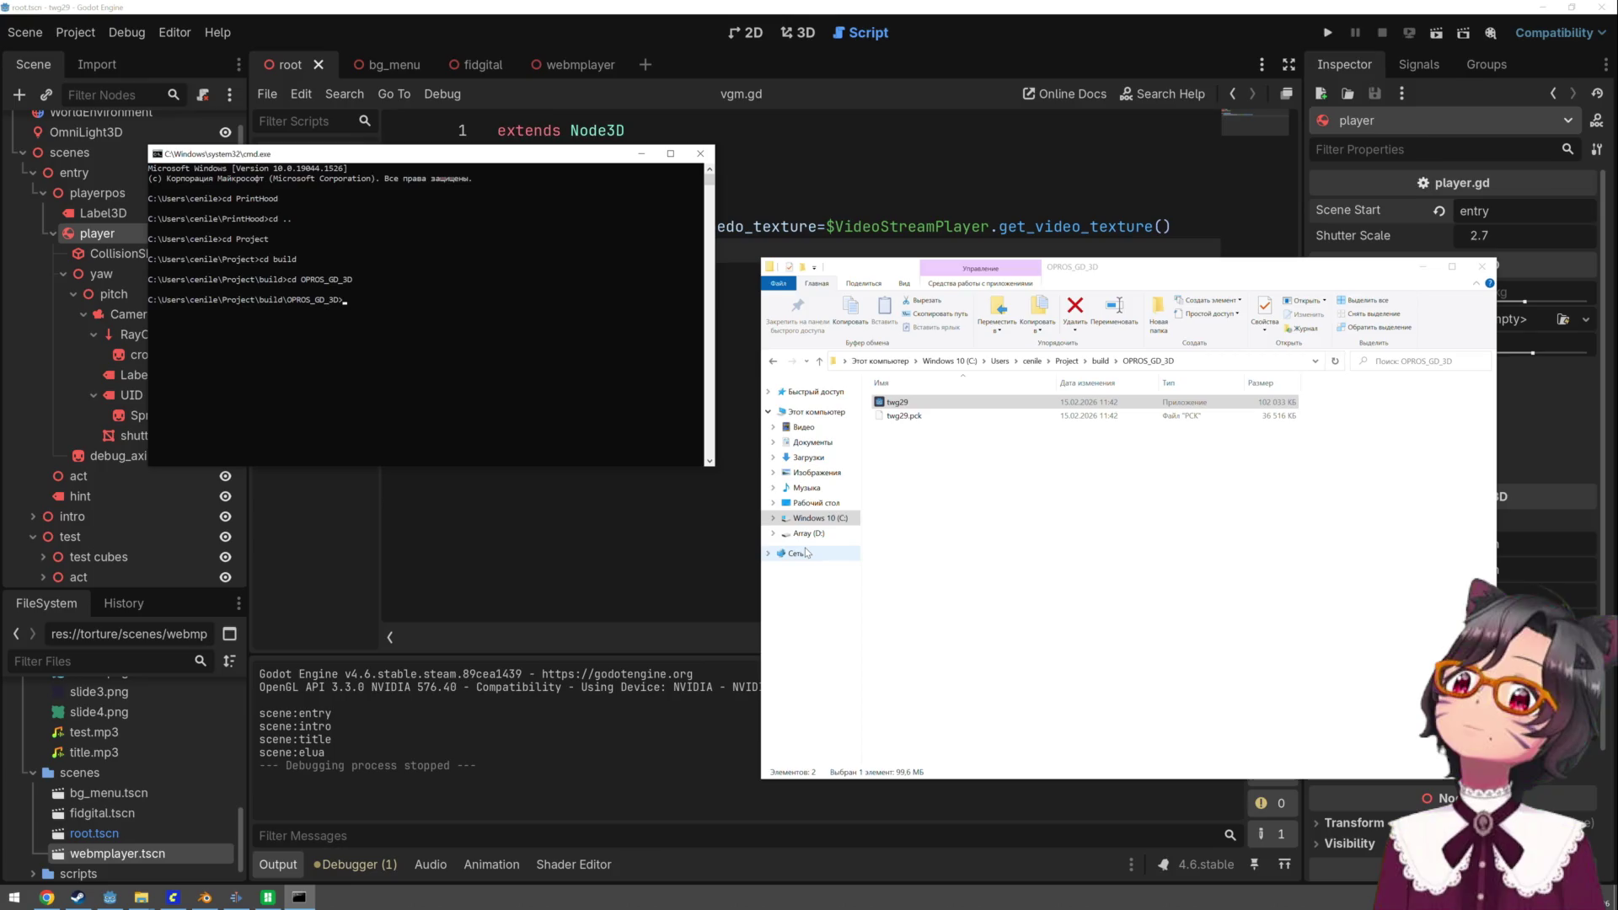
{"action": "type", "text": "twg29.exe"}
{"action": "key", "text": "Return"}
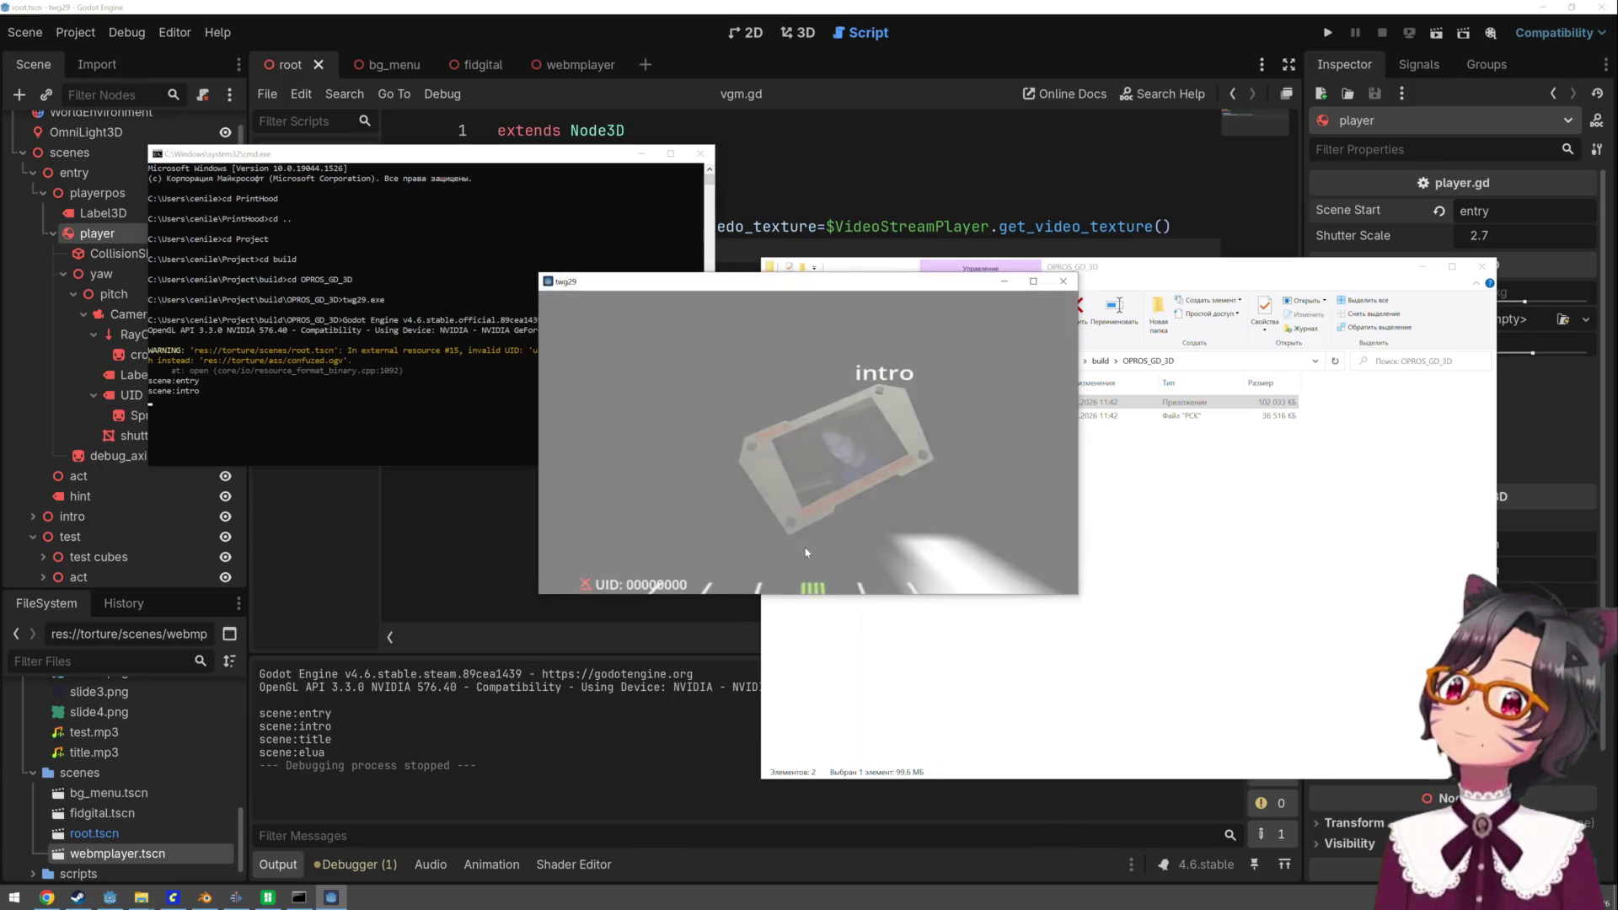
- Play twg29 through title, elua and menu scenes to the intro, then close it and return to Godot
{"action": "mouse_move", "coordinate": [634, 292]}
{"action": "left_mouse_down"}
{"action": "mouse_move", "coordinate": [731, 389]}
{"action": "mouse_move", "coordinate": [749, 444]}
{"action": "mouse_move", "coordinate": [805, 413]}
{"action": "left_mouse_up"}
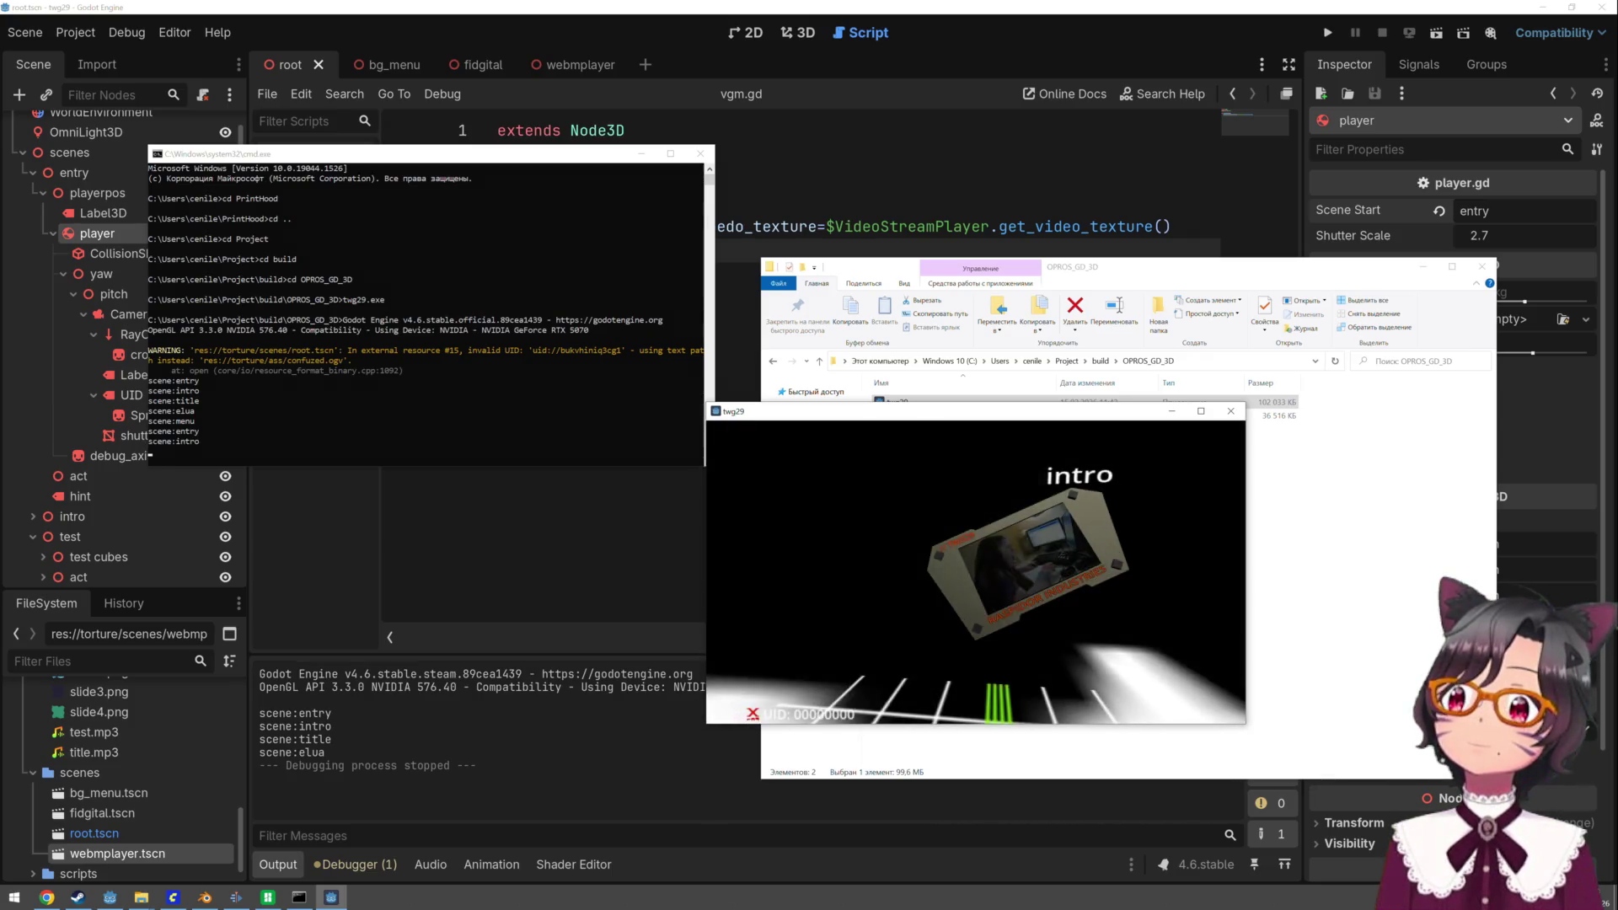
{"action": "key", "text": "alt+F4"}
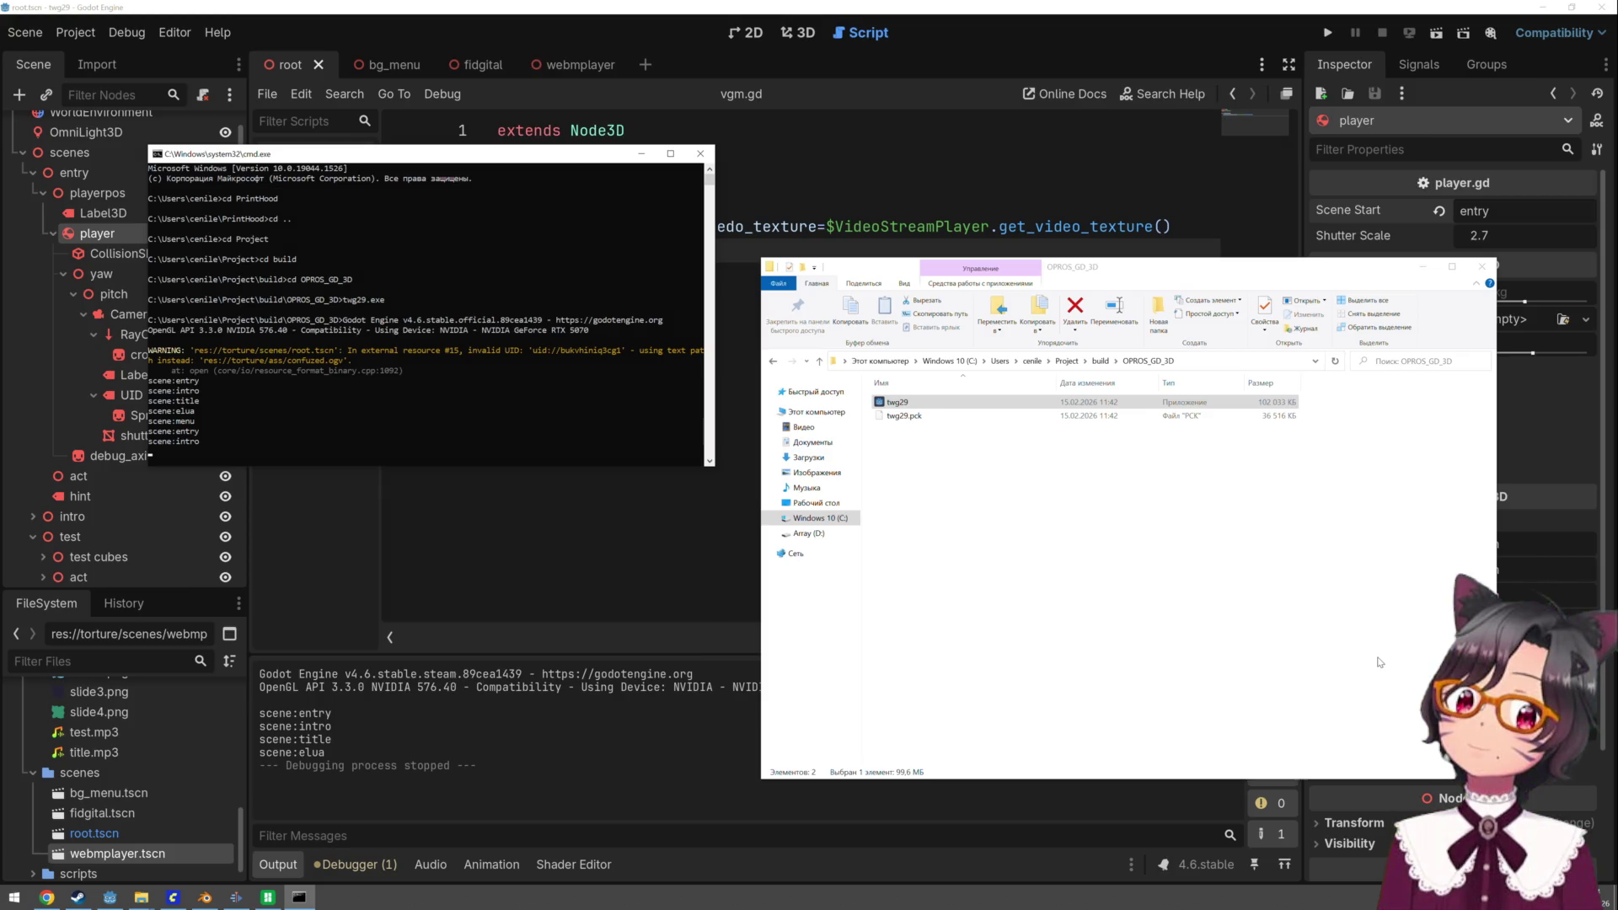
{"action": "left_click", "coordinate": [689, 562]}
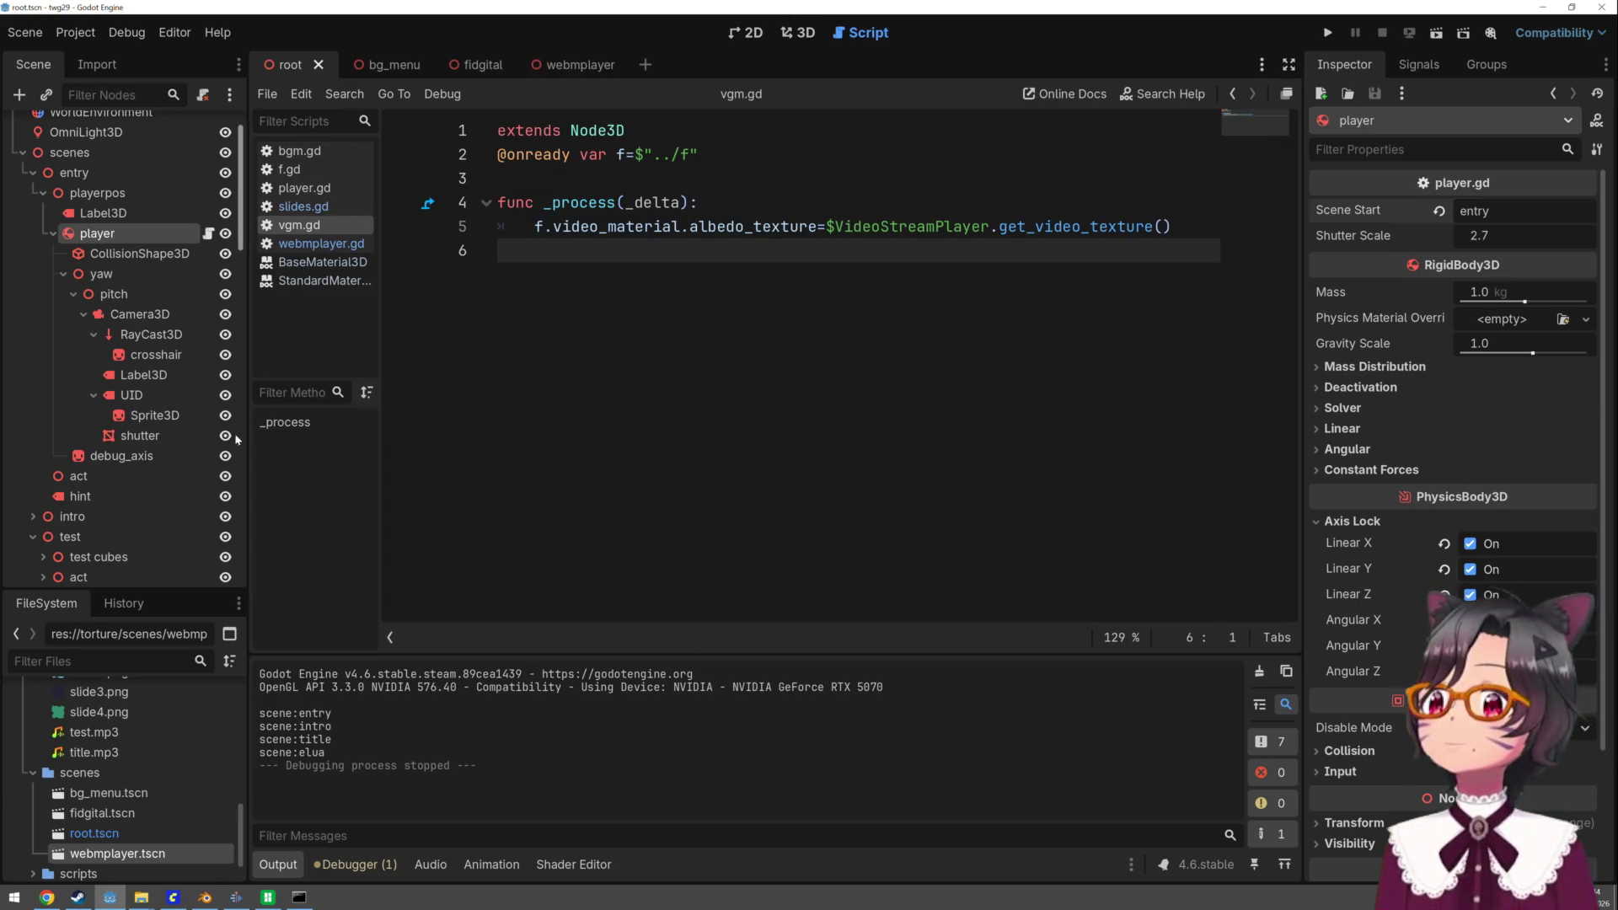
- Open bgm.gd and scroll to the FileAccess.file_exists check on line 29
{"action": "scroll", "coordinate": [184, 455], "scroll_direction": "down", "scroll_amount": 5}
{"action": "scroll", "coordinate": [183, 455], "scroll_direction": "down", "scroll_amount": 5}
{"action": "scroll", "coordinate": [184, 456], "scroll_direction": "up", "scroll_amount": 10}
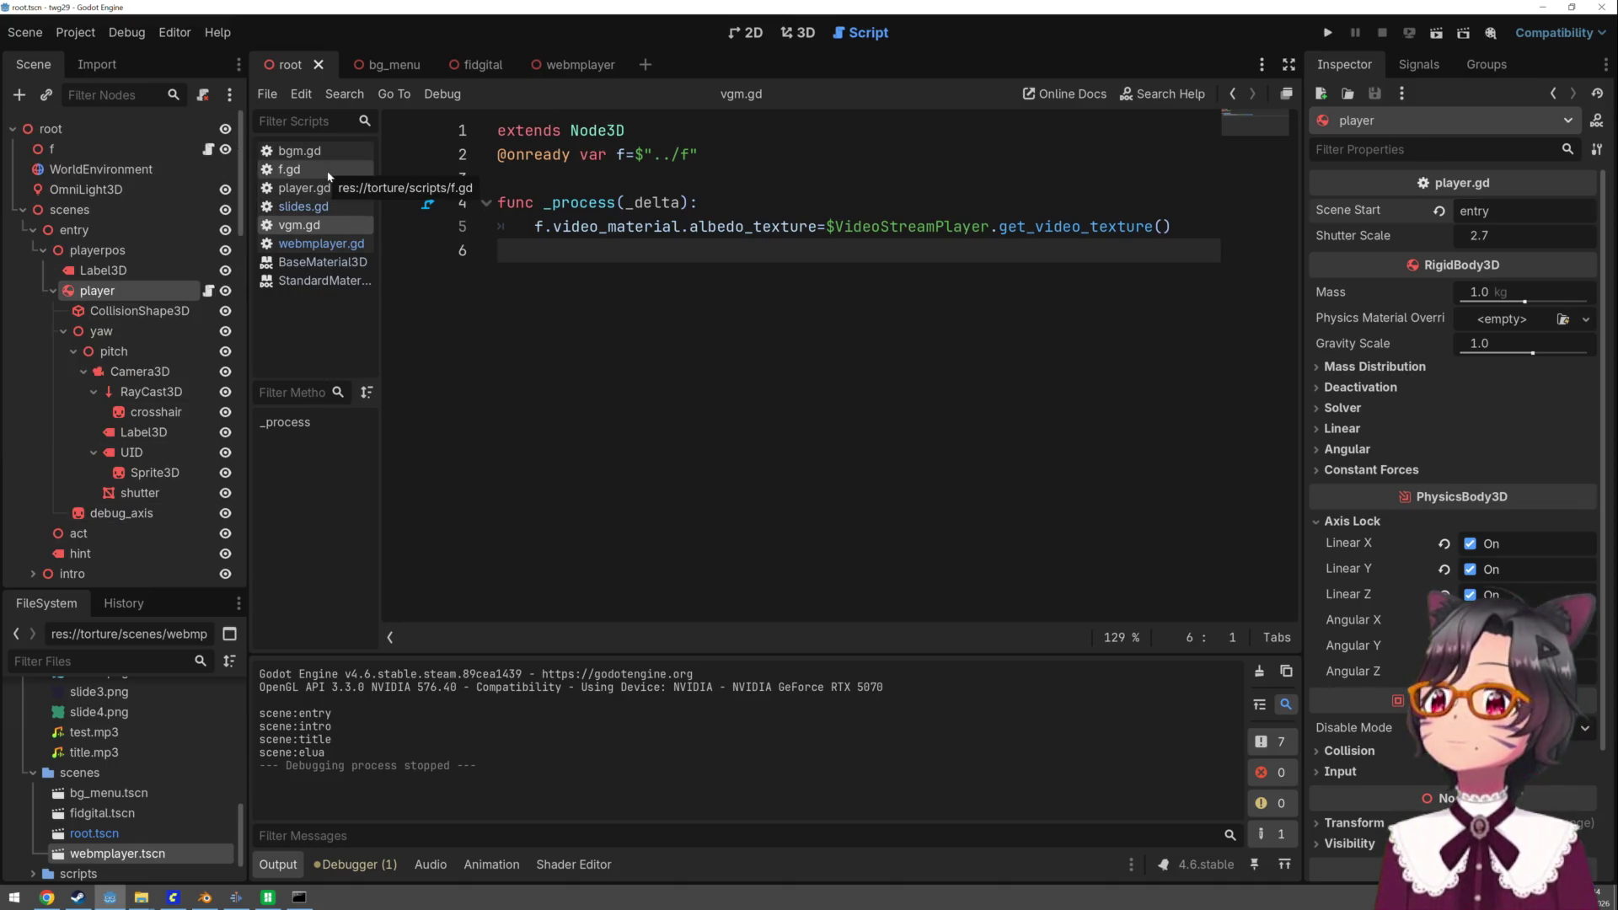
{"action": "left_click", "coordinate": [299, 150]}
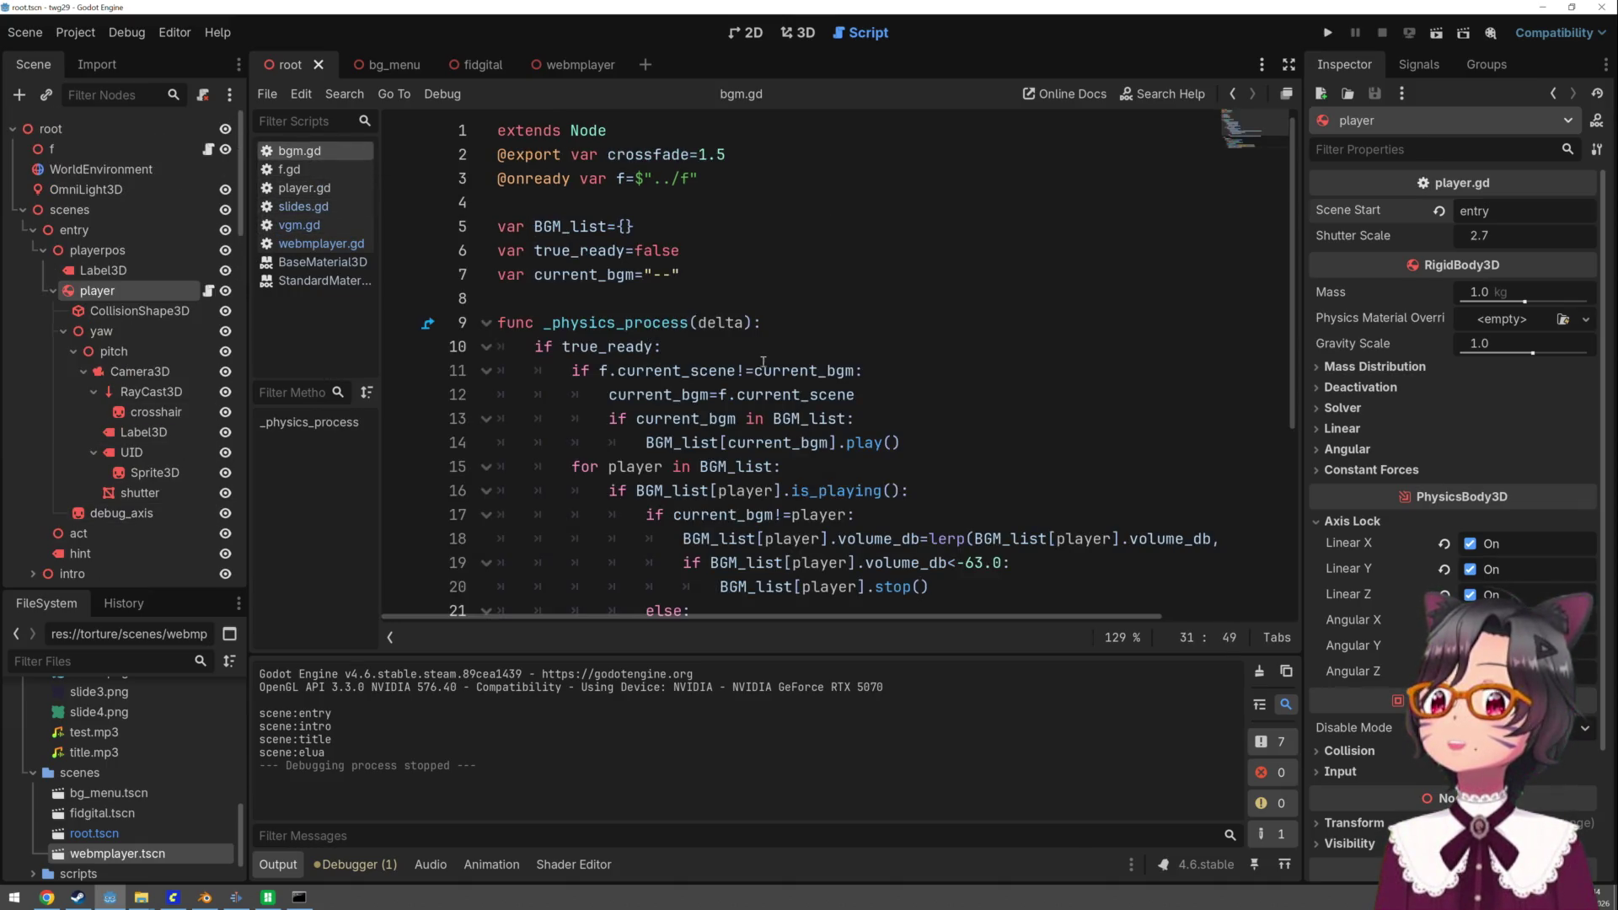
{"action": "scroll", "coordinate": [764, 362], "scroll_direction": "down", "scroll_amount": 4}
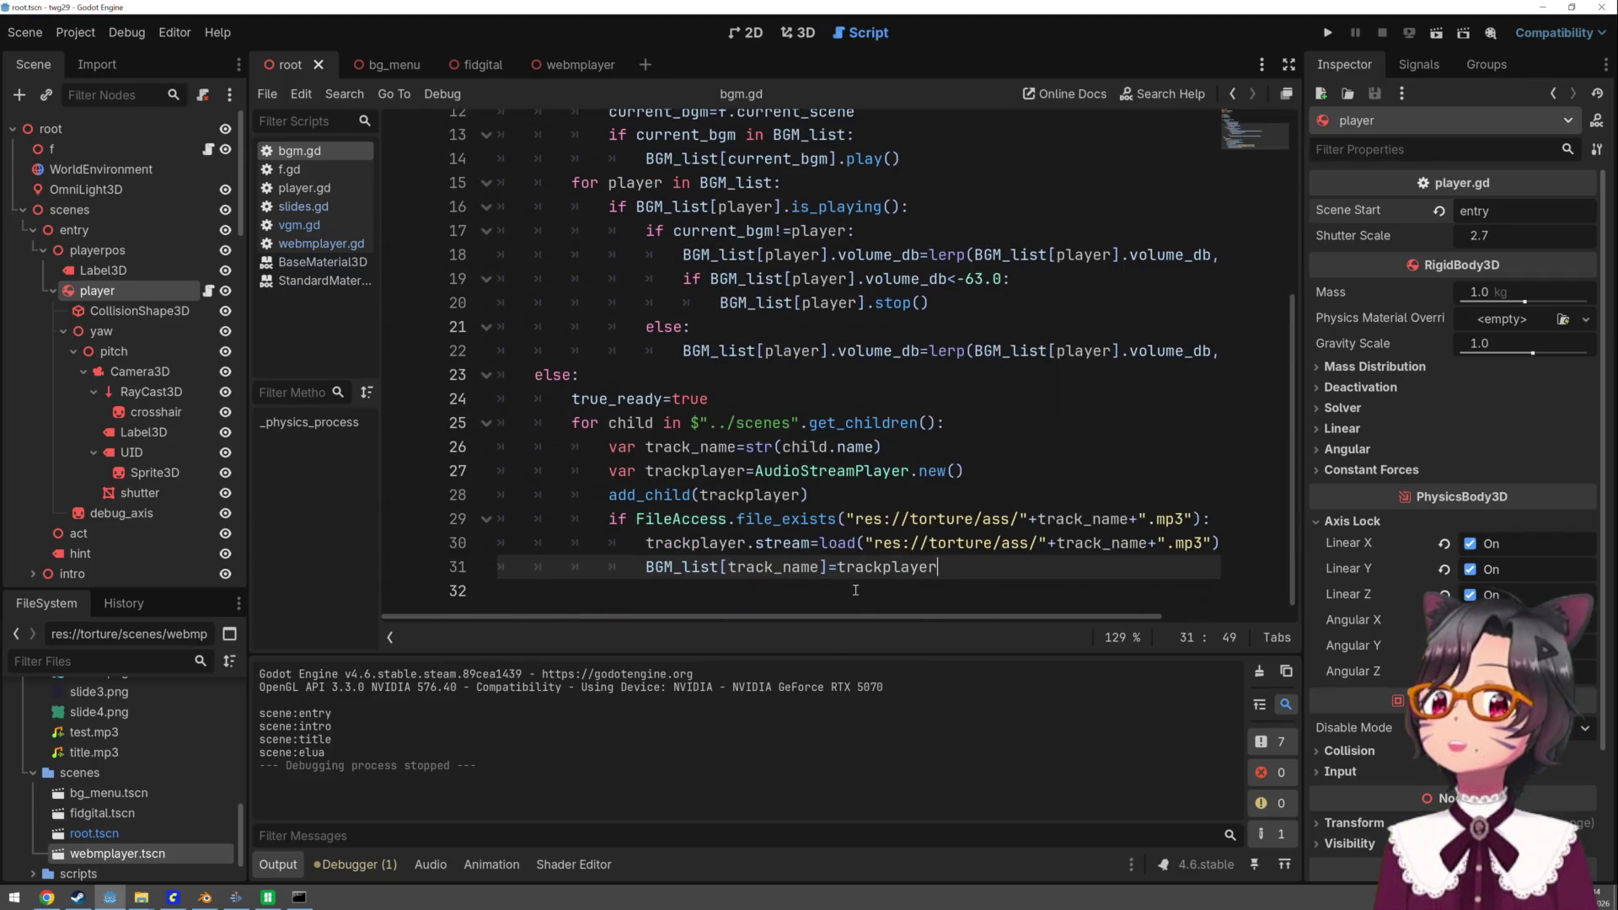
{"action": "mouse_move", "coordinate": [861, 619]}
{"action": "left_mouse_down"}
{"action": "mouse_move", "coordinate": [922, 619]}
{"action": "mouse_move", "coordinate": [862, 619]}
{"action": "left_mouse_up"}
{"action": "mouse_move", "coordinate": [701, 520]}
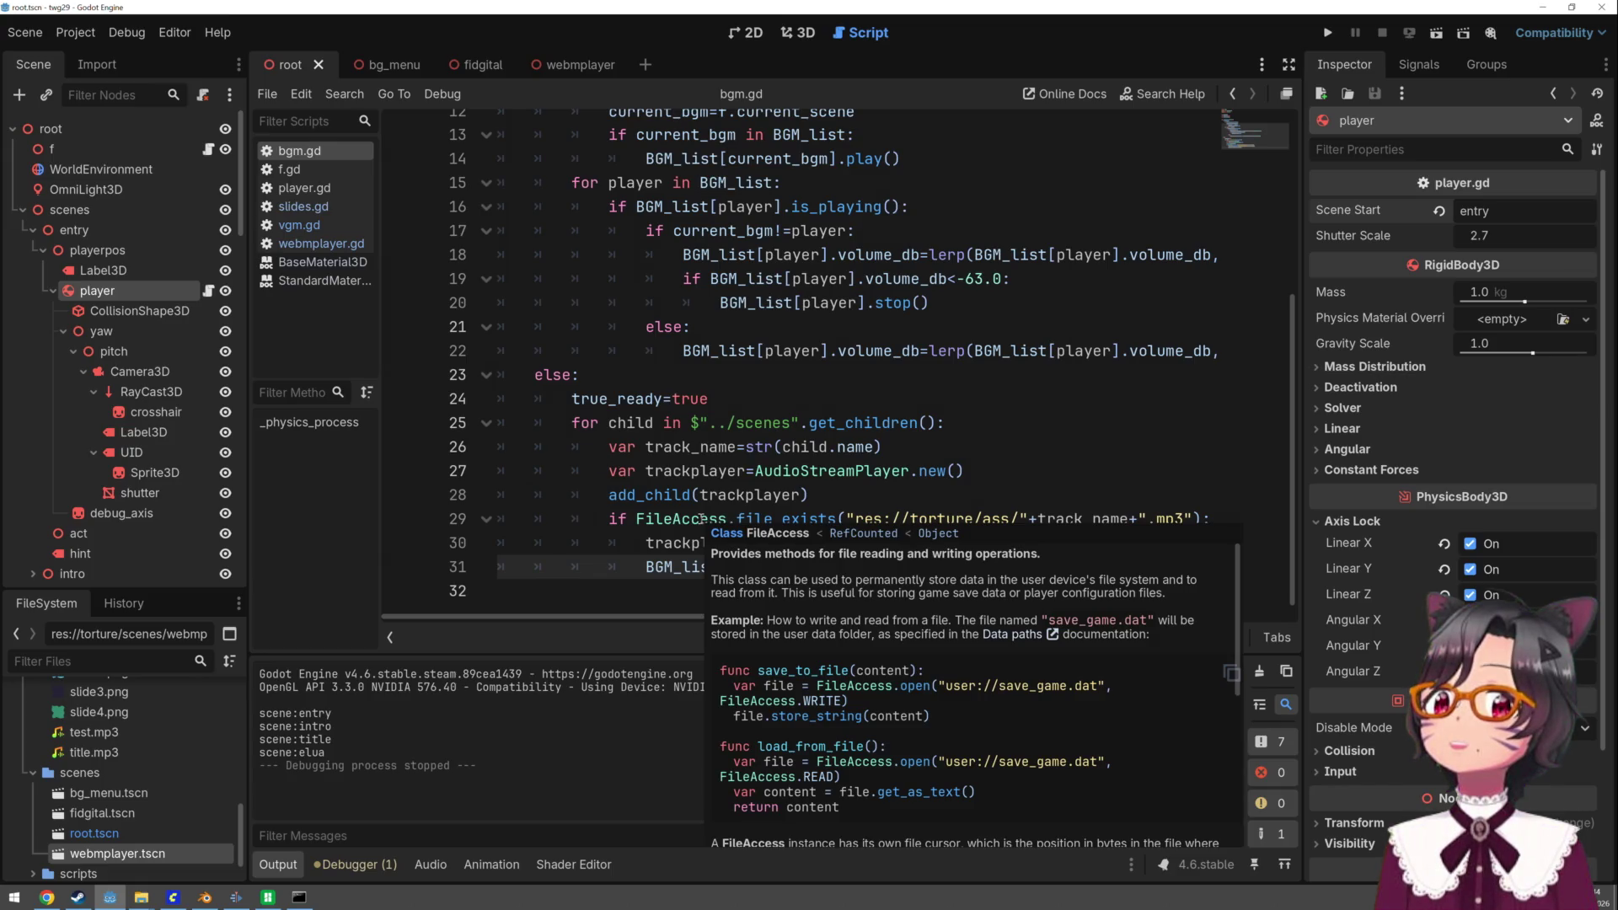
{"action": "left_click", "coordinate": [700, 520]}
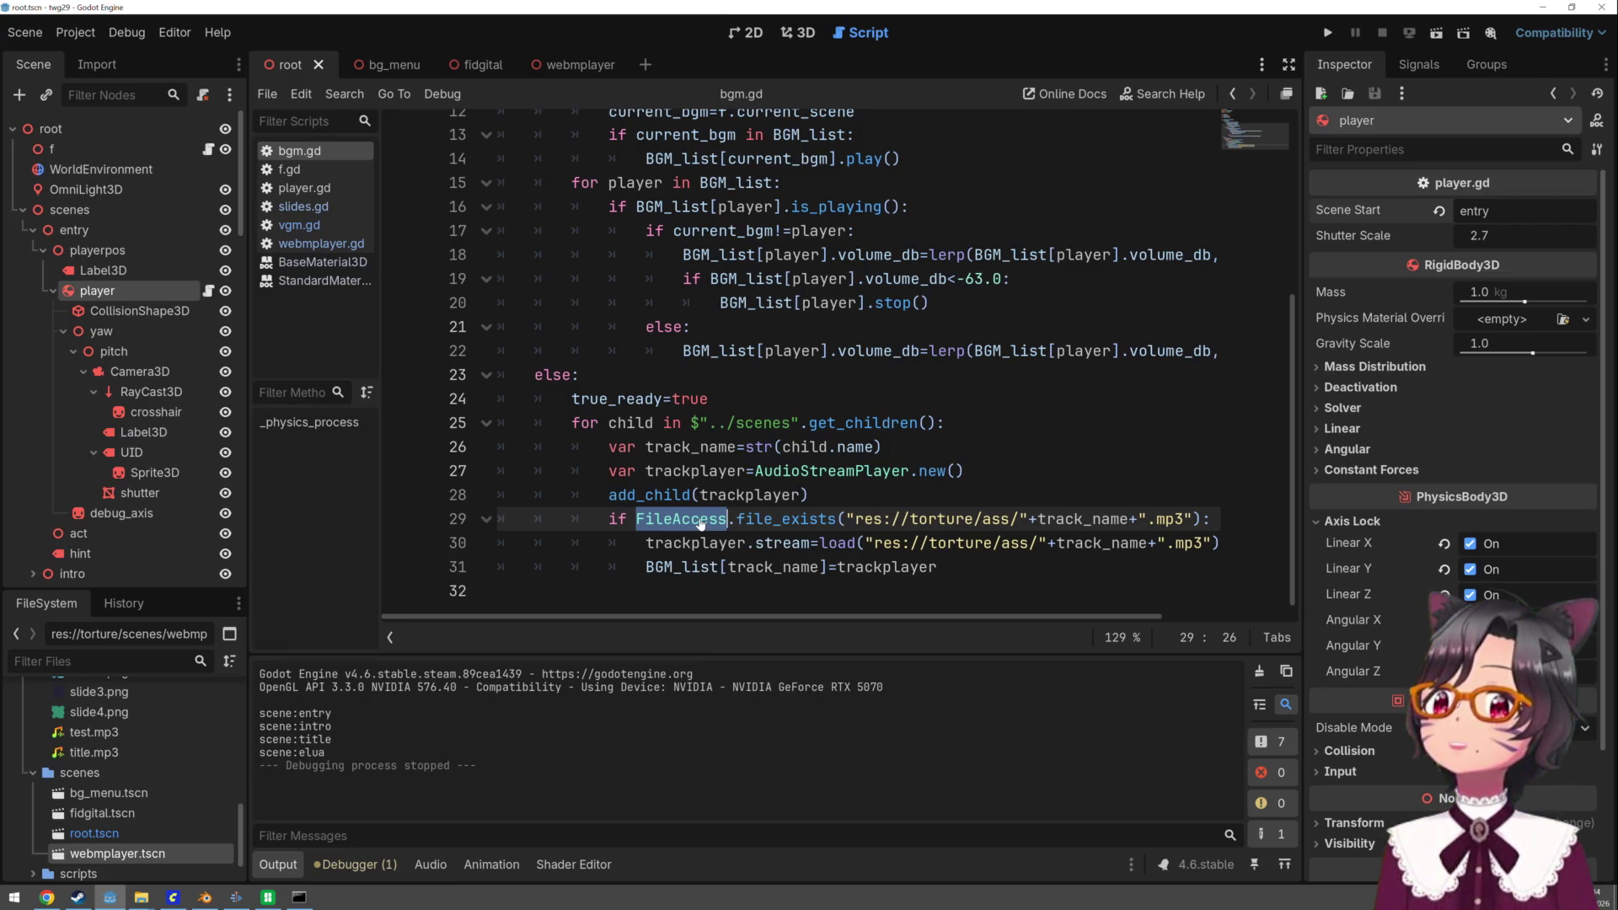
{"action": "mouse_move", "coordinate": [695, 544]}
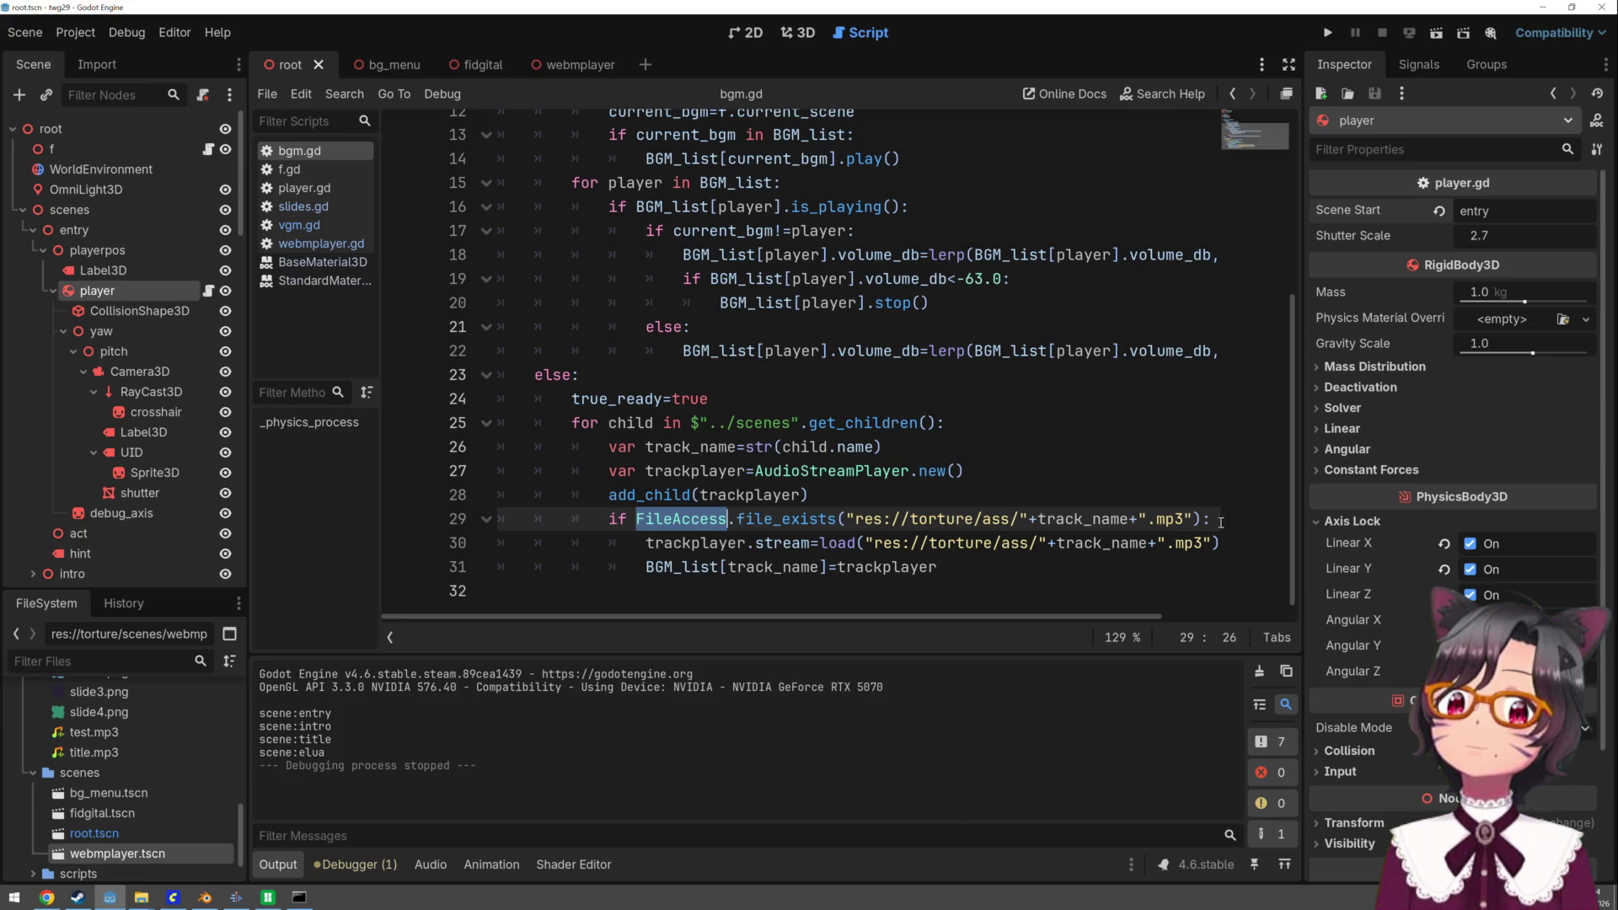
- Add a print("OK music!") line under line 29's file_exists check and save bgm.gd
{"action": "left_click", "coordinate": [1214, 524]}
{"action": "key", "text": "Return"}
{"action": "type", "text": "print("}
{"action": "type", "text": "\"OK"}
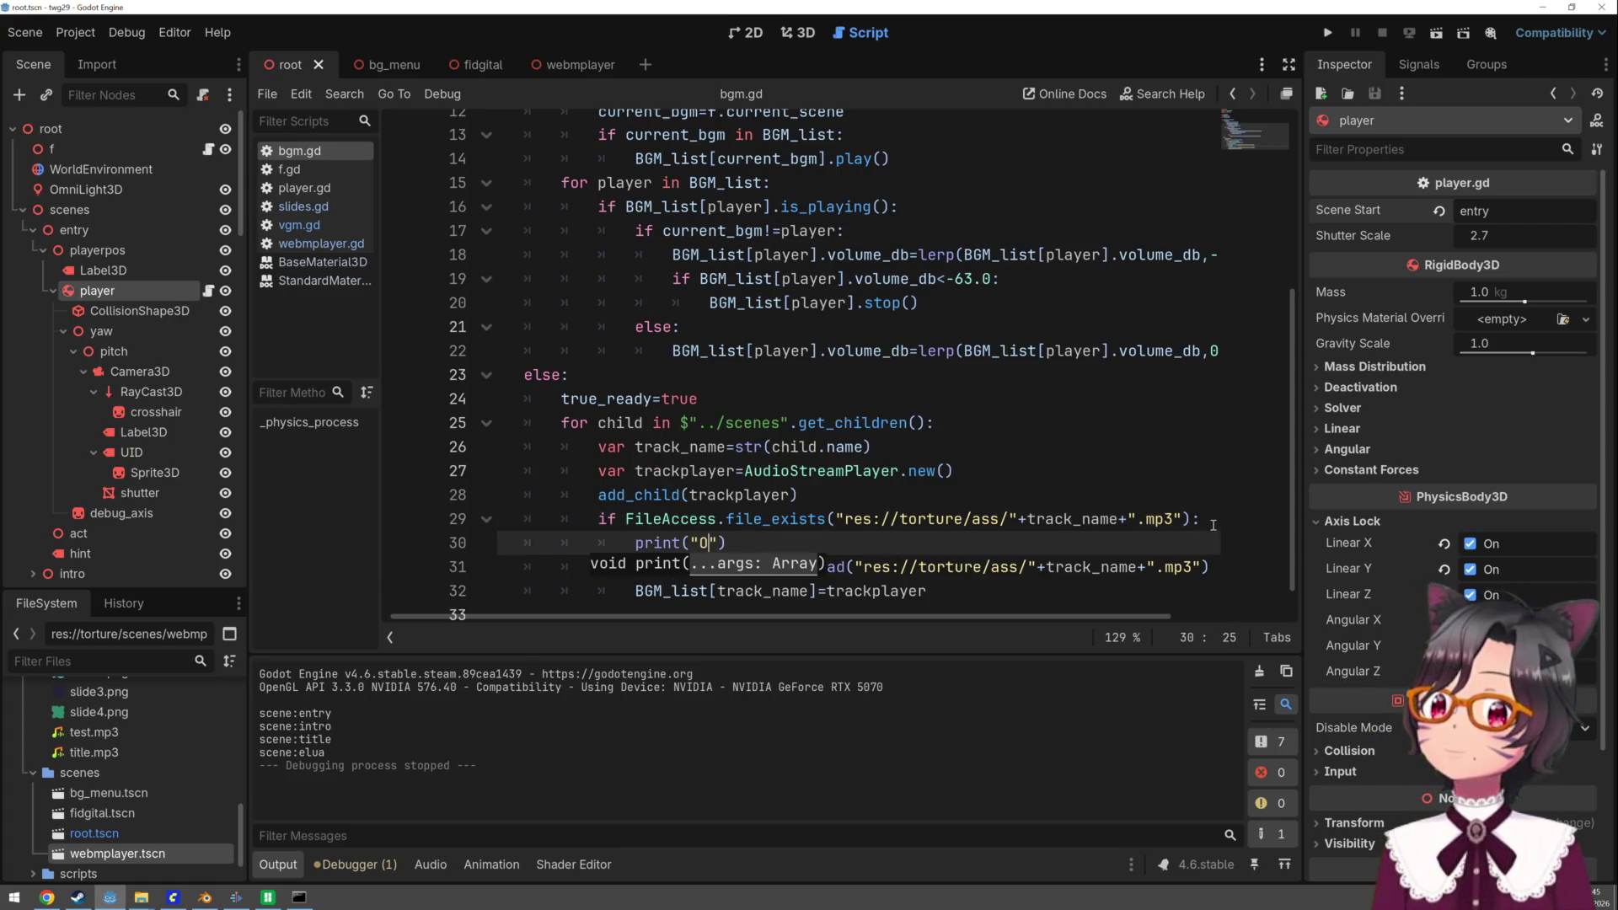
{"action": "type", "text": " music!"}
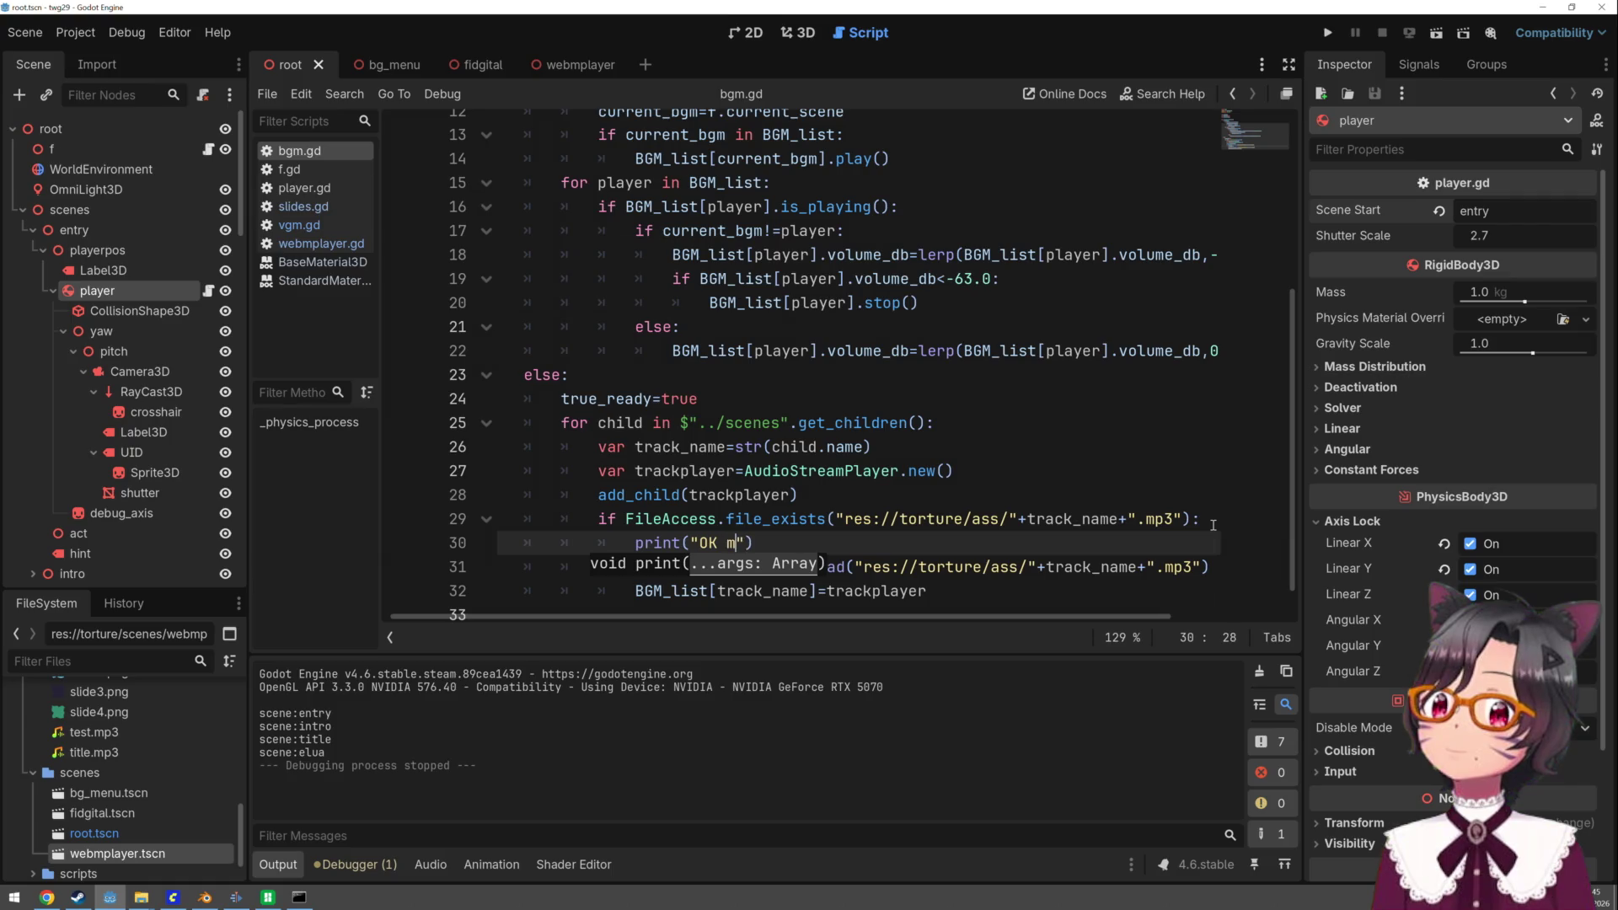
{"action": "key", "text": "ctrl+s"}
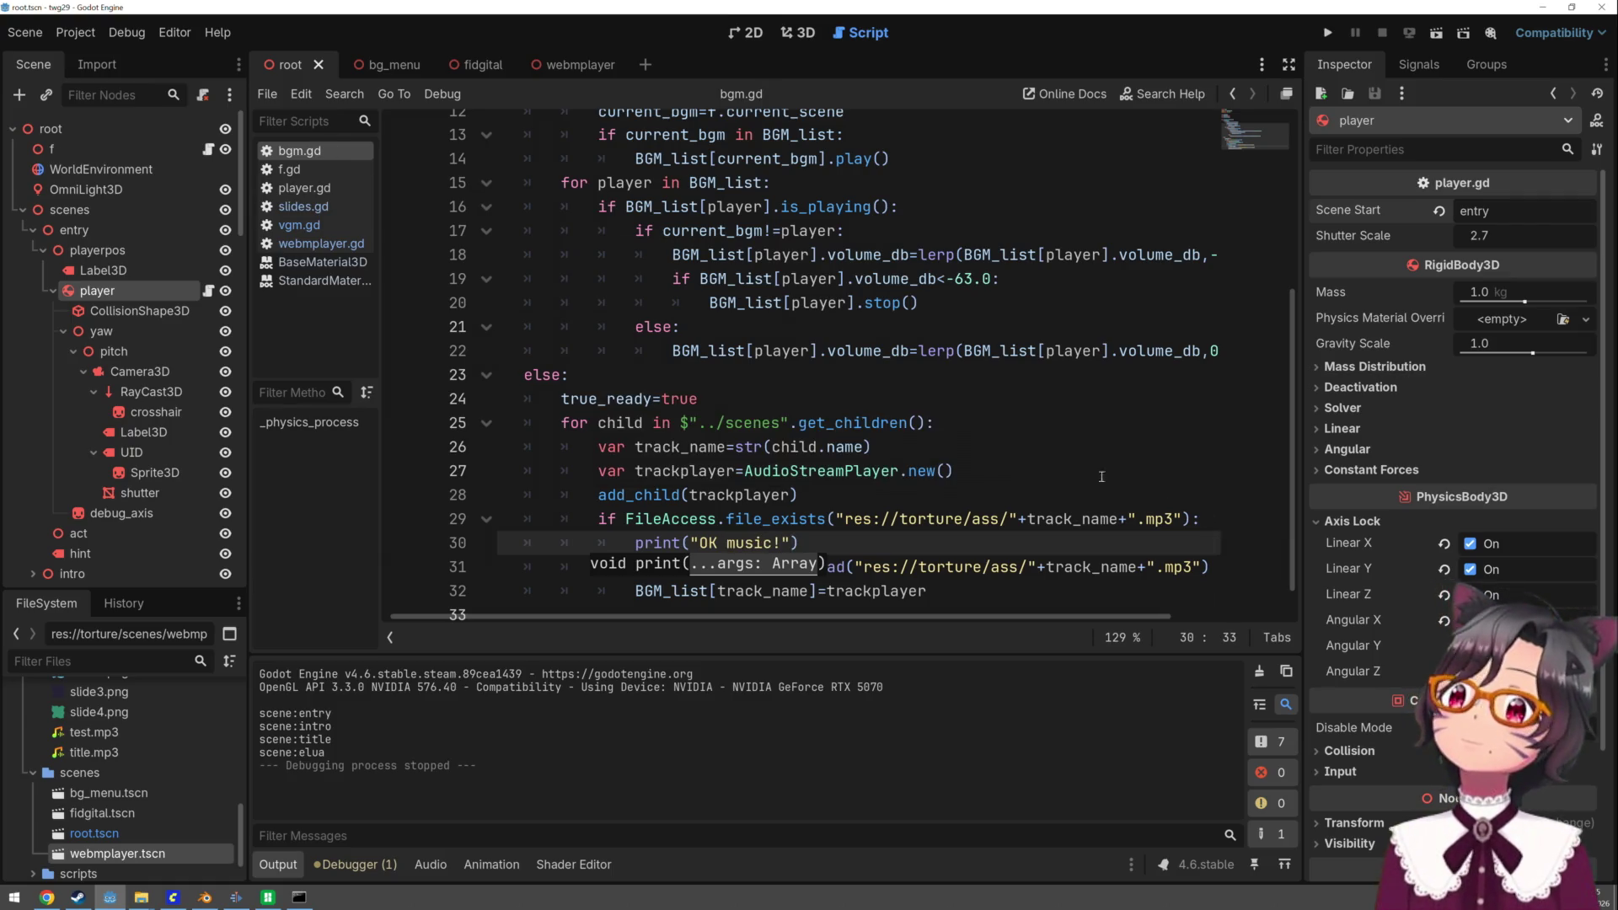
{"action": "left_click", "coordinate": [25, 33]}
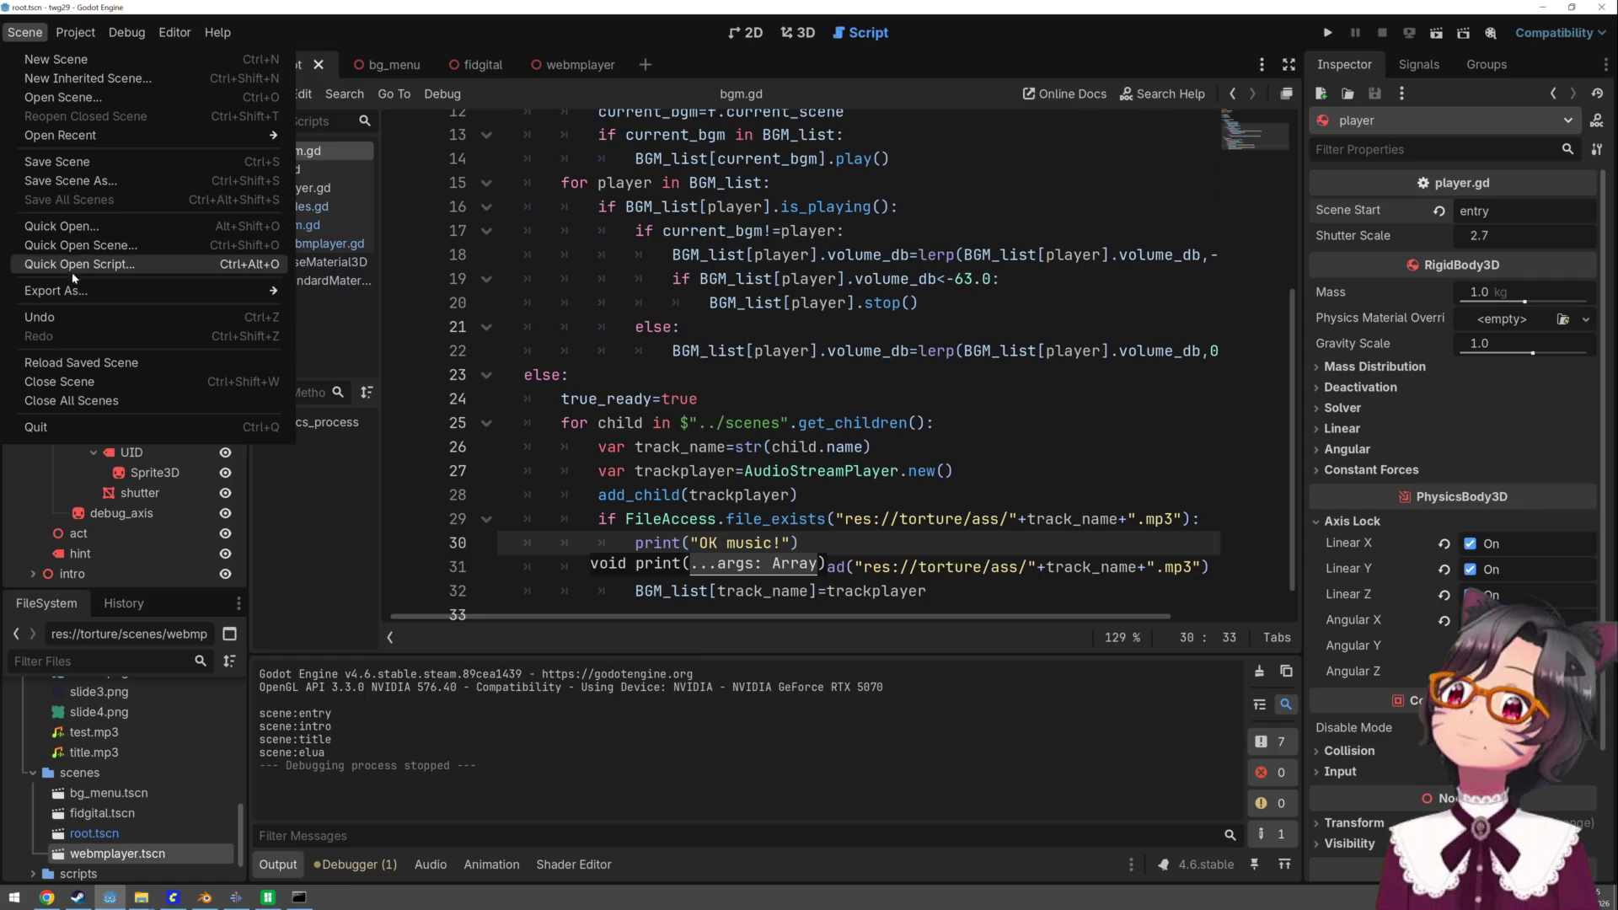
- Re-export the Windows Desktop build, overwriting twg29.exe
{"action": "mouse_move", "coordinate": [74, 291]}
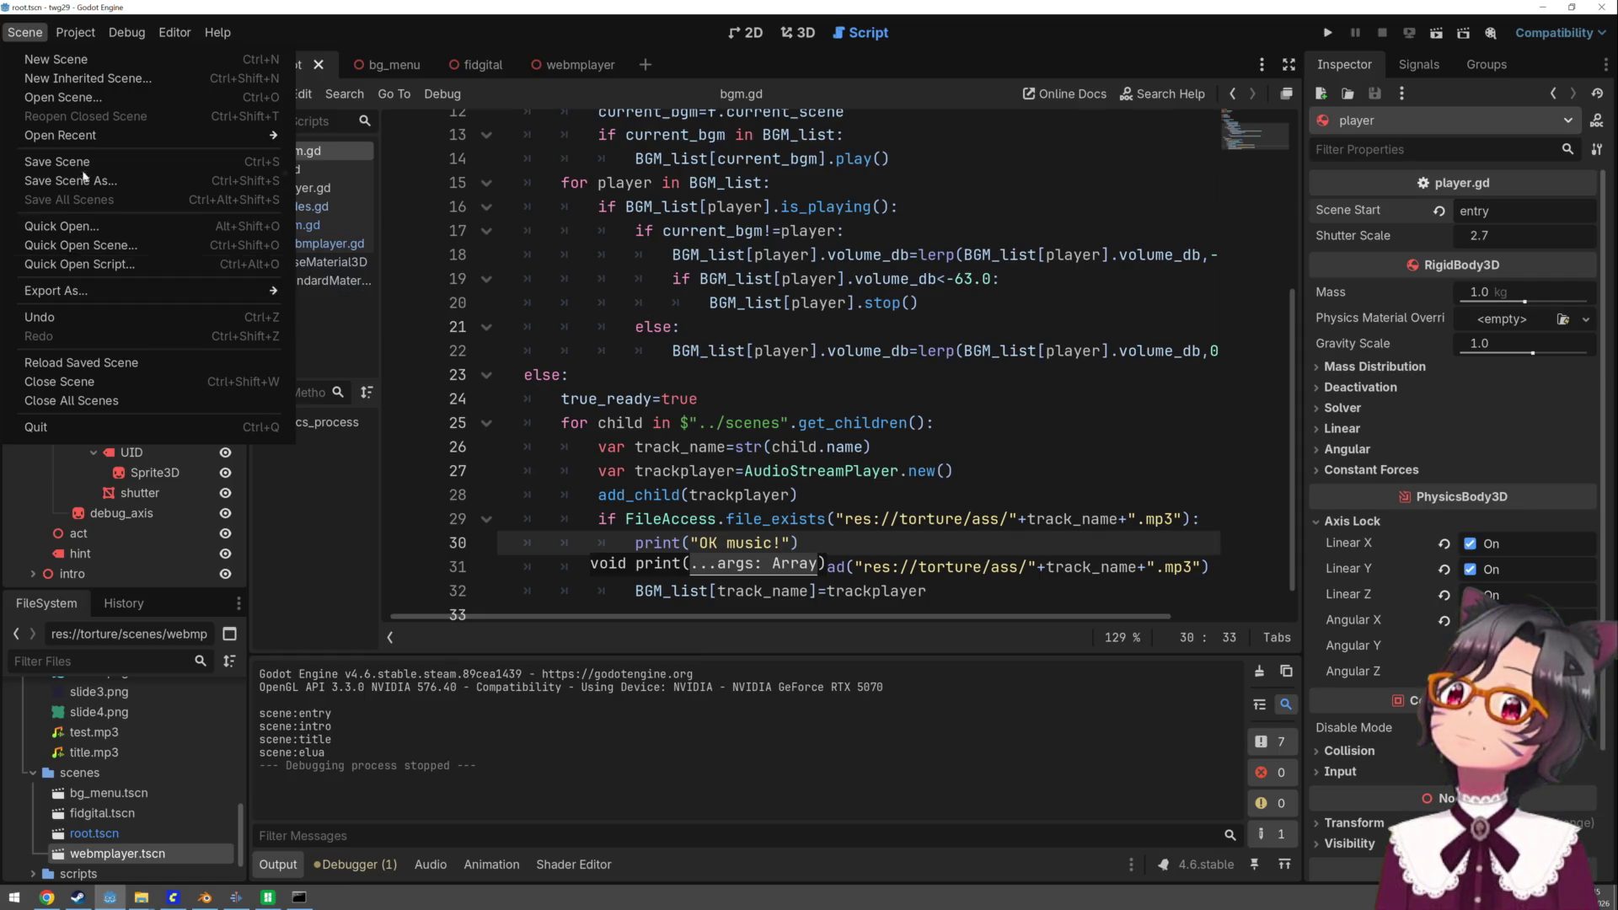
{"action": "mouse_move", "coordinate": [76, 32]}
{"action": "left_click", "coordinate": [104, 132]}
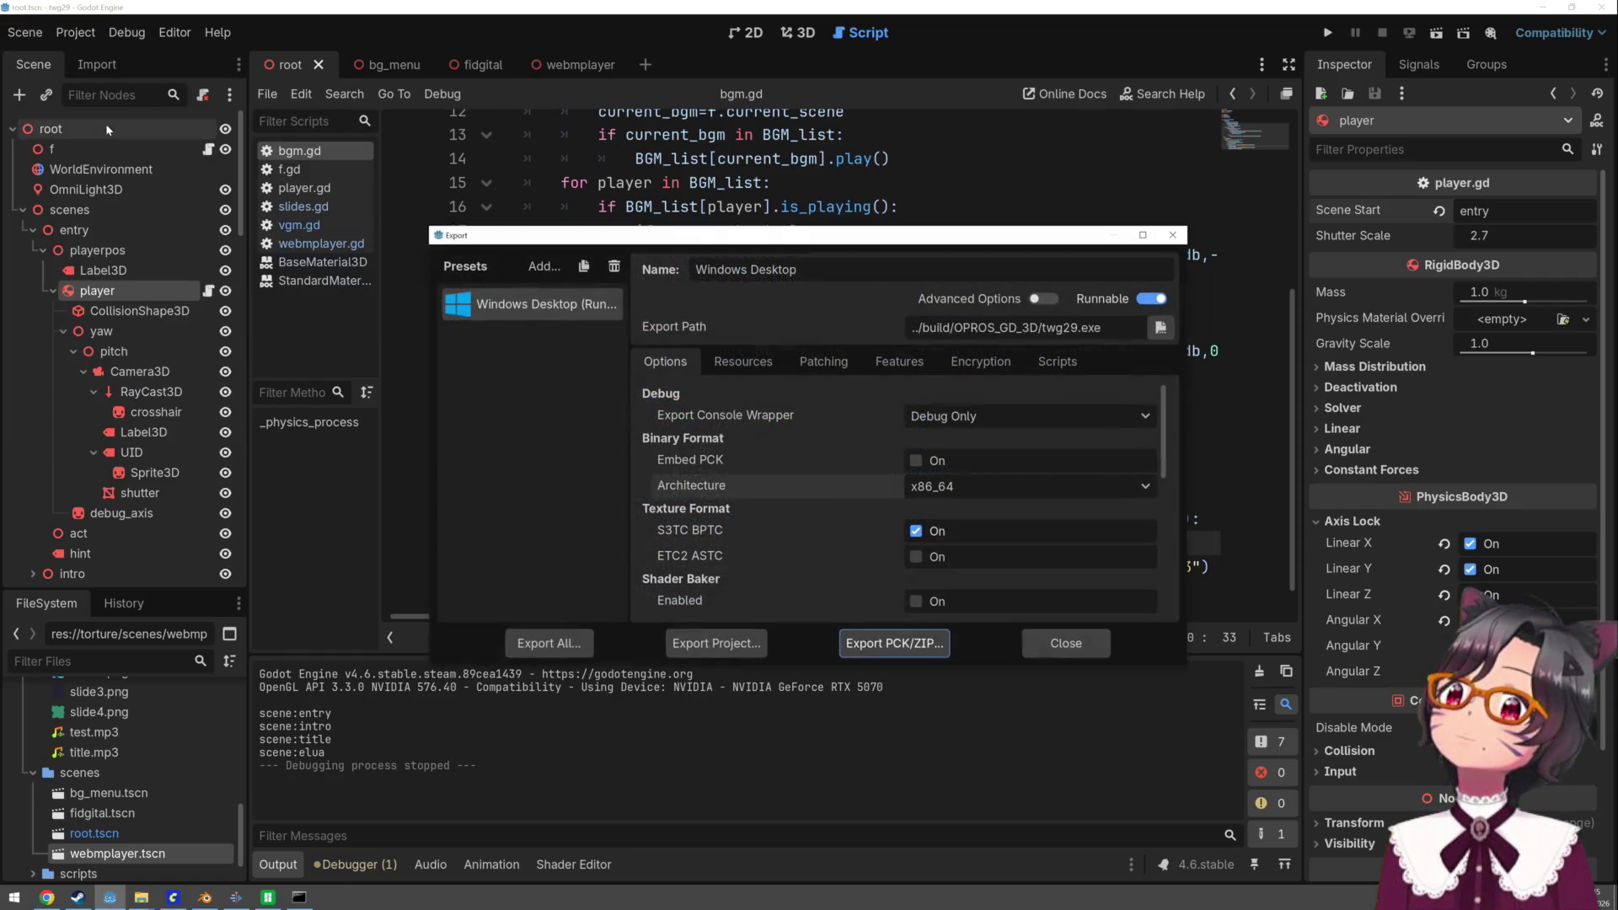
{"action": "left_click", "coordinate": [732, 650]}
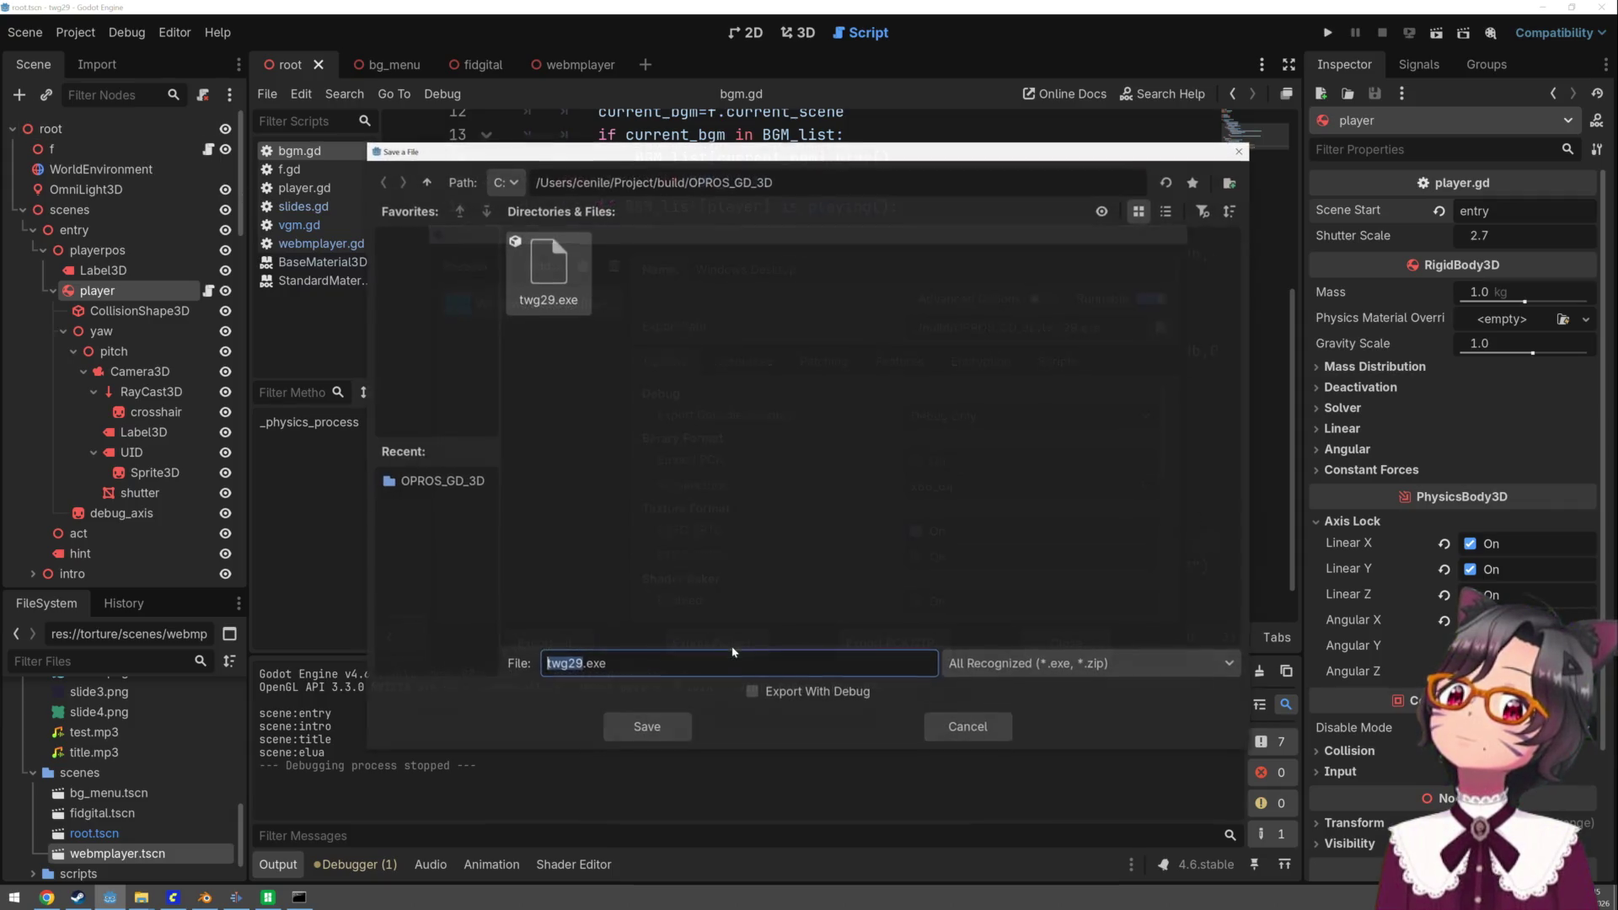
{"action": "left_click", "coordinate": [688, 727]}
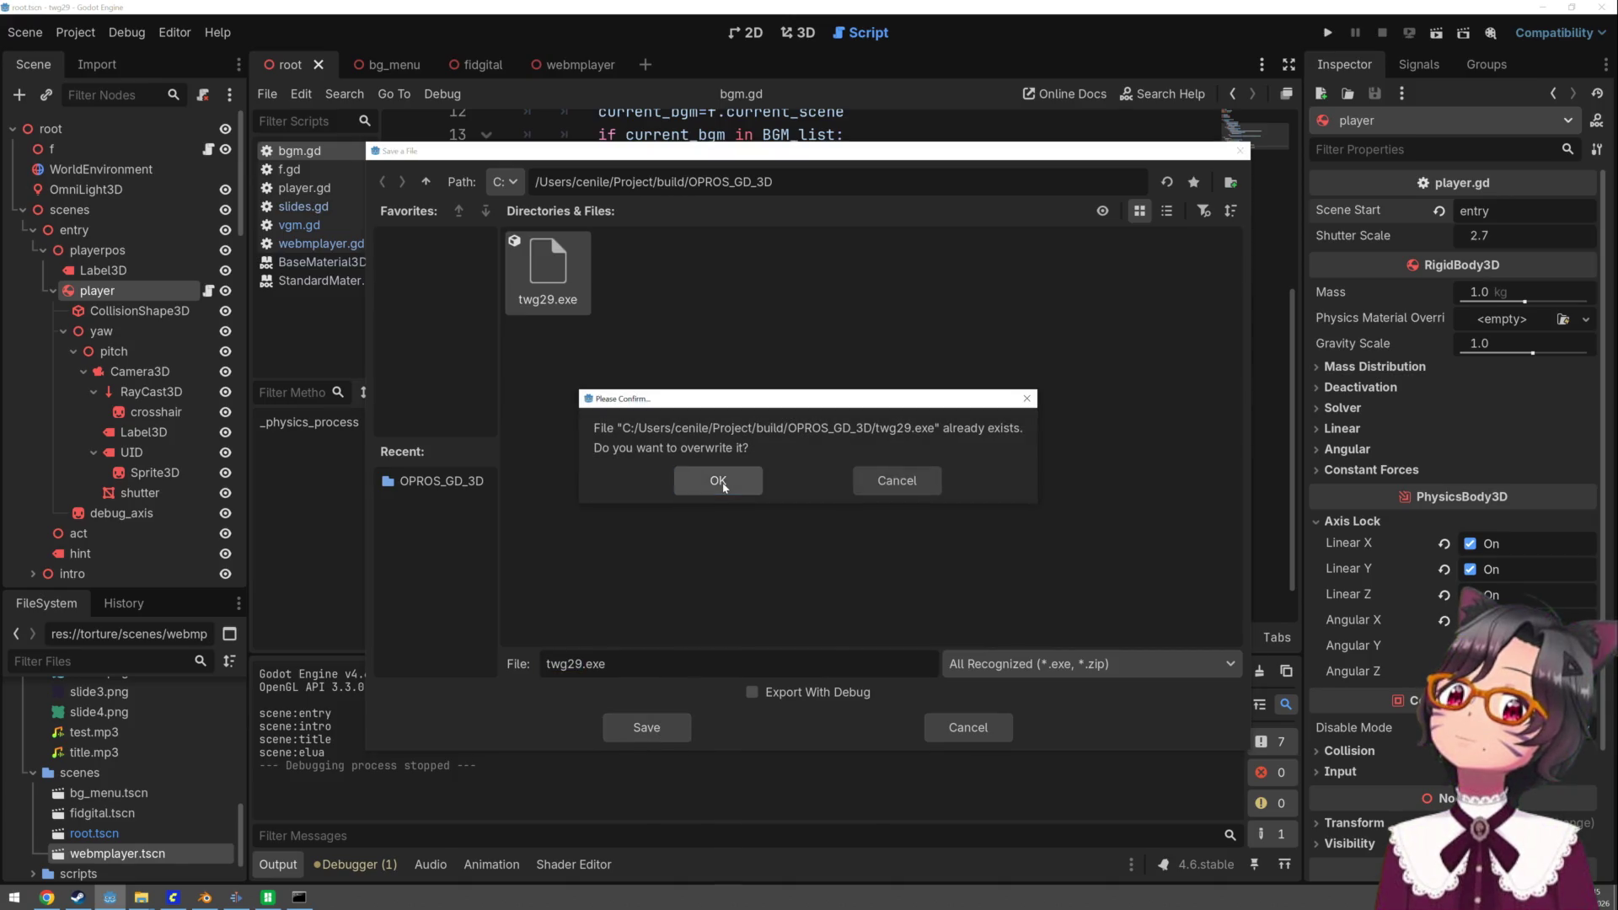
{"action": "left_click", "coordinate": [723, 485]}
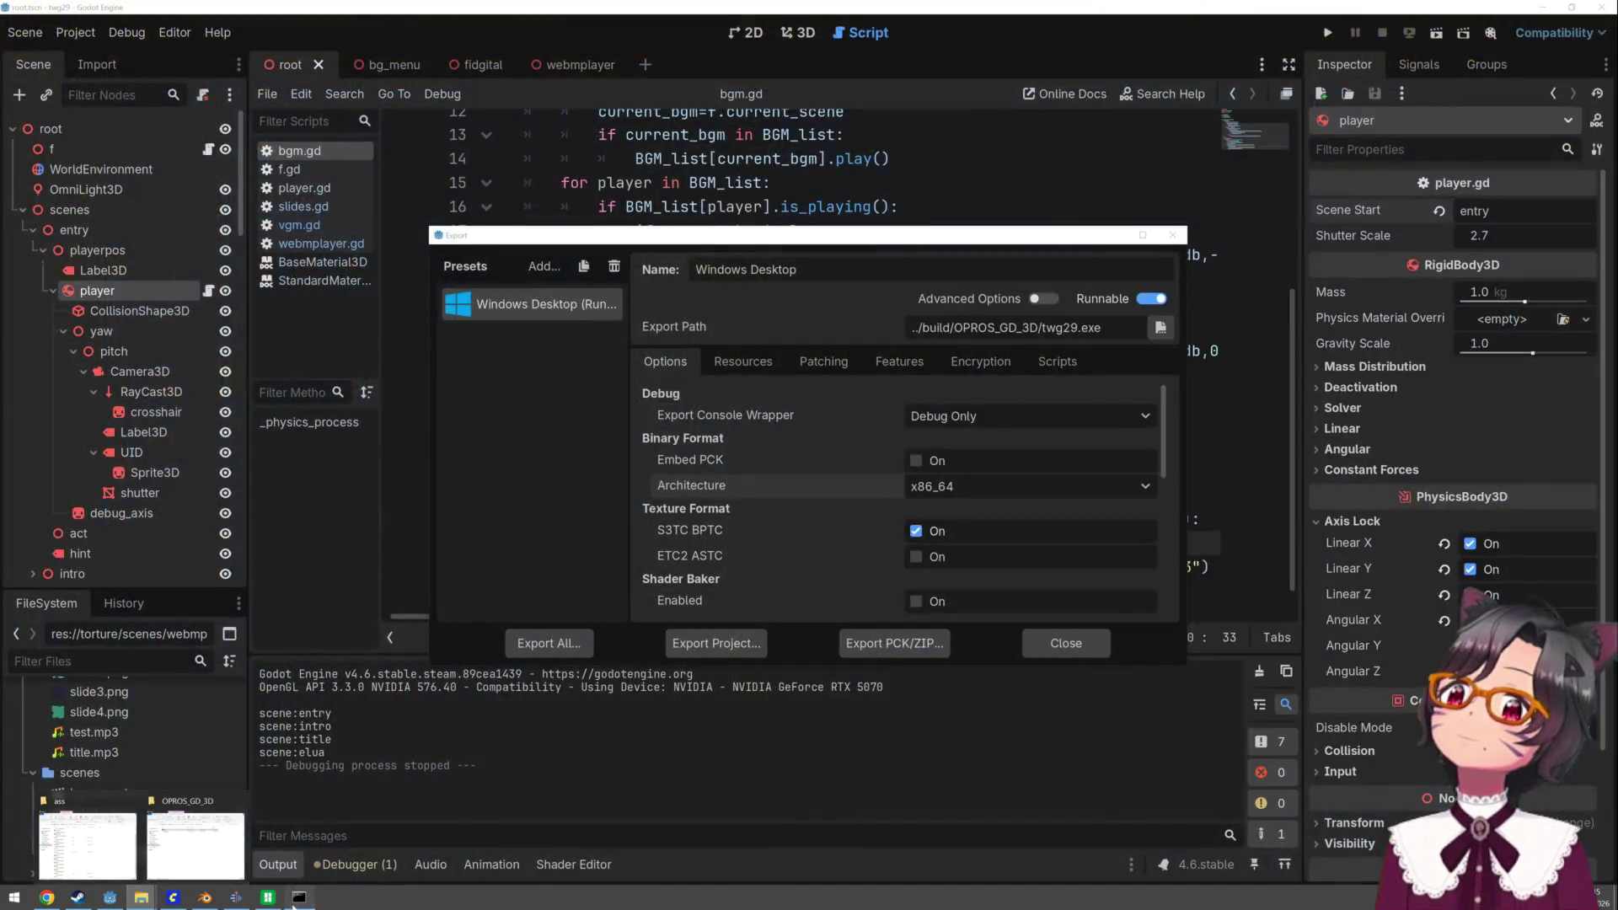
- Copy lines of the game's console output, then close the export settings
{"action": "left_click", "coordinate": [299, 897]}
{"action": "left_click_drag", "start_coordinate": [478, 440], "coordinate": [482, 455]}
{"action": "right_click", "coordinate": [483, 455]}
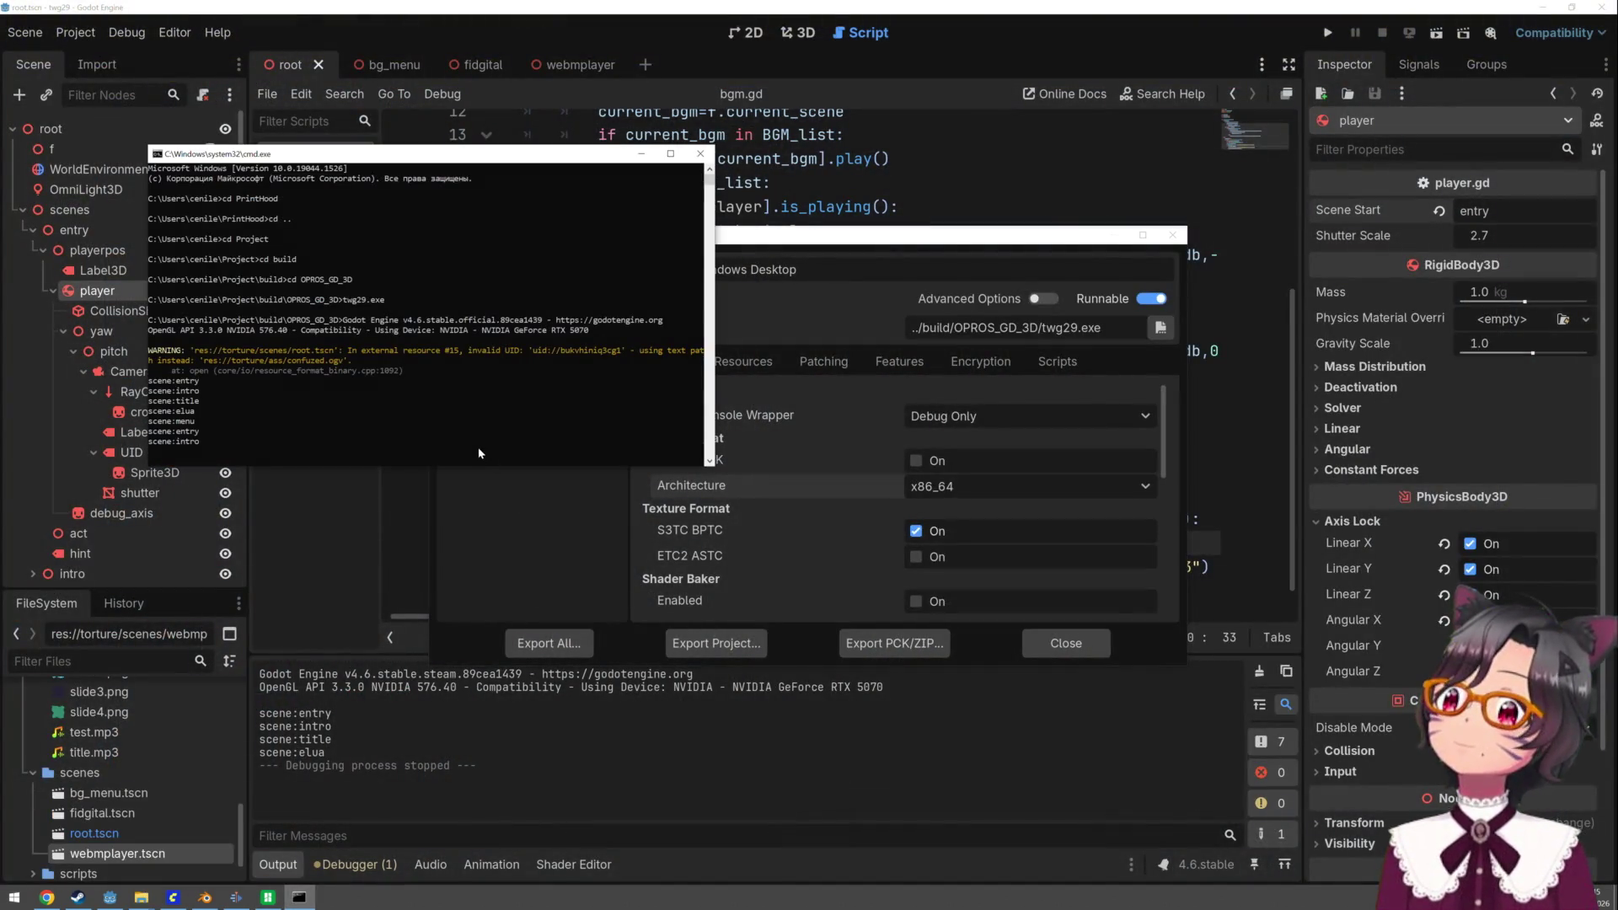
{"action": "left_click", "coordinate": [299, 897]}
{"action": "left_click", "coordinate": [299, 897]}
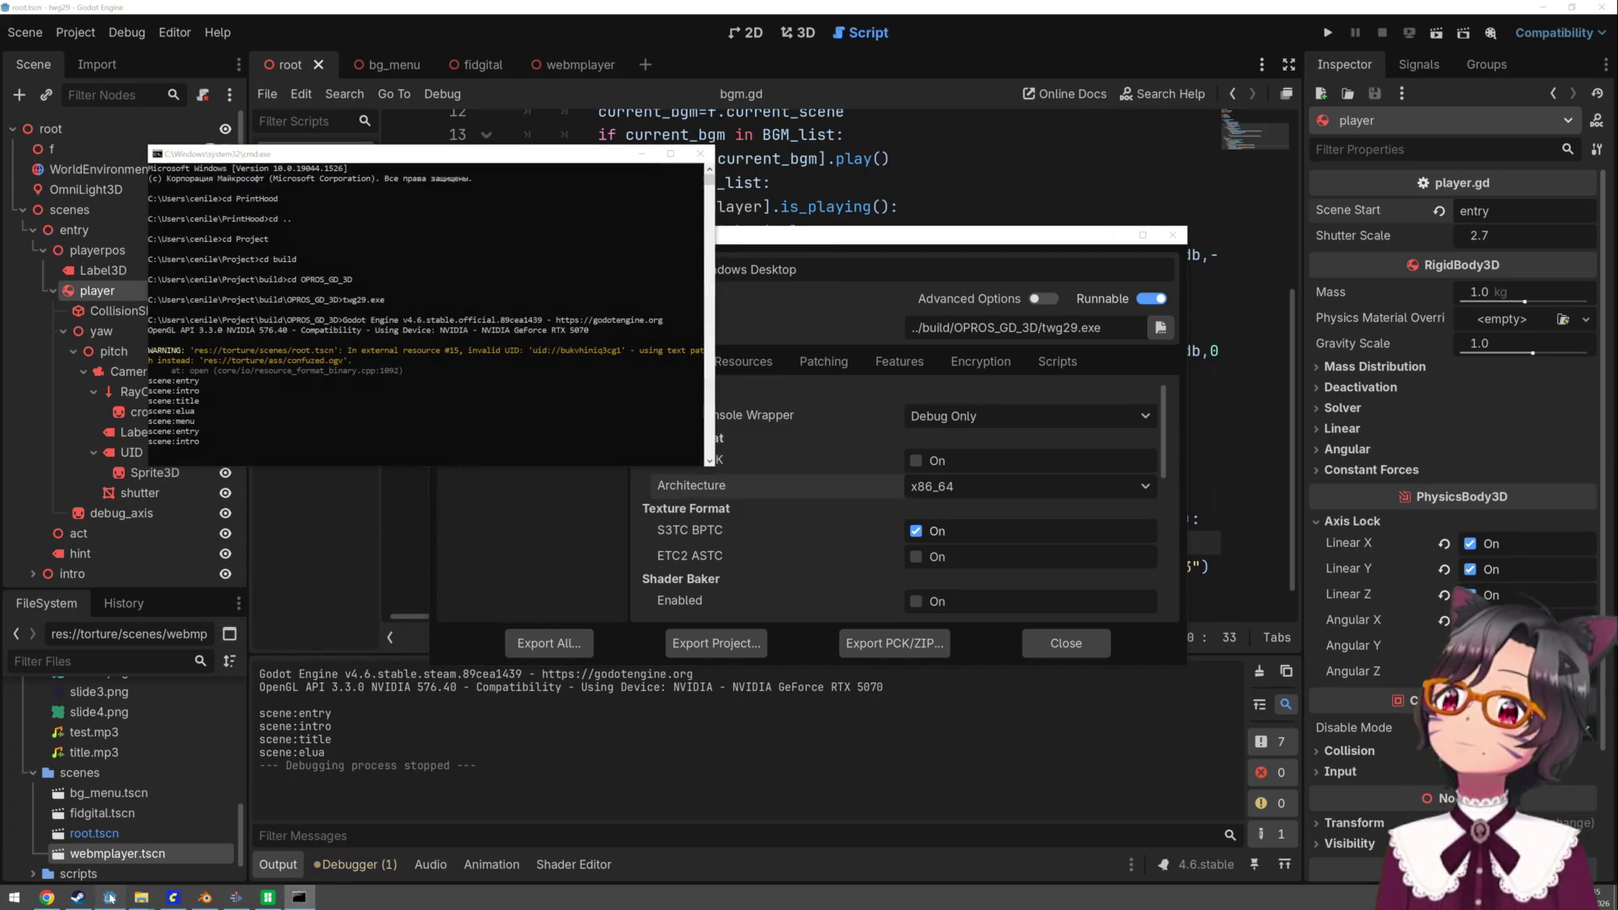
{"action": "left_click", "coordinate": [109, 898]}
{"action": "left_click", "coordinate": [109, 897]}
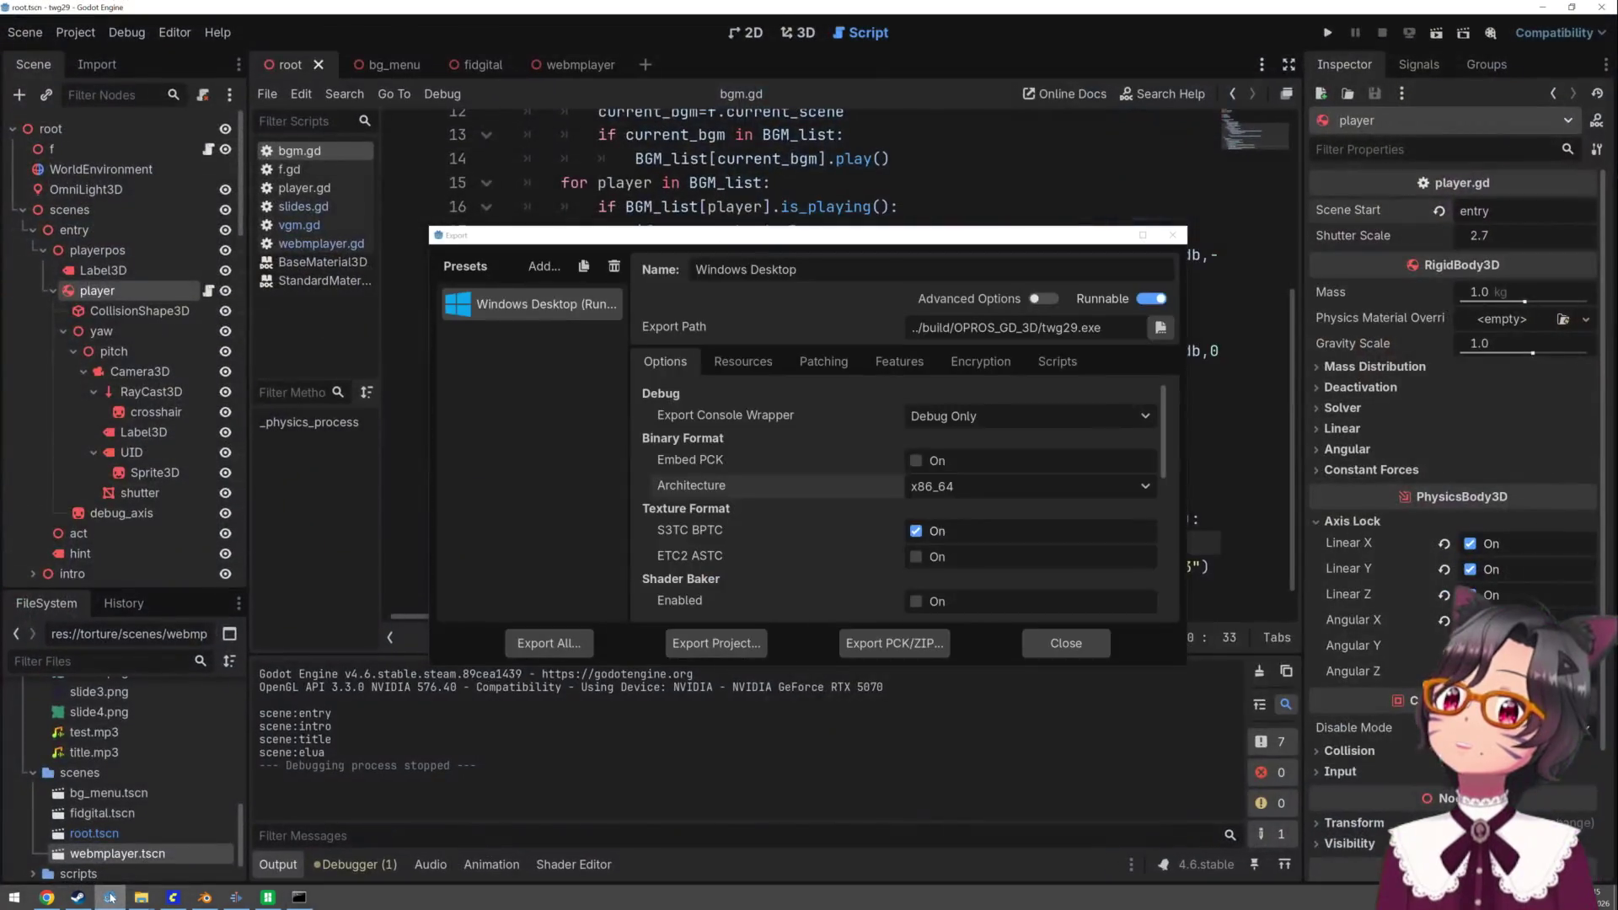
{"action": "left_click", "coordinate": [1066, 643]}
- Rerun twg29.exe from the console to its title screen, then close it and return to bgm.gd
{"action": "left_click", "coordinate": [300, 898]}
{"action": "left_click", "coordinate": [489, 421]}
{"action": "left_click", "coordinate": [495, 416]}
{"action": "key", "text": "Up"}
{"action": "key", "text": "Return"}
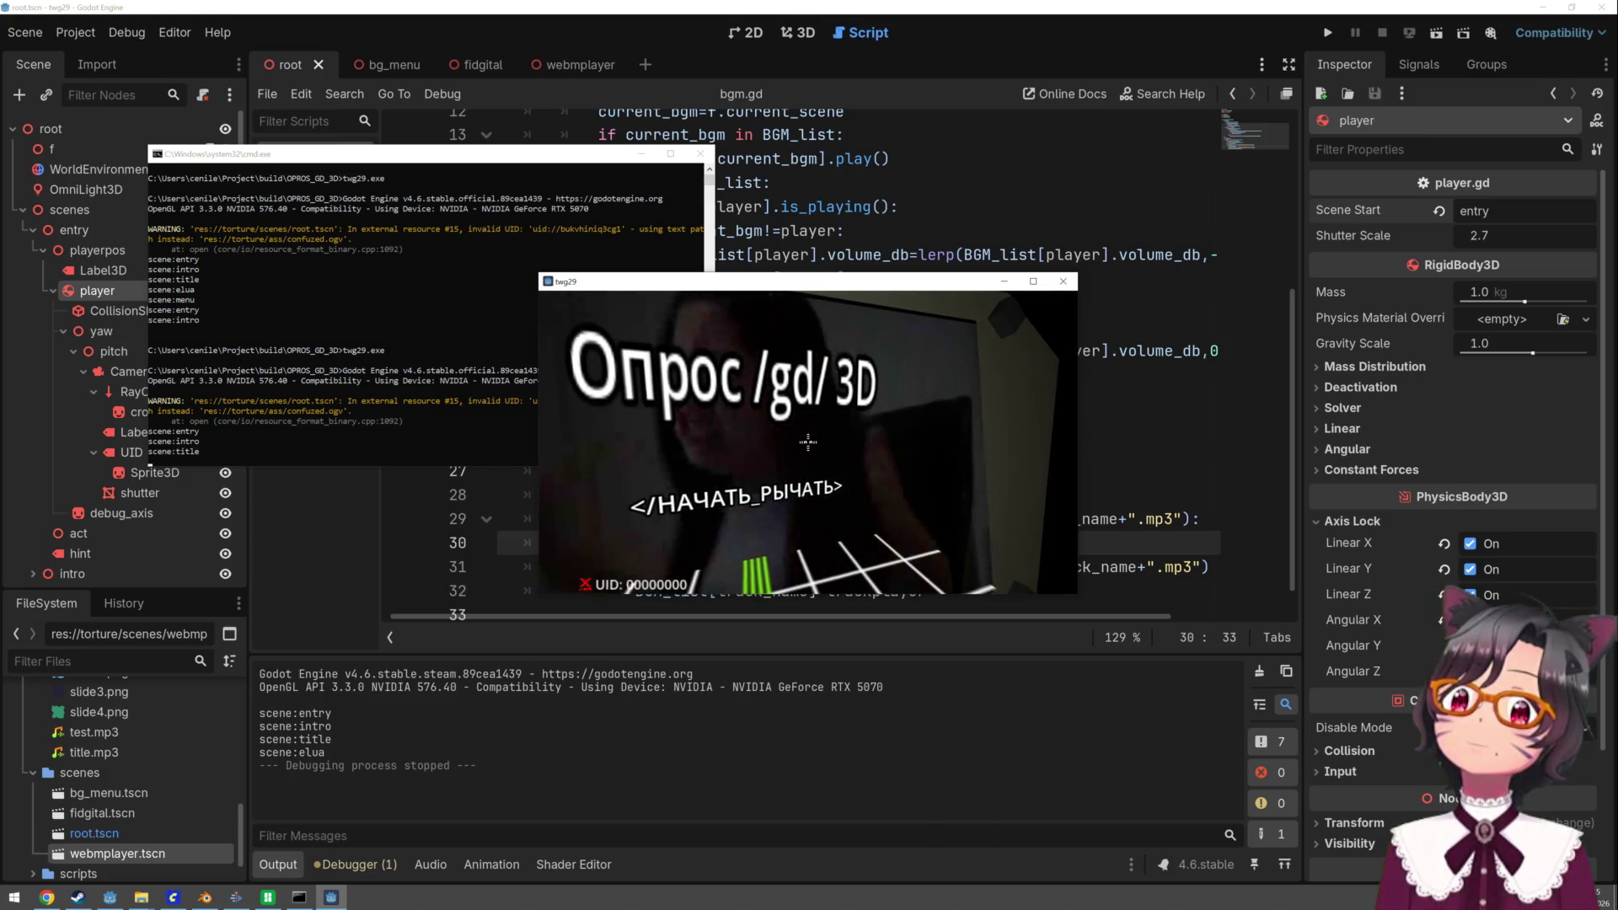
{"action": "key", "text": "Escape"}
{"action": "left_click", "coordinate": [814, 422]}
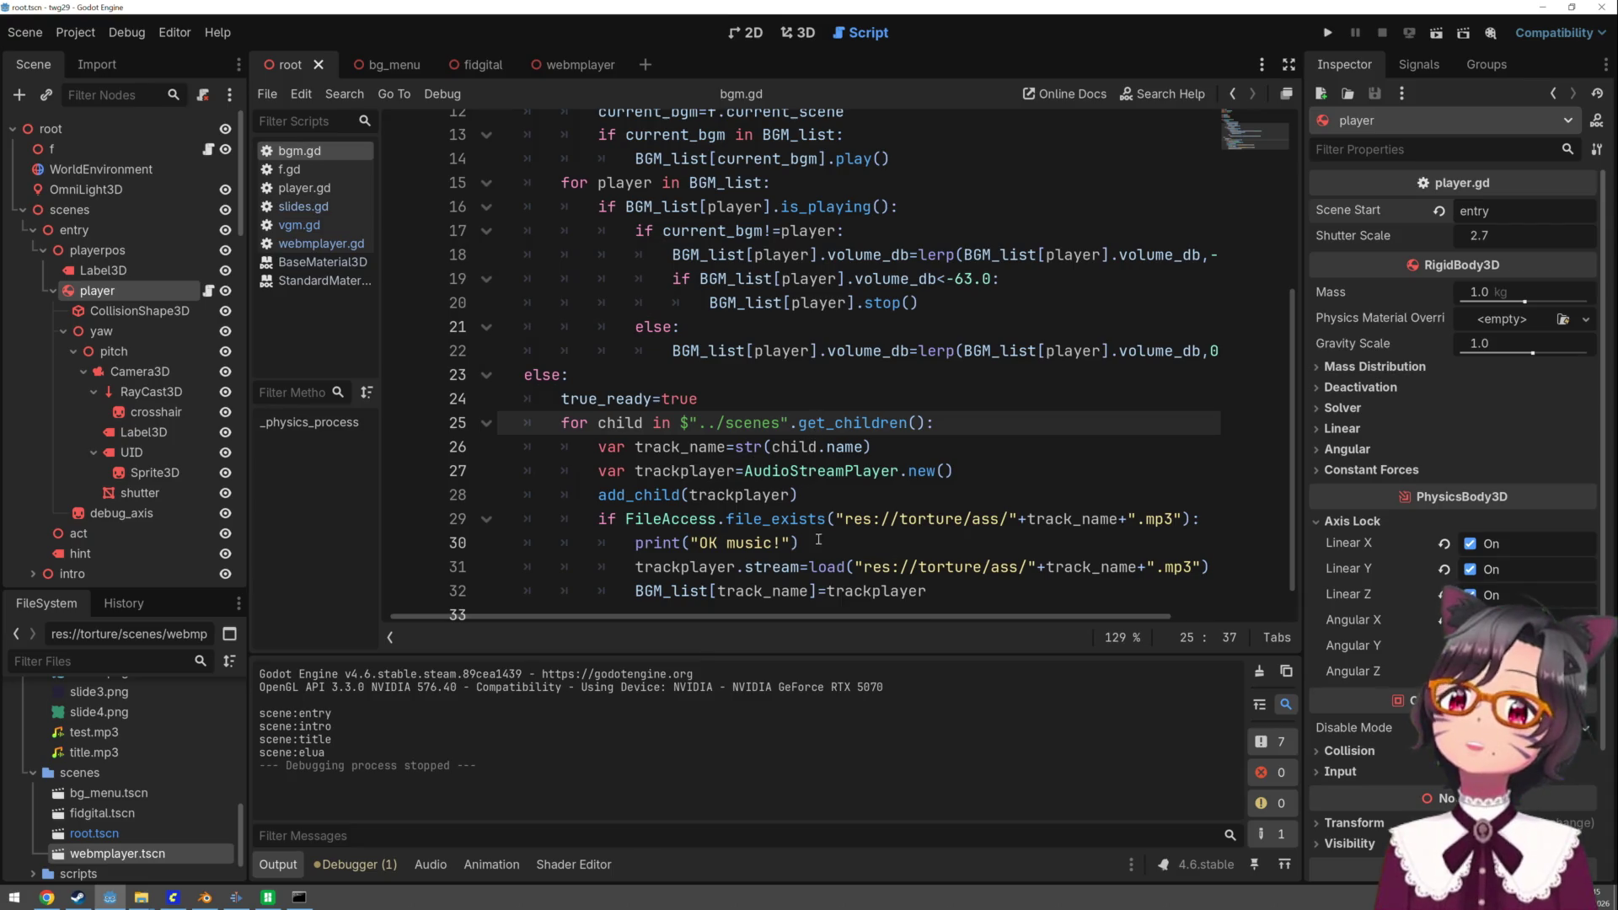
- Delete the print("OK music!") line and copy FileAccess.file from line 29 for a web search
{"action": "left_click_drag", "start_coordinate": [819, 543], "coordinate": [496, 542]}
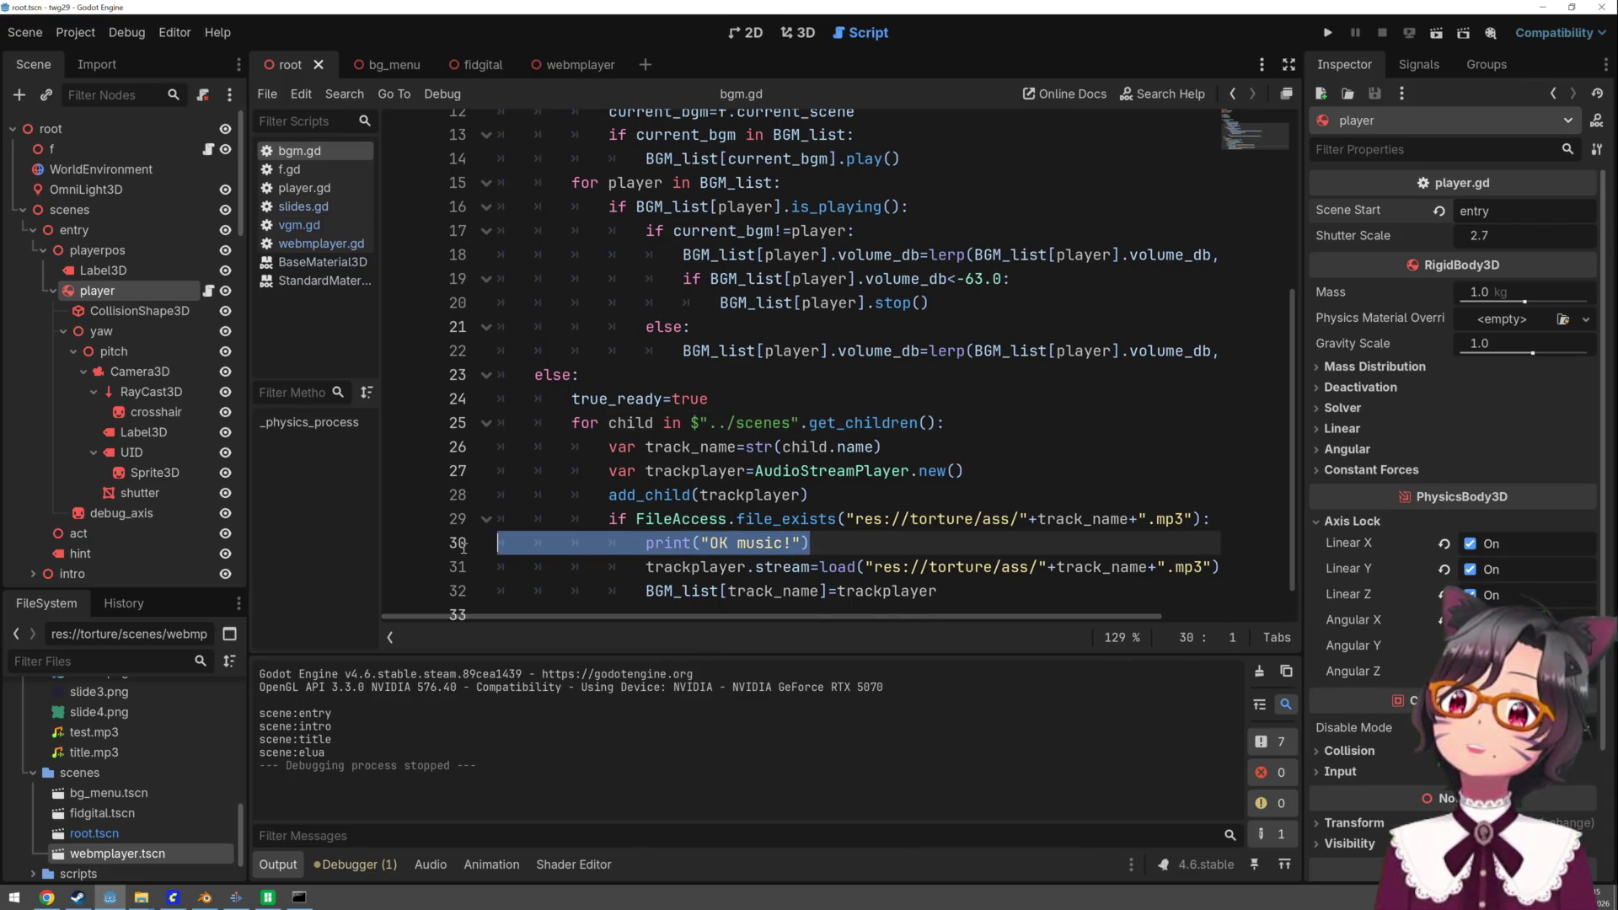
{"action": "key", "text": "Delete"}
{"action": "key", "text": "Delete"}
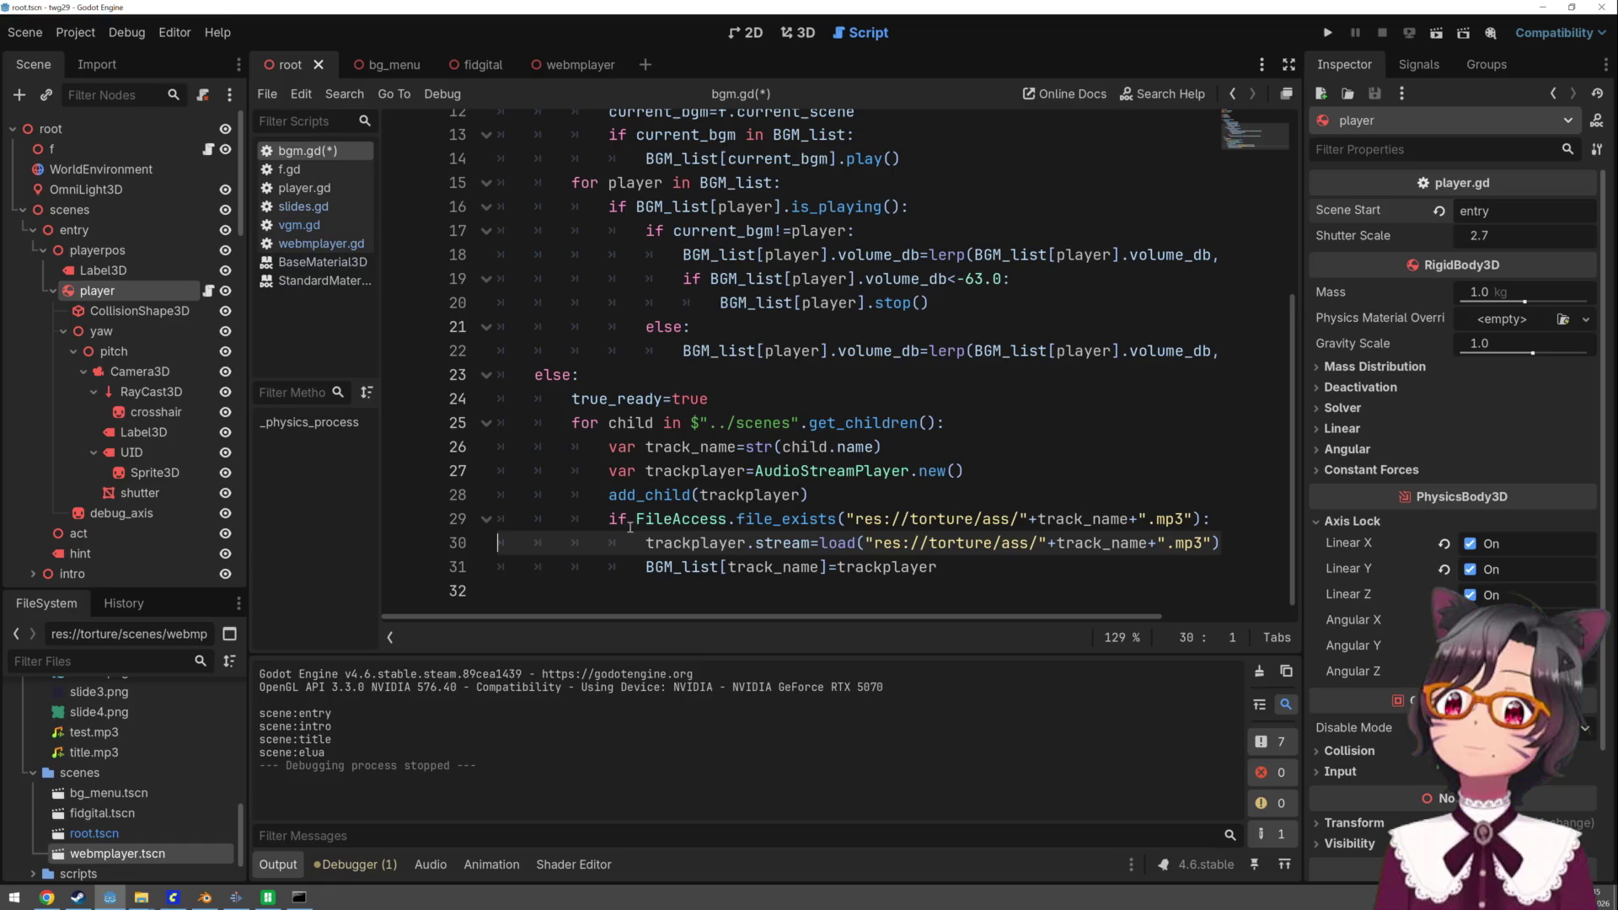
{"action": "mouse_move", "coordinate": [635, 526]}
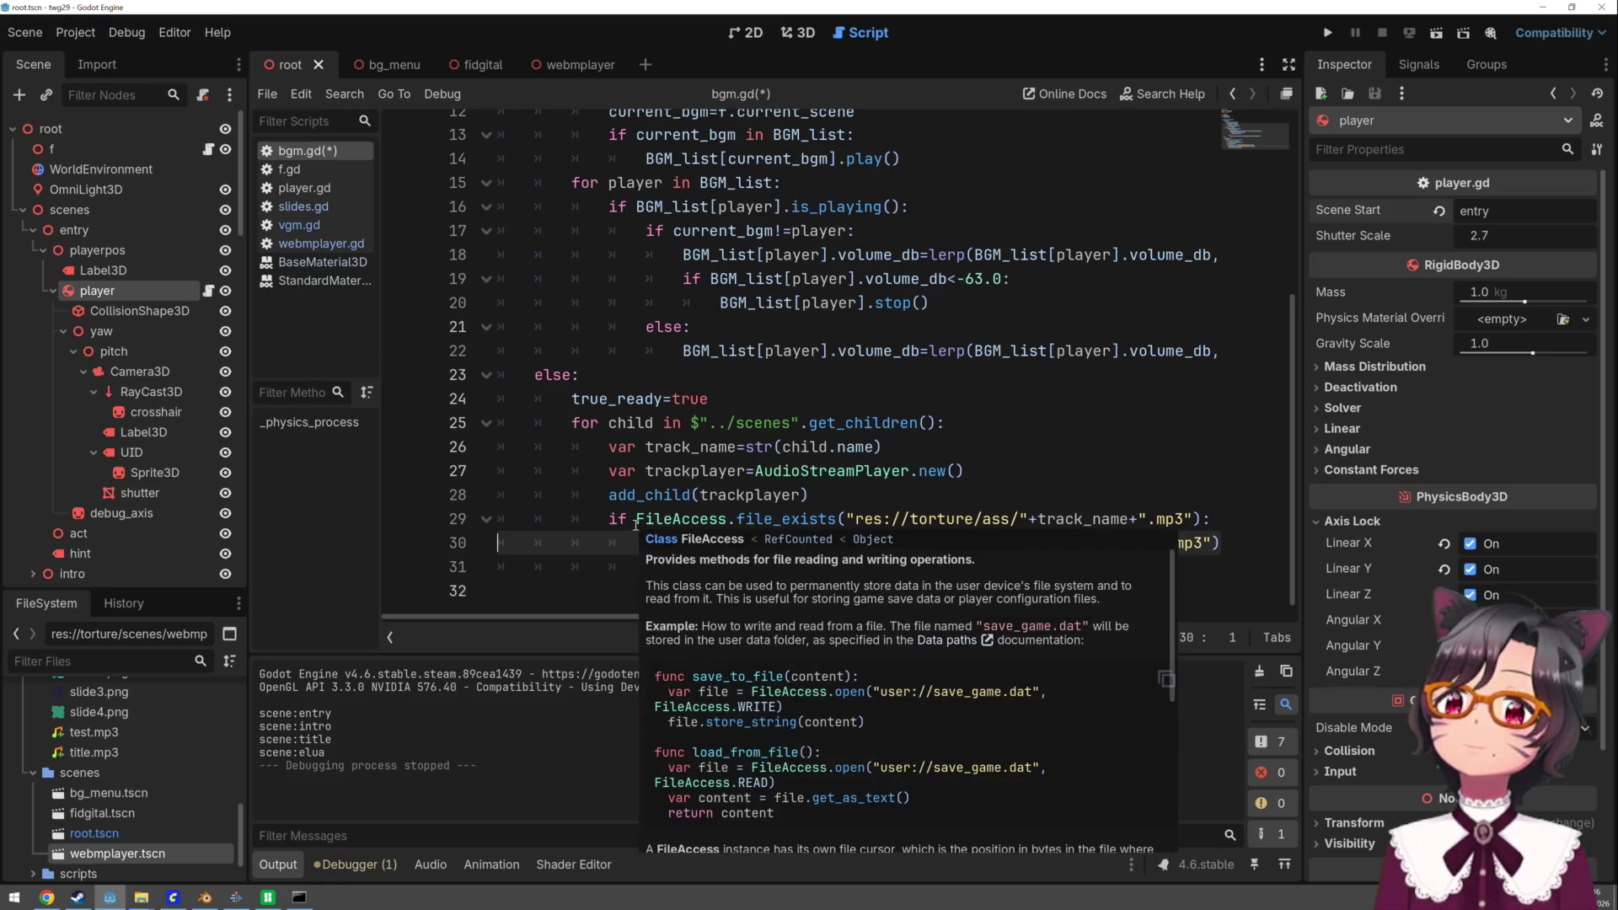
{"action": "left_click_drag", "start_coordinate": [635, 520], "coordinate": [777, 517]}
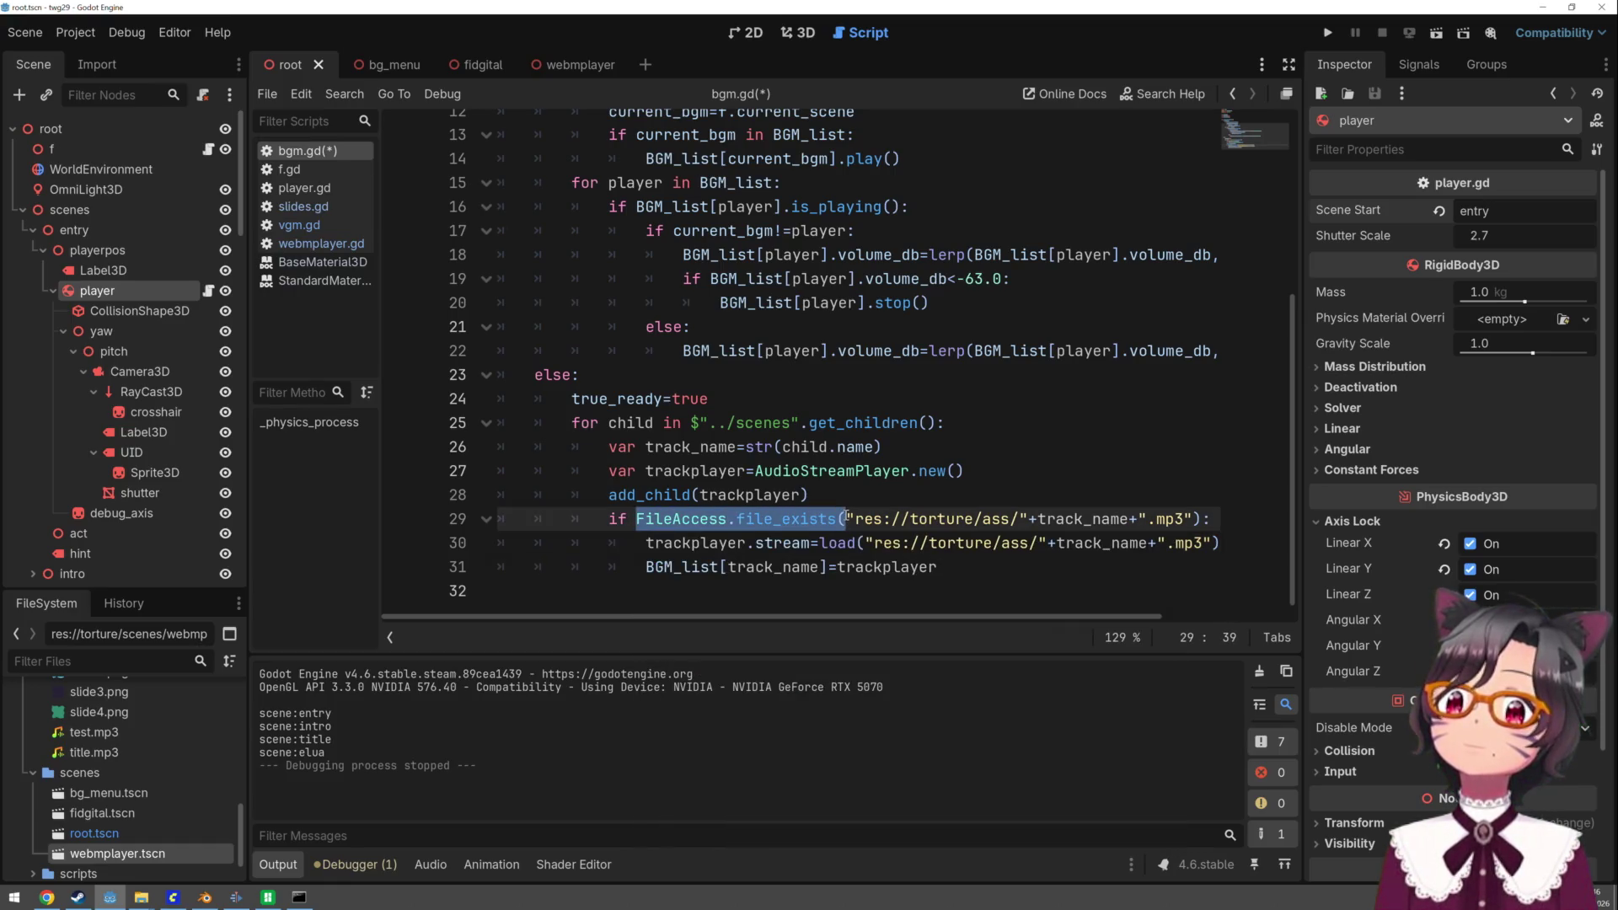
{"action": "left_click", "coordinate": [47, 898]}
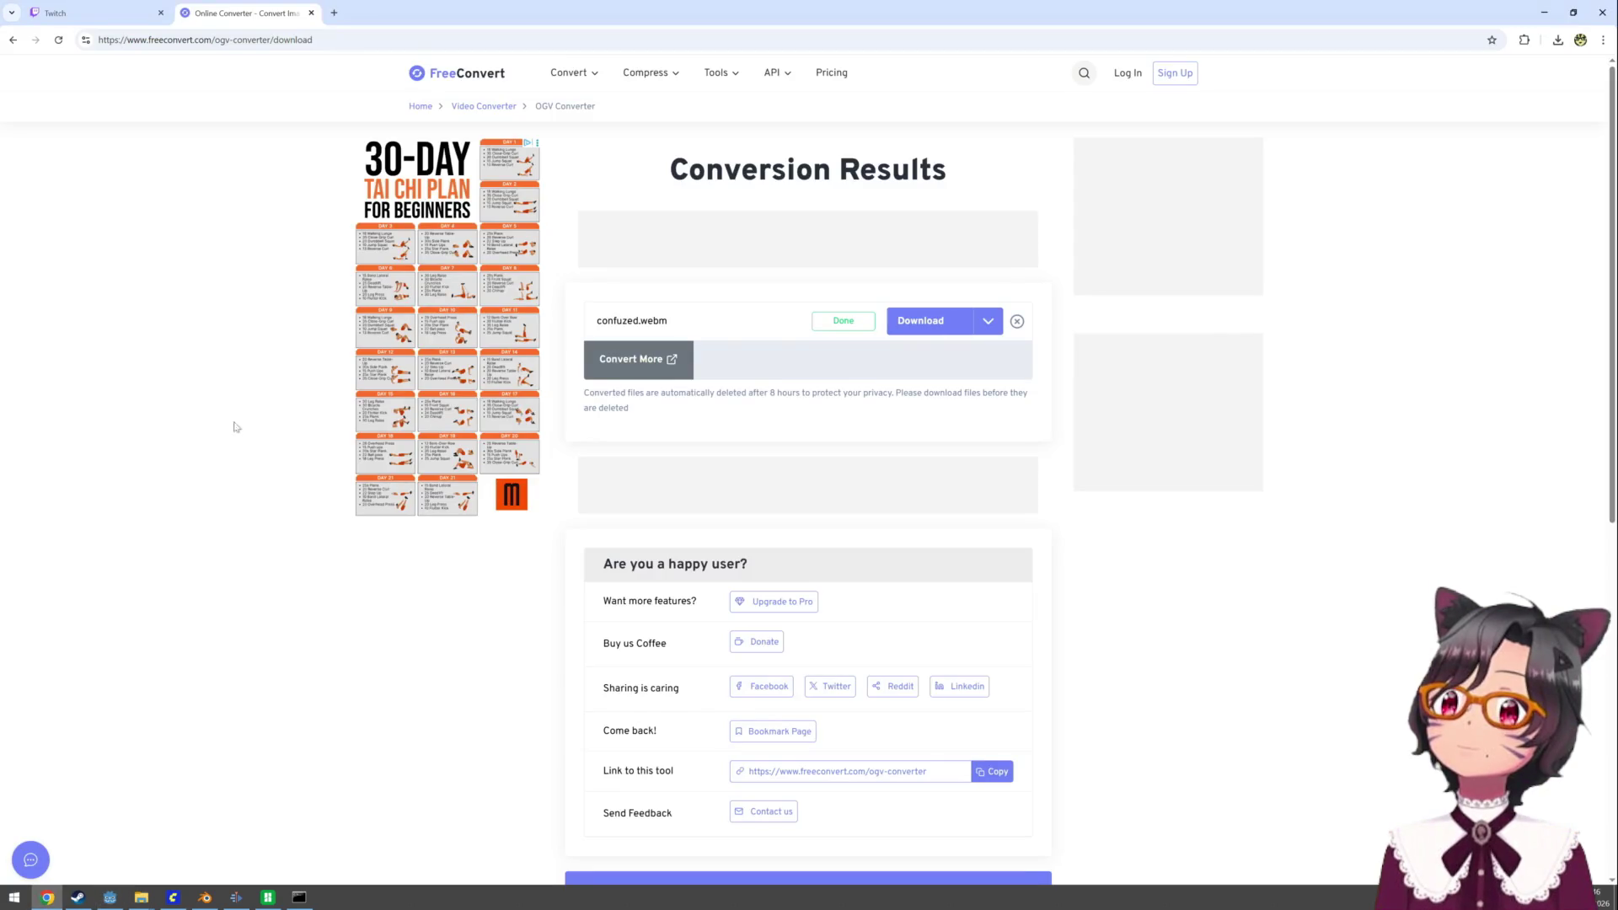
- Search Google for the copied FileAccess.file call plus 'godot after export' and expand the AI Overview
{"action": "left_click", "coordinate": [310, 41]}
{"action": "type", "text": "FileAccess.file_exists("}
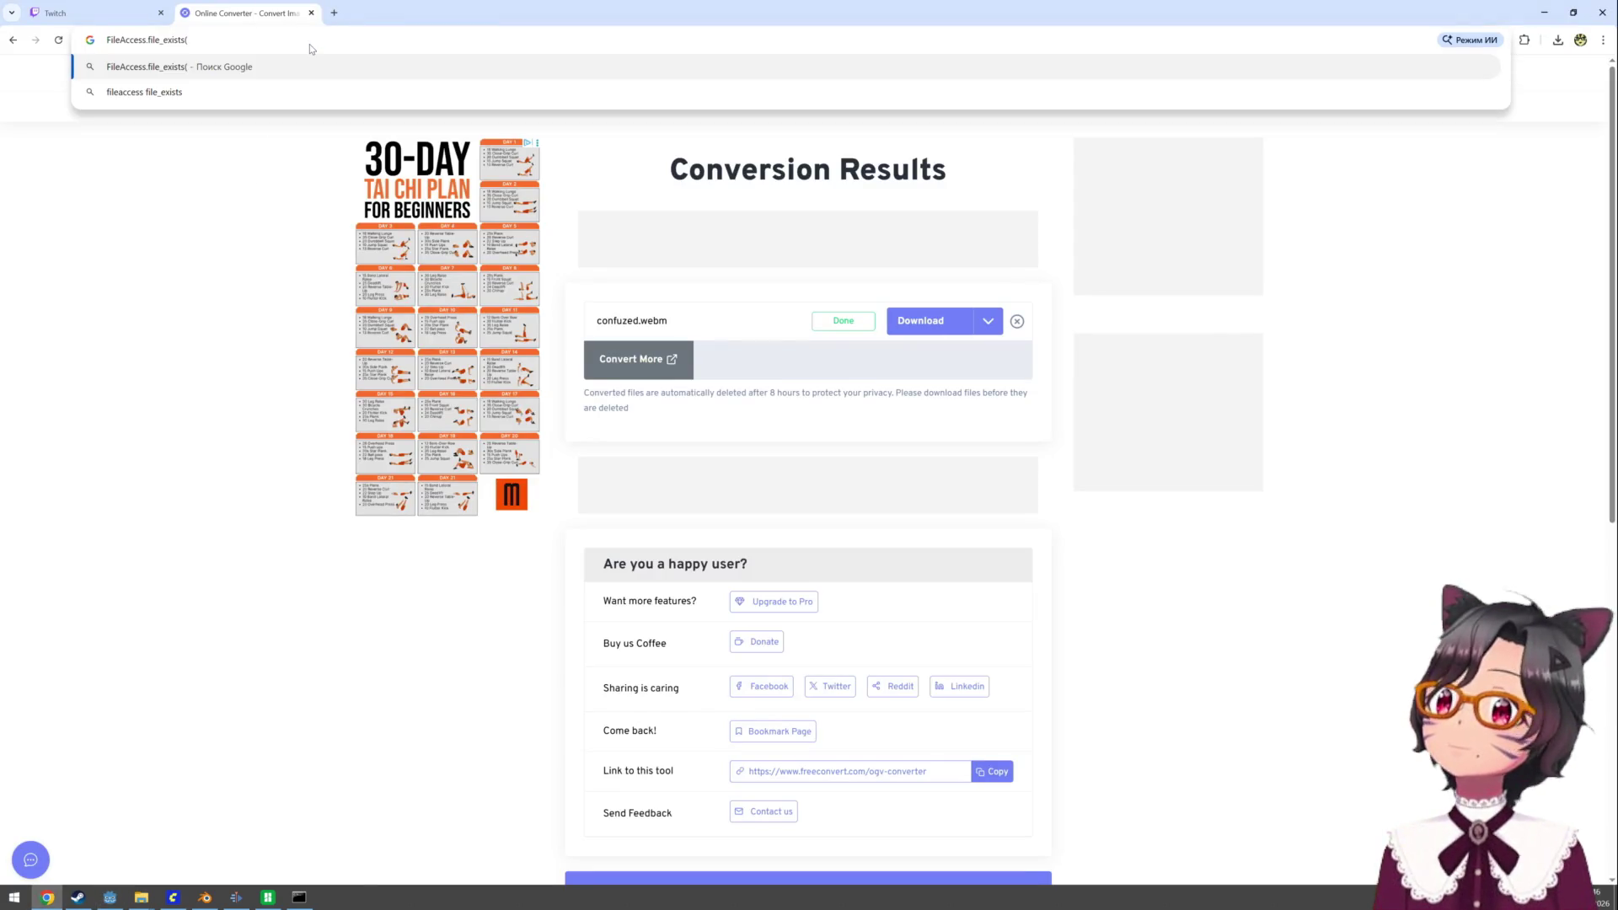
{"action": "key", "text": "BackSpace"}
{"action": "type", "text": "godot "}
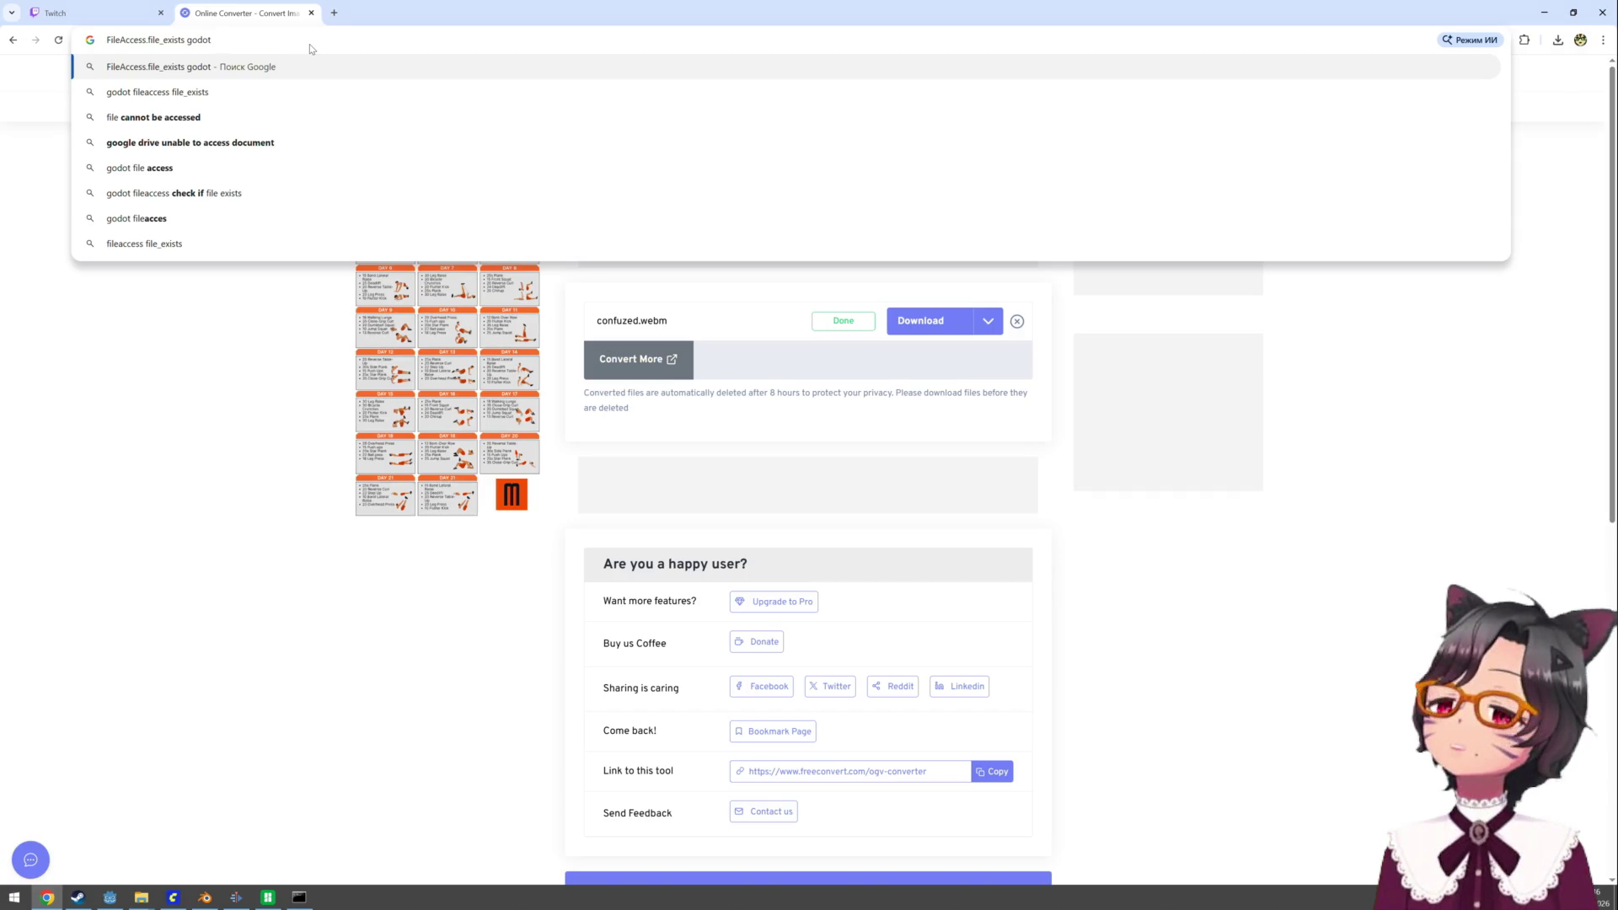
{"action": "type", "text": "after export"}
{"action": "key", "text": "Return"}
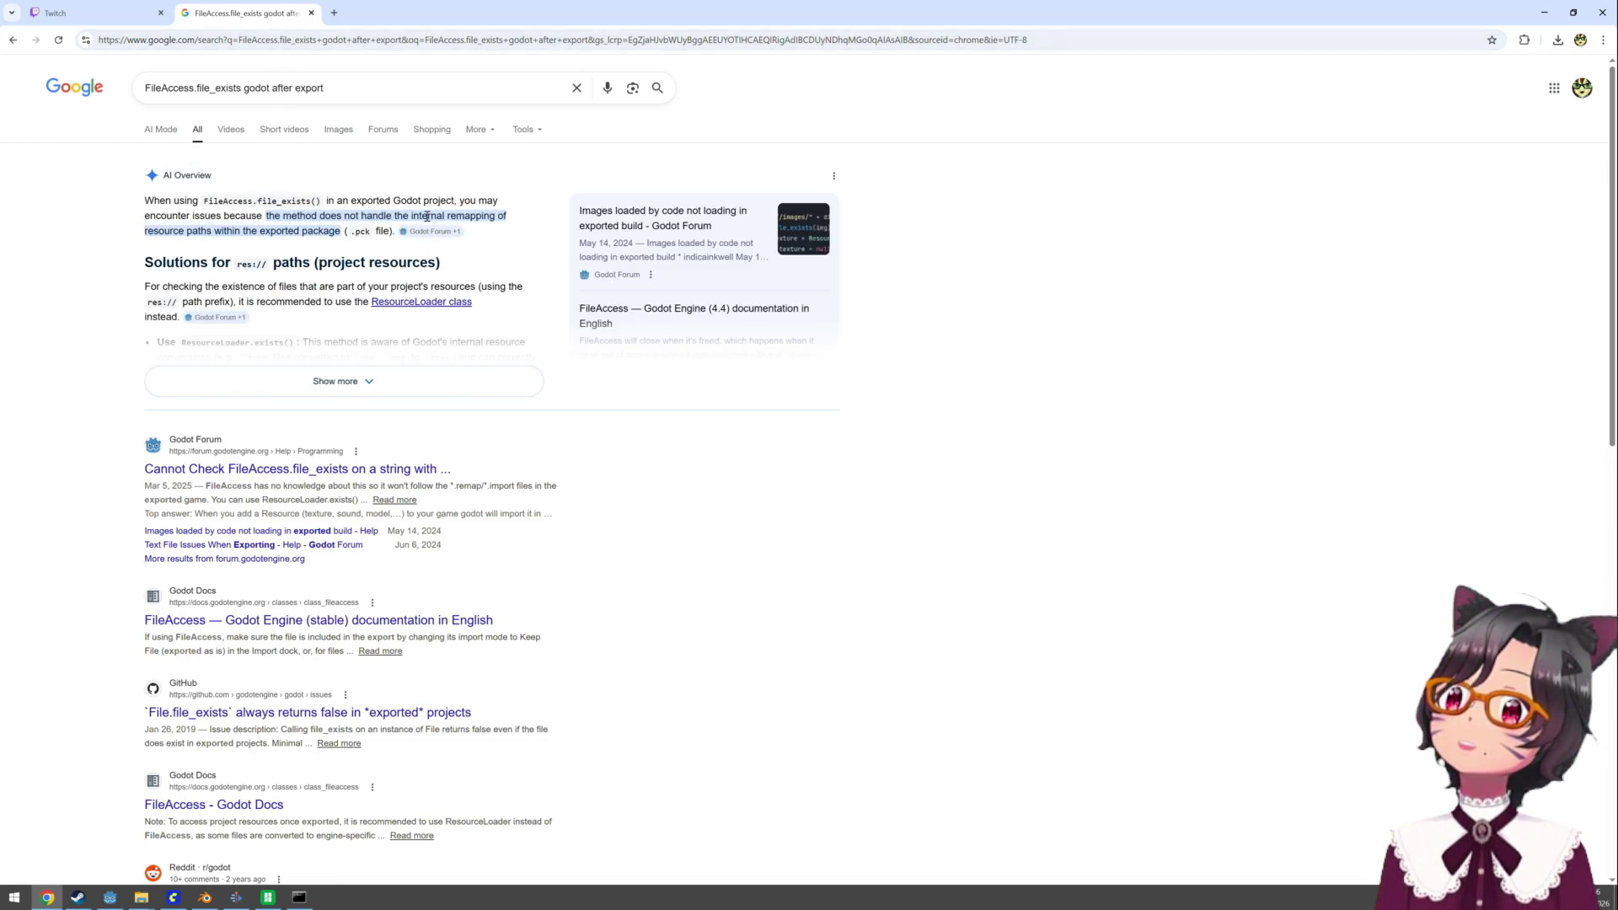
{"action": "left_click", "coordinate": [330, 378]}
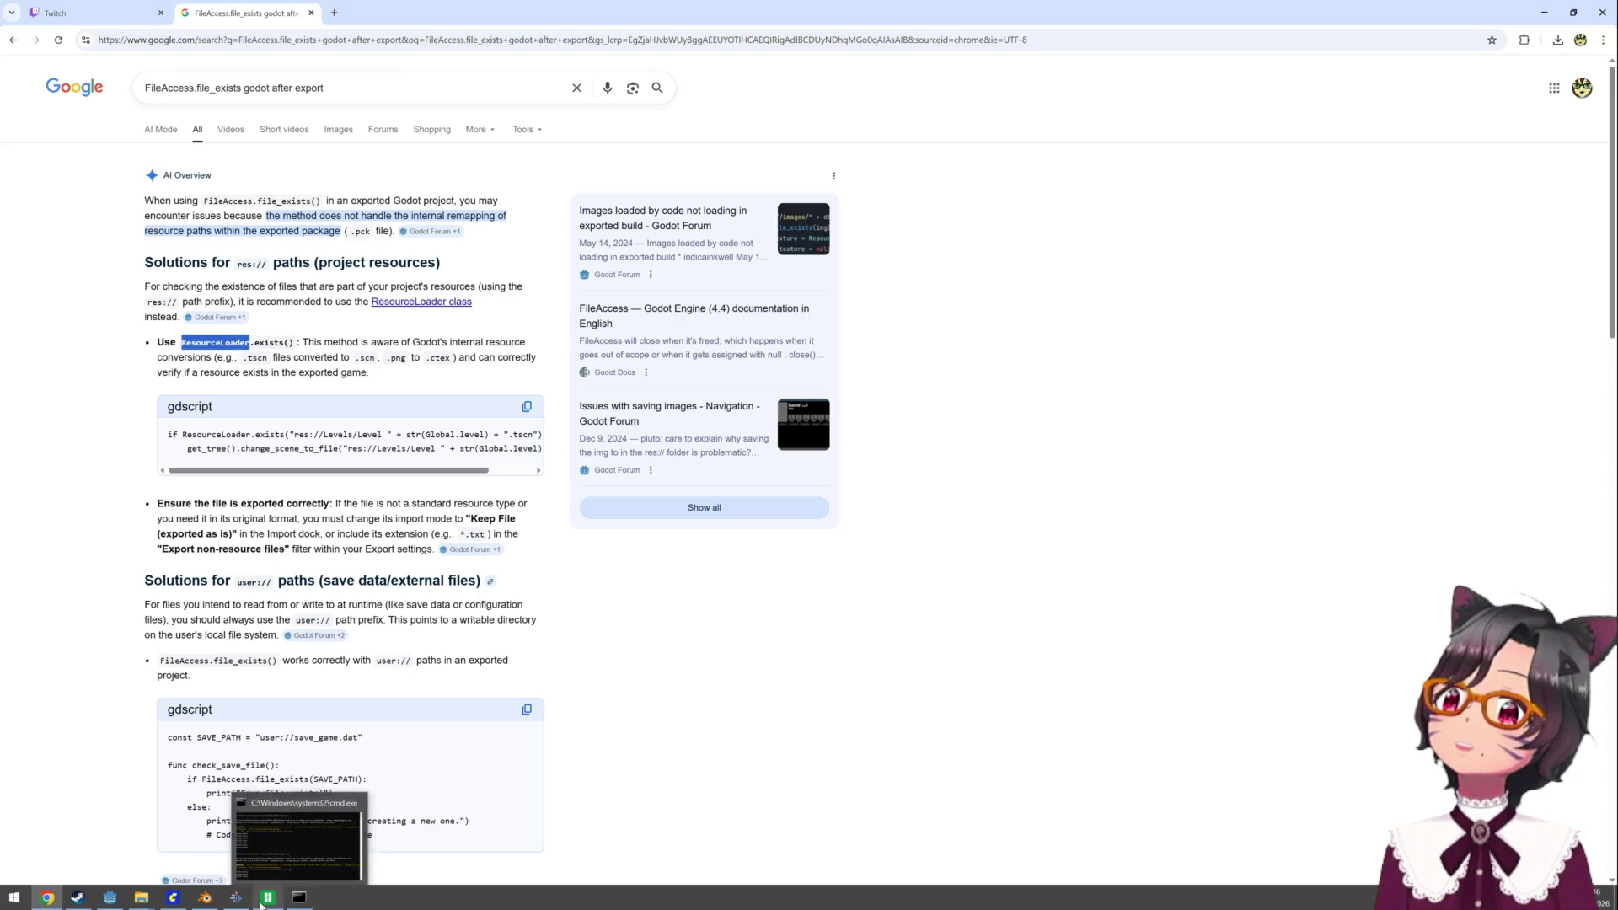
- Replace FileAccess with ResourceLoader on line 29 of bgm.gd and save
{"action": "left_click", "coordinate": [110, 898]}
{"action": "double_click", "coordinate": [708, 520]}
{"action": "type", "text": "ResourceLoader"}
{"action": "key", "text": "ctrl+s"}
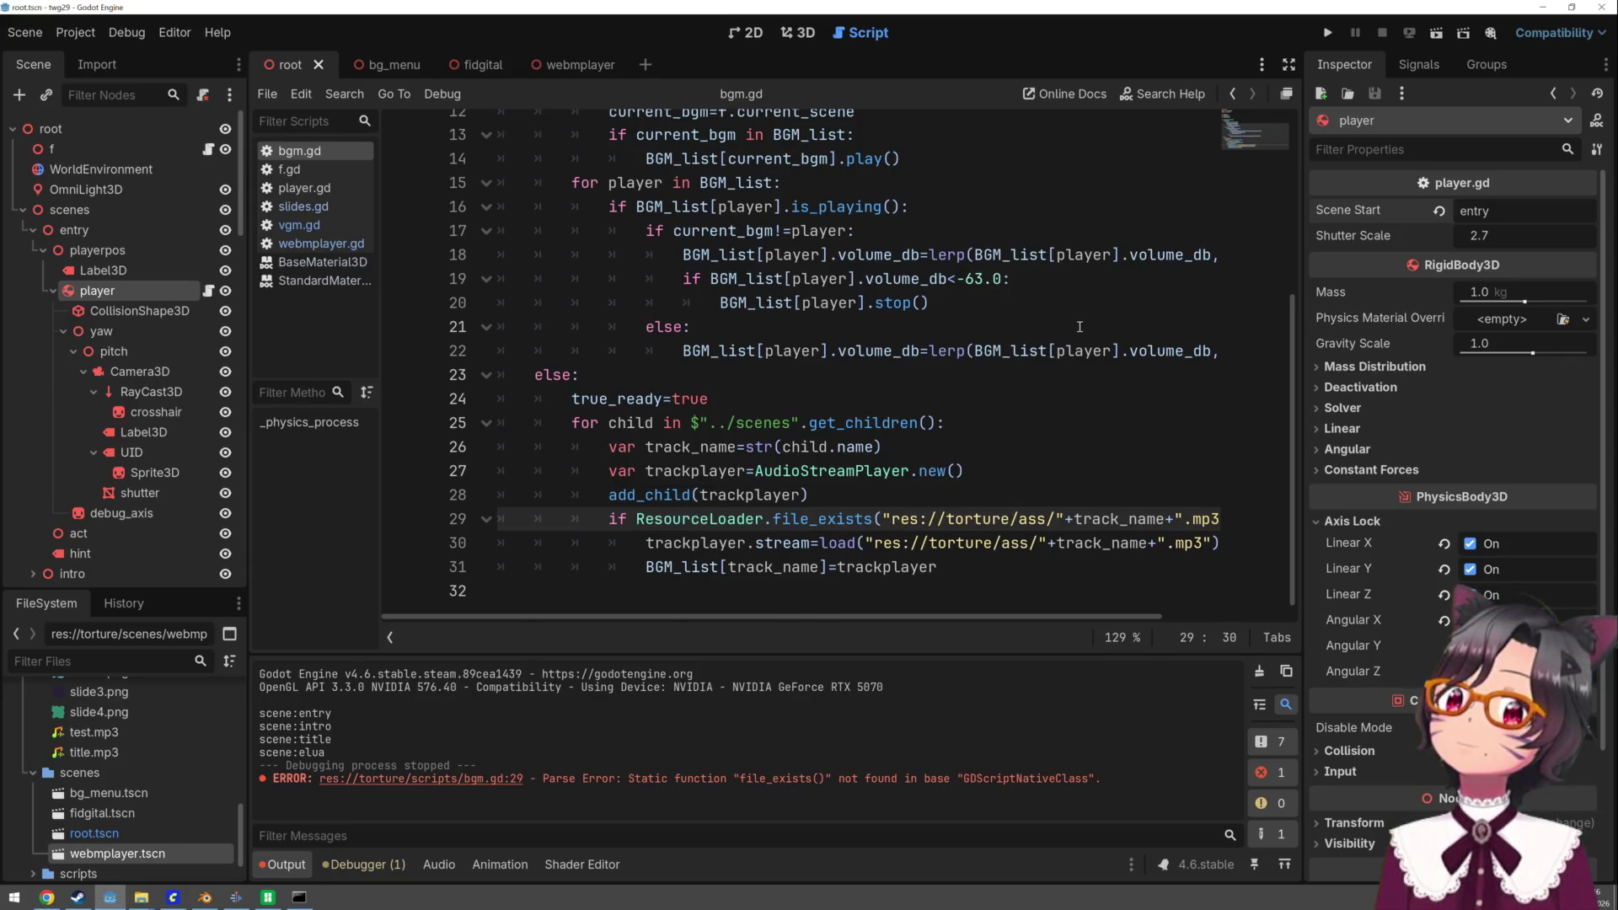
- Recheck the Google answer, then delete 'file_' so line 29 calls ResourceLoader.exists
{"action": "scroll", "coordinate": [963, 399], "scroll_direction": "down", "scroll_amount": 1}
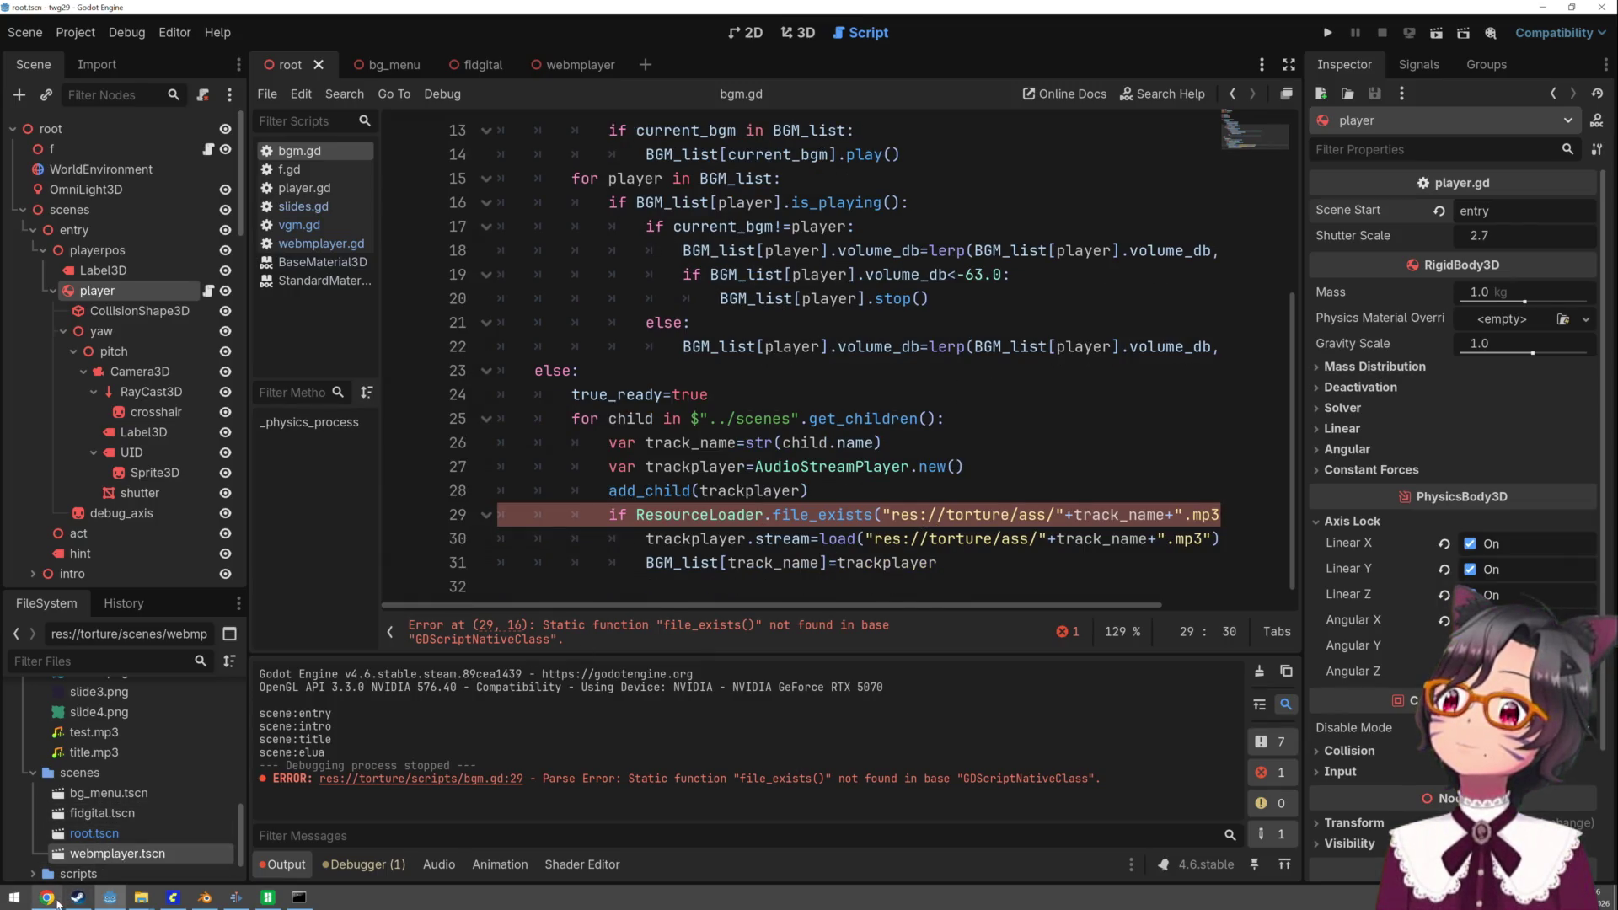
{"action": "mouse_move", "coordinate": [137, 902]}
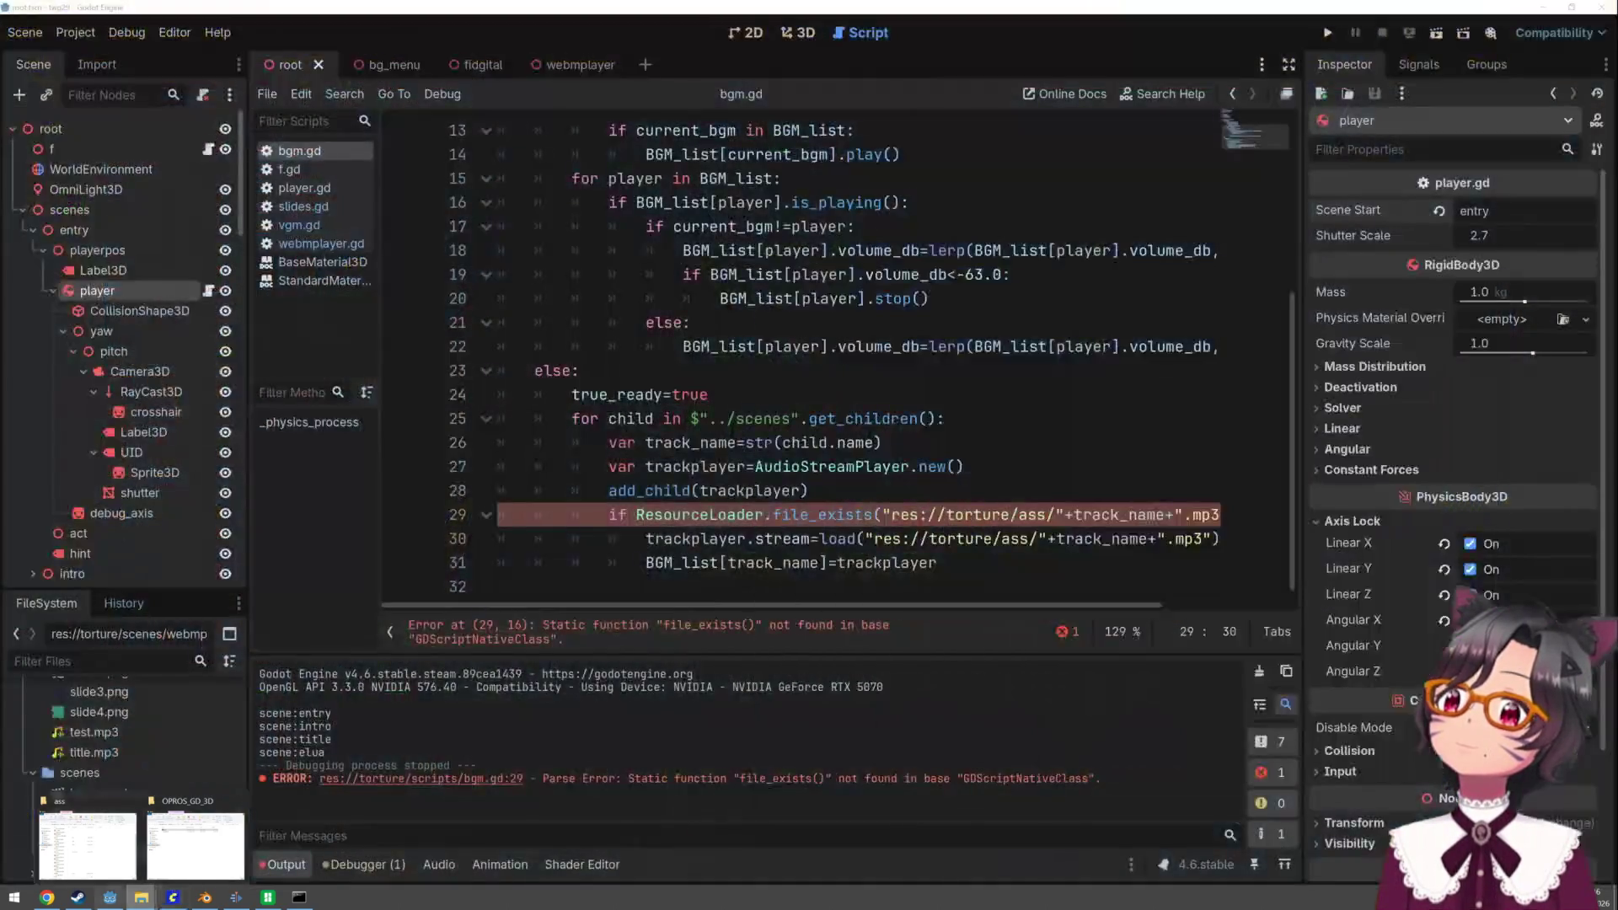
{"action": "left_click", "coordinate": [48, 900]}
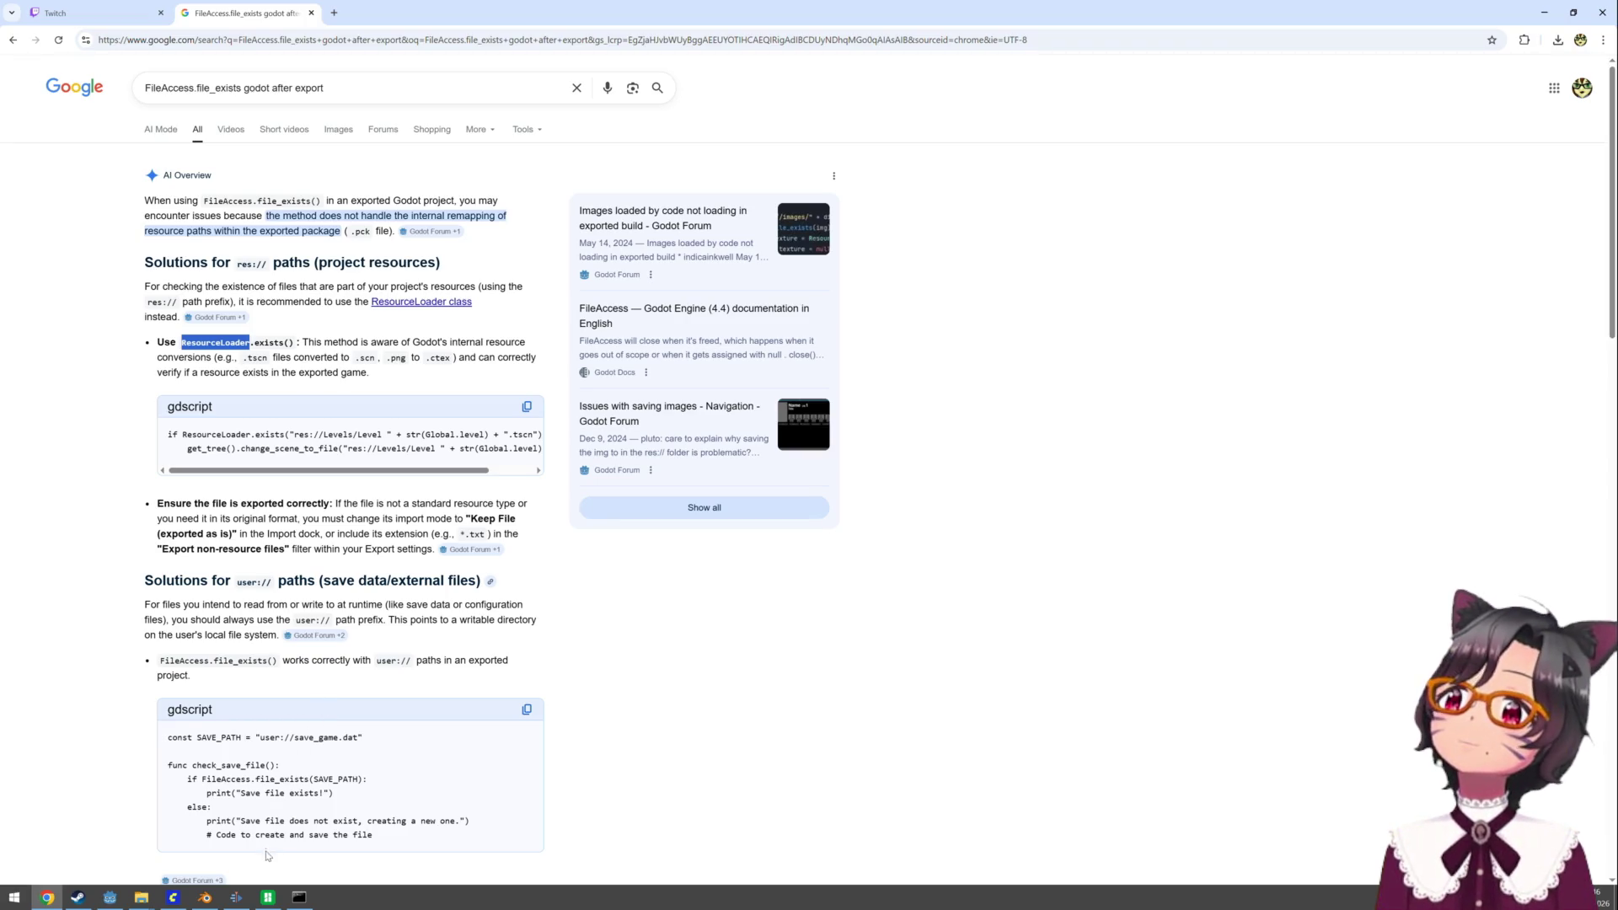
{"action": "left_click", "coordinate": [109, 898]}
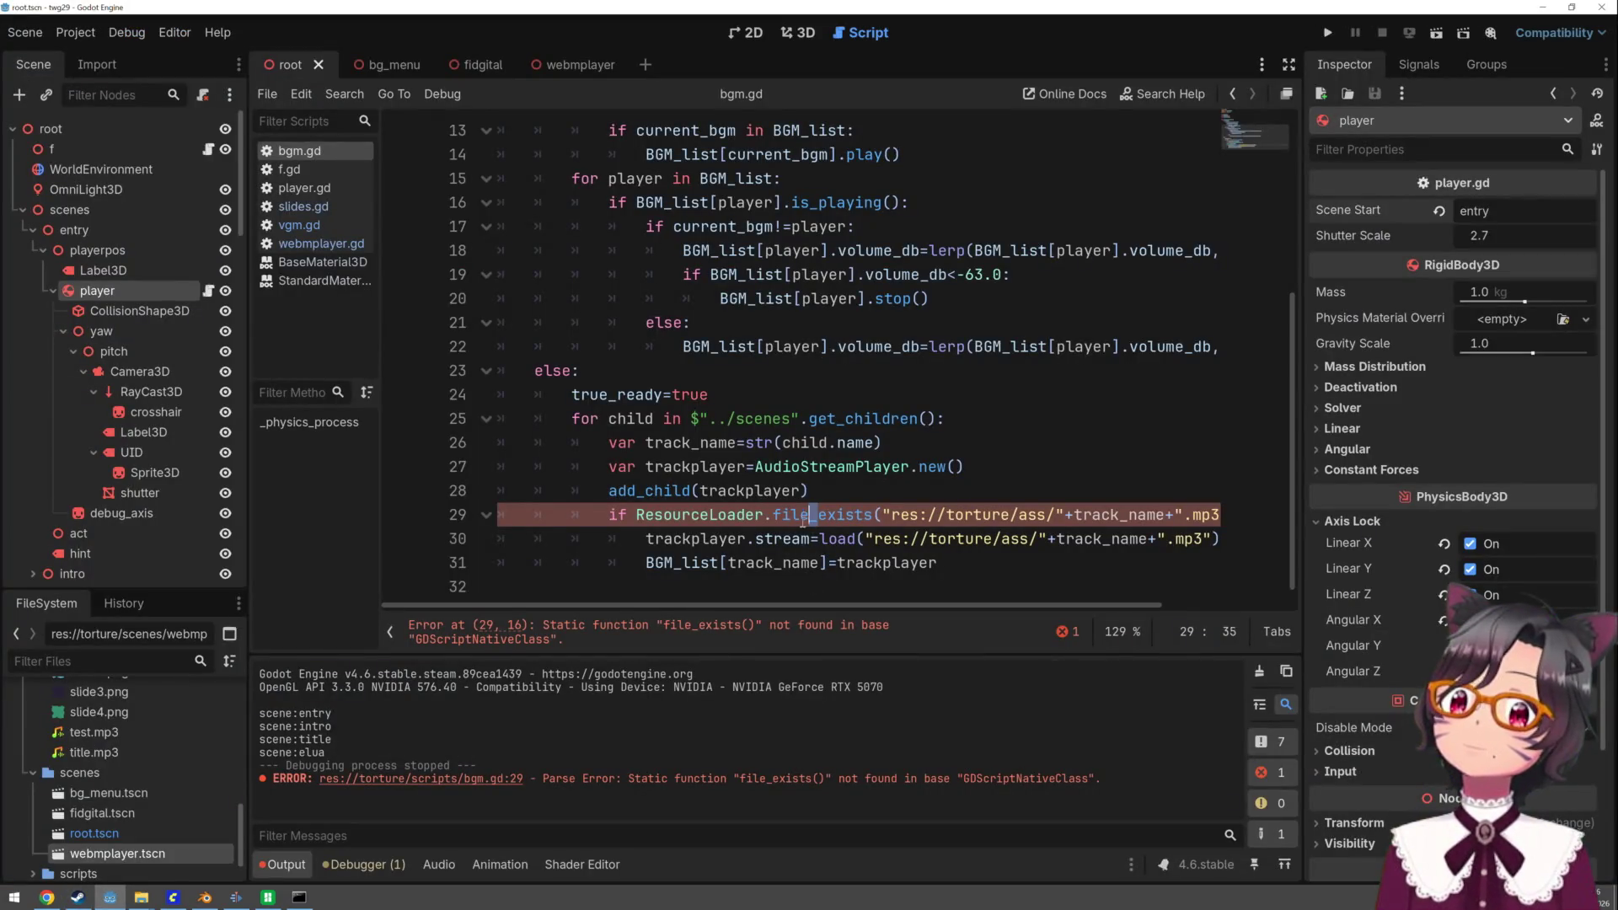
{"action": "key", "text": "BackSpace"}
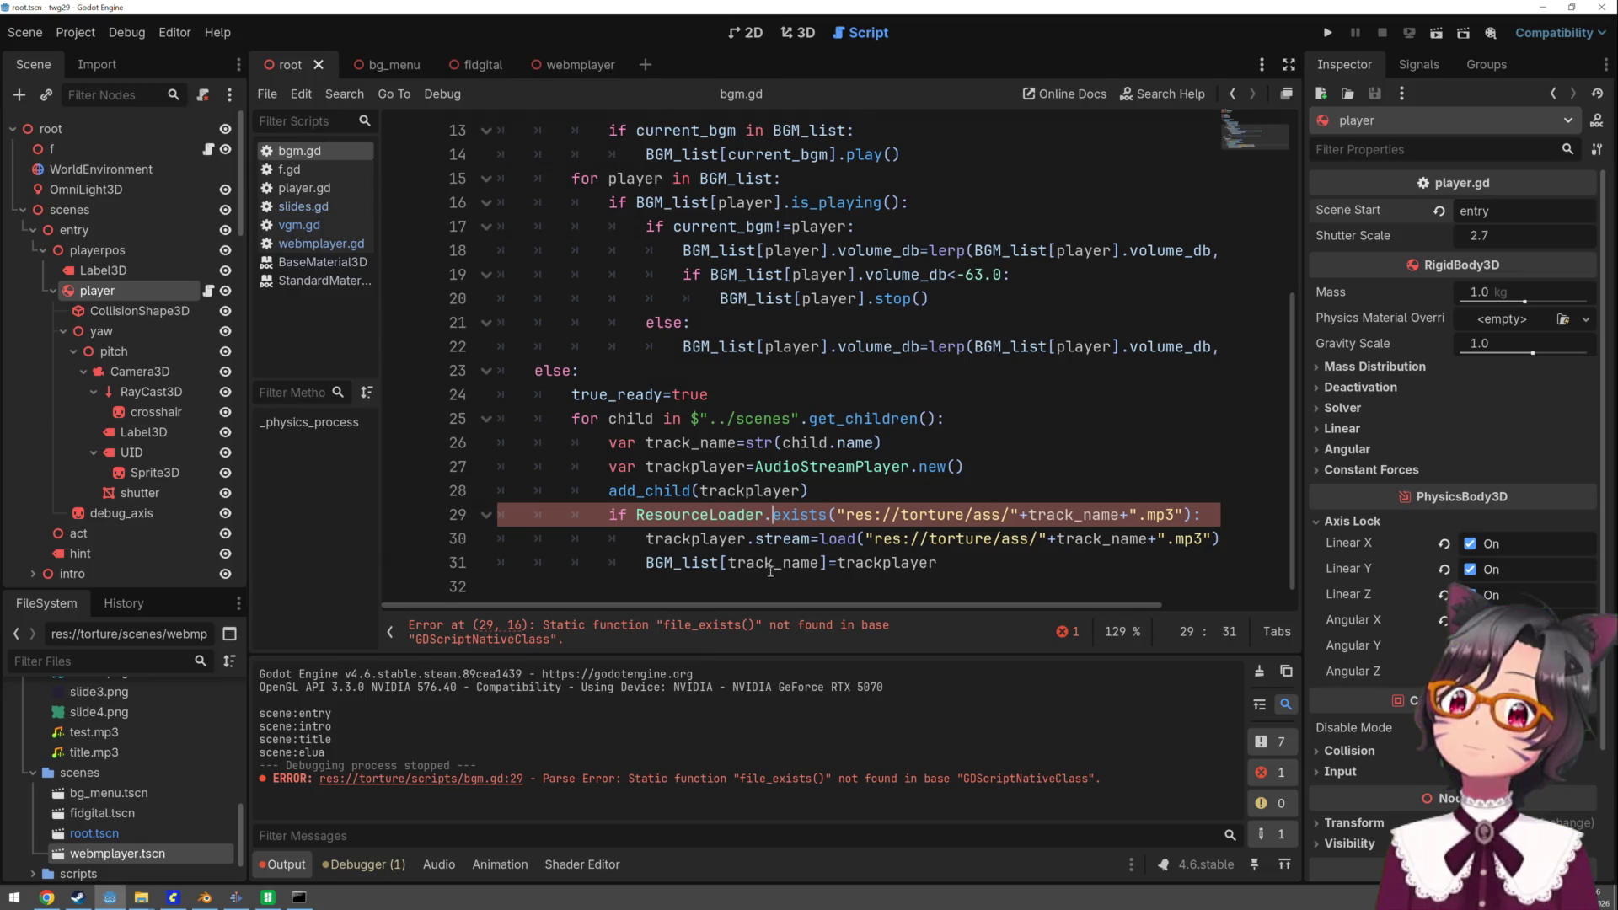
{"action": "left_click", "coordinate": [720, 476]}
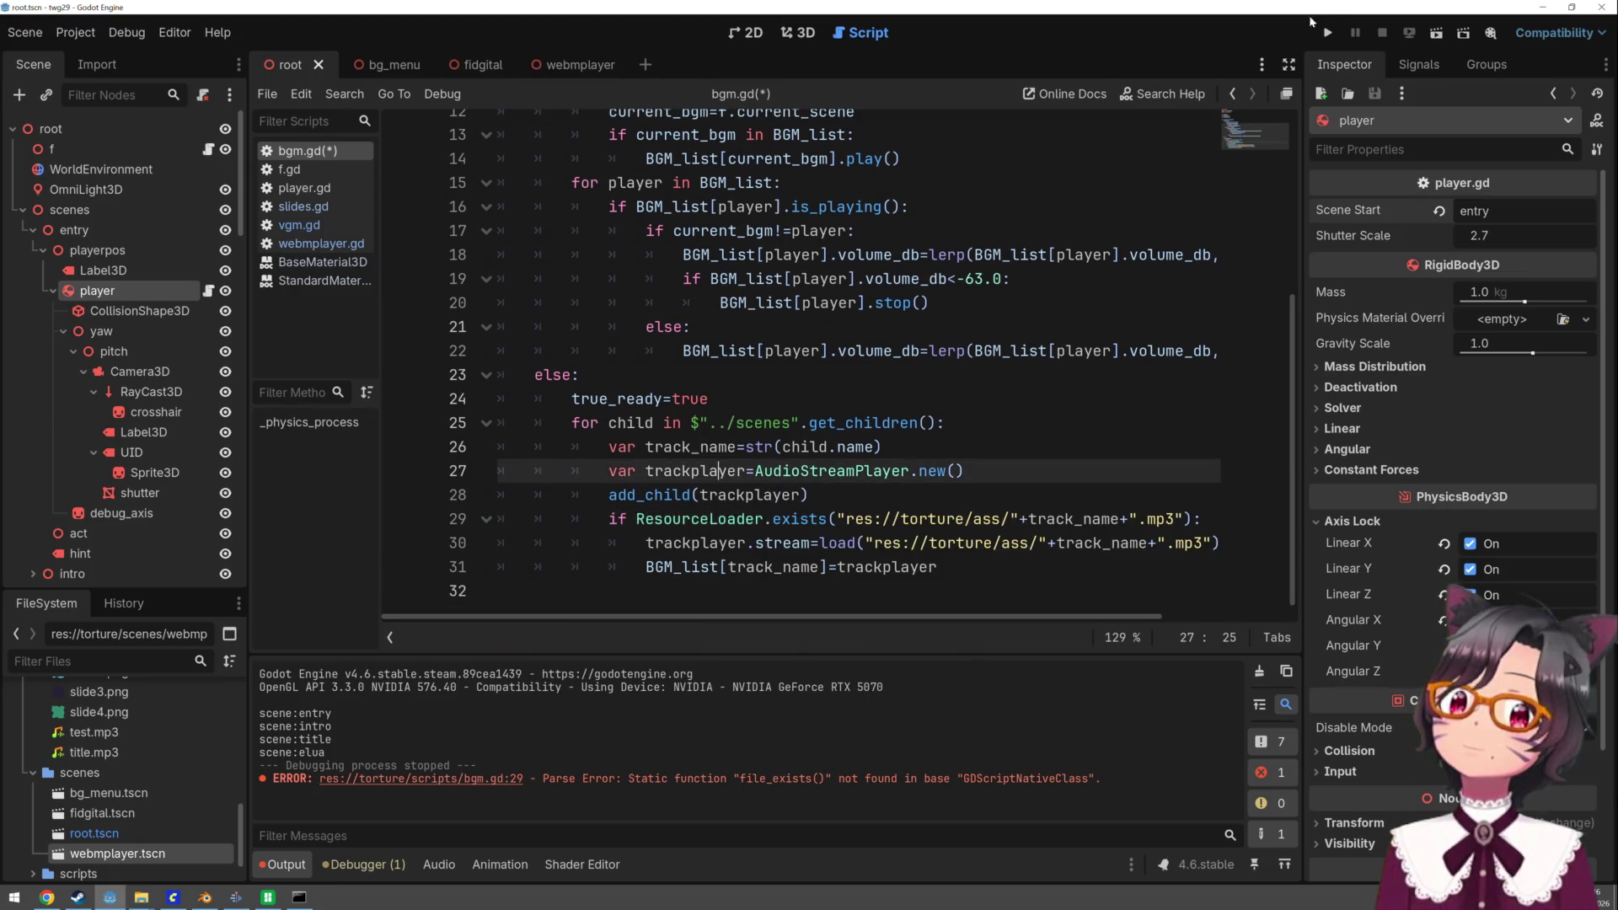
- Test-run the project, then re-export the Windows Desktop build over twg29.exe
{"action": "left_click", "coordinate": [1331, 32]}
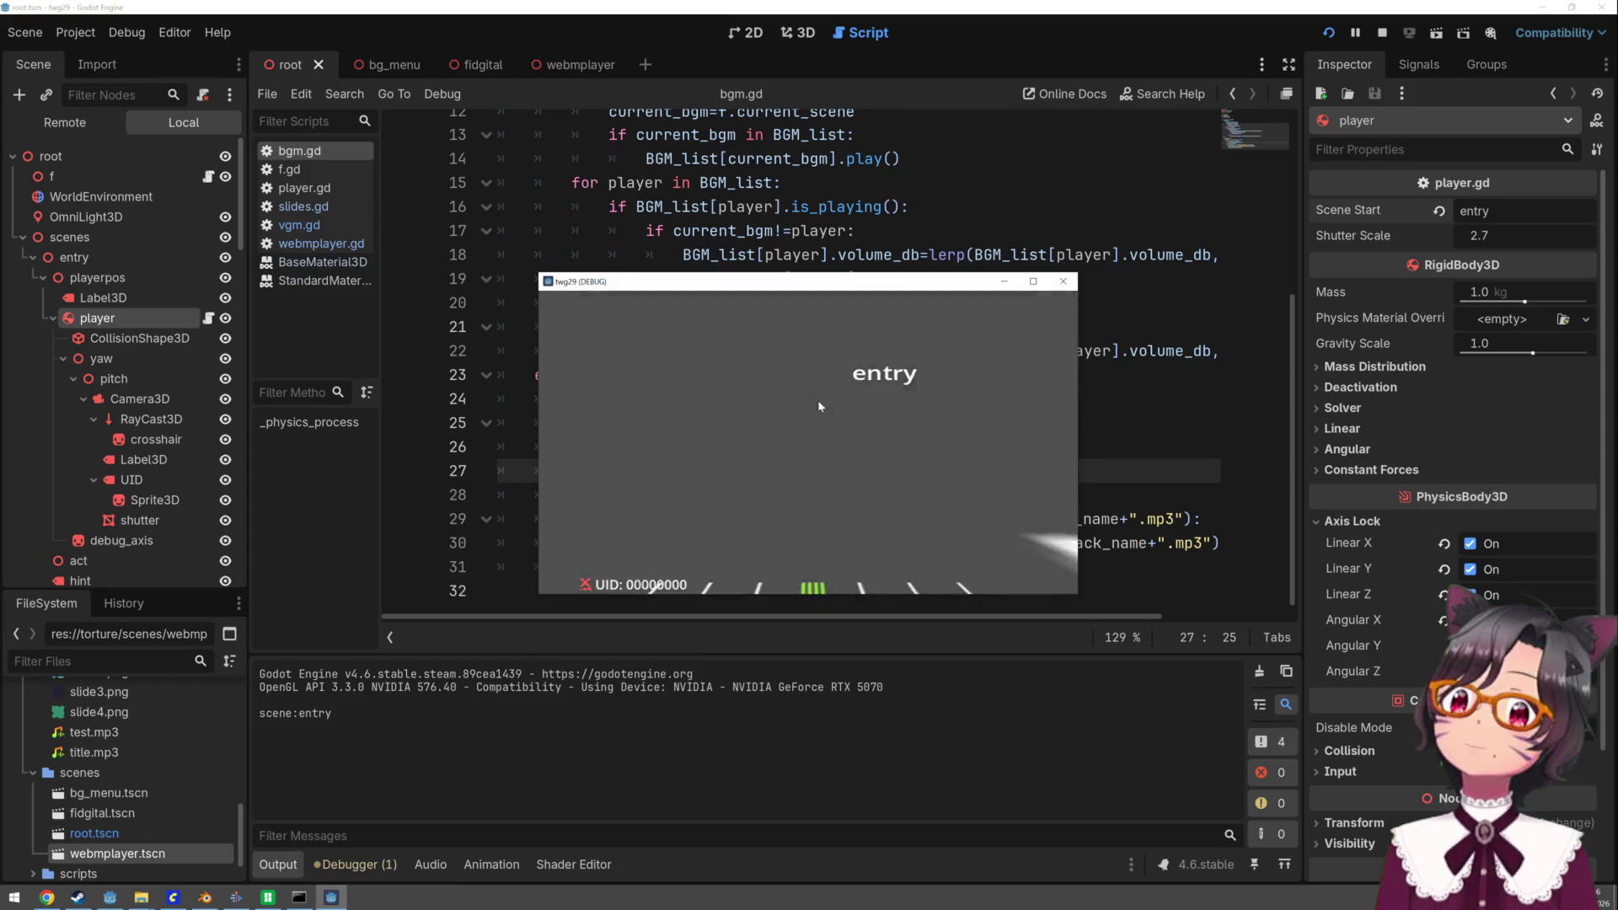
{"action": "key", "text": "F8"}
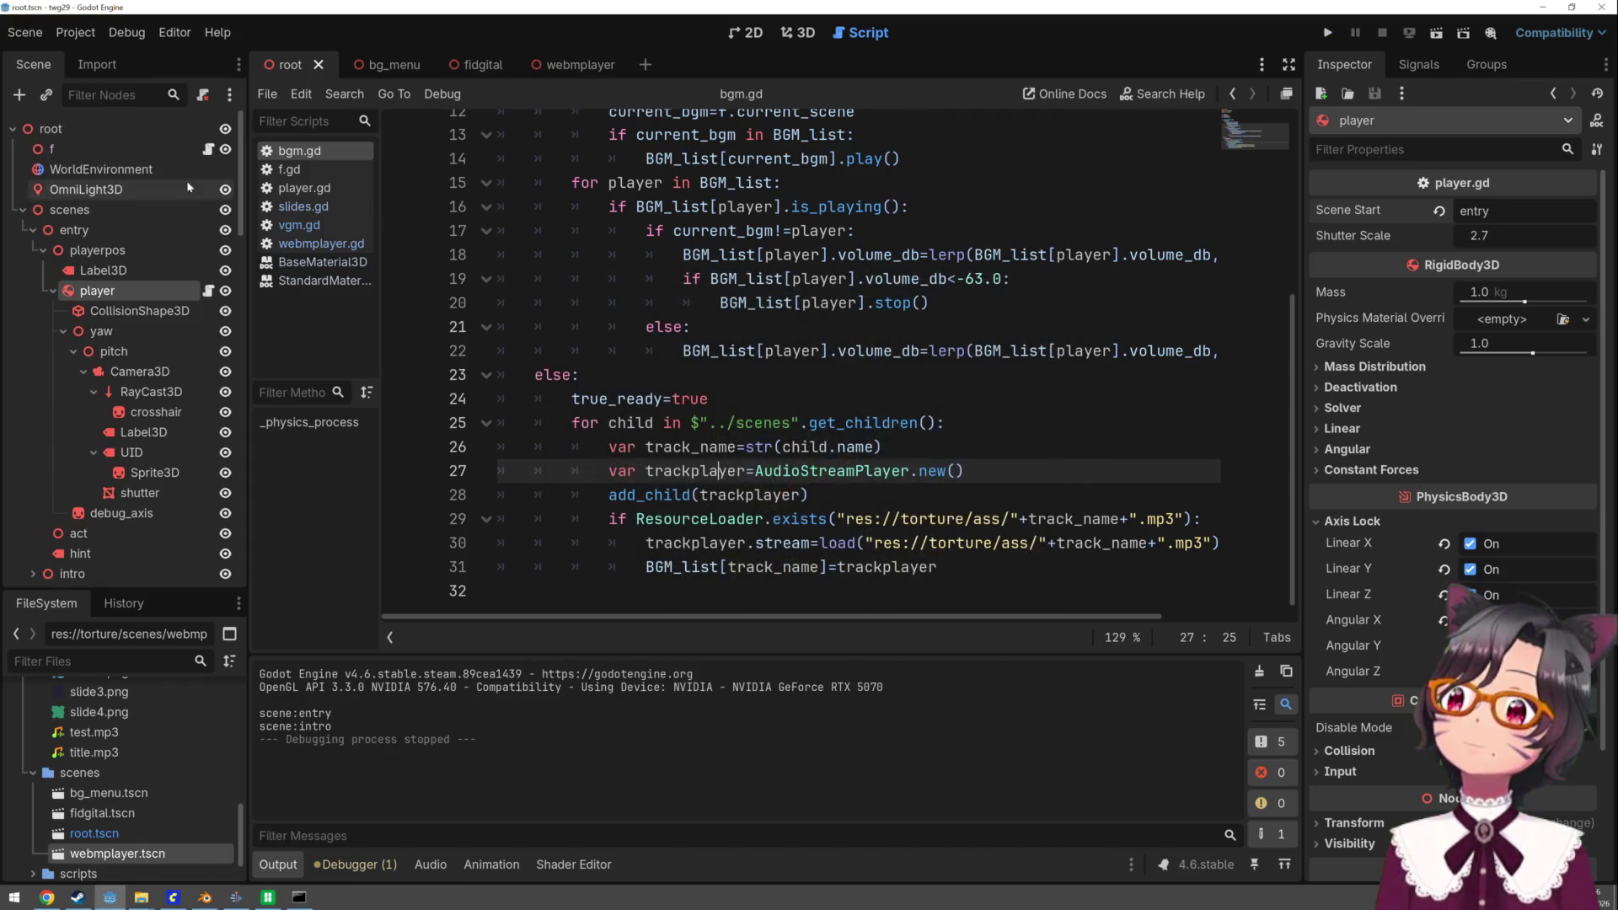
{"action": "left_click", "coordinate": [16, 38]}
{"action": "mouse_move", "coordinate": [103, 34]}
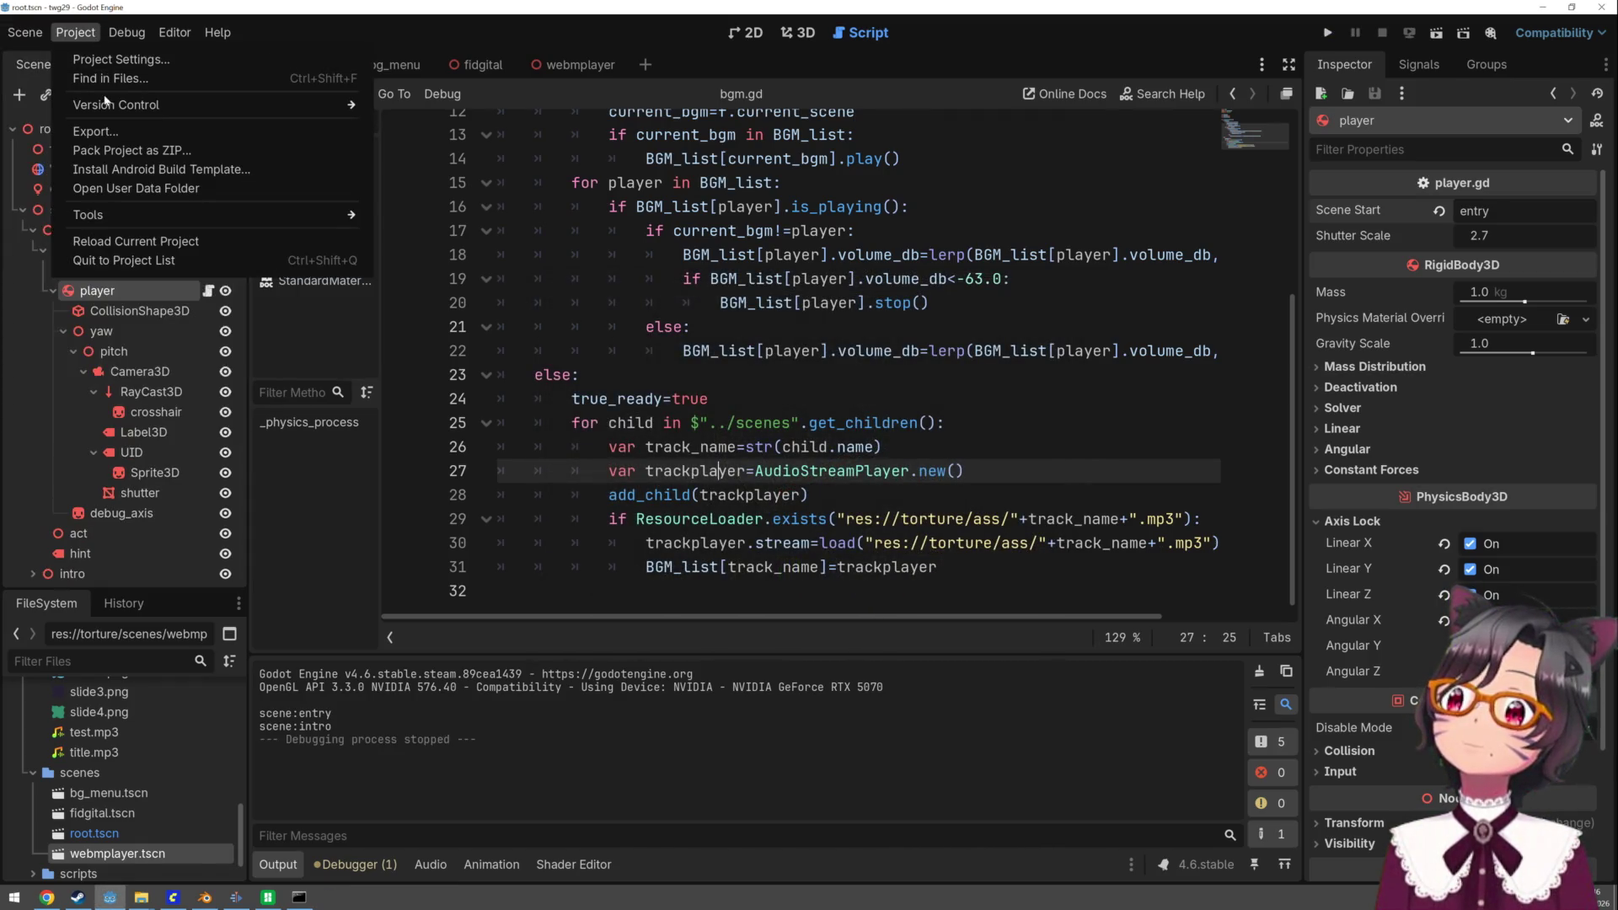
{"action": "left_click", "coordinate": [94, 131]}
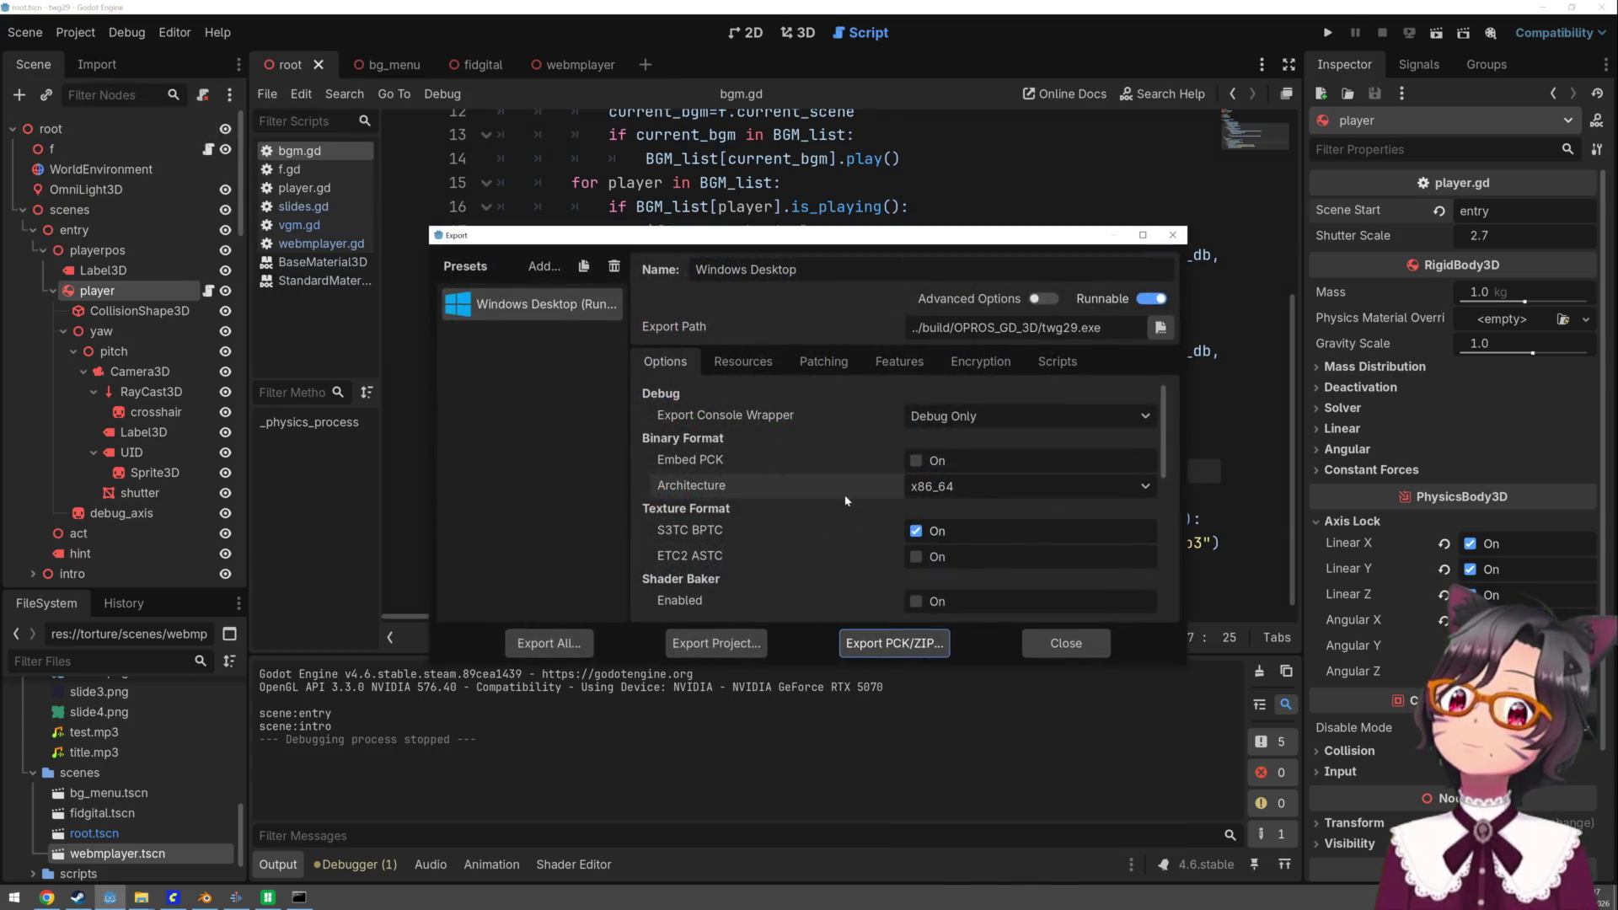
{"action": "left_click", "coordinate": [716, 643]}
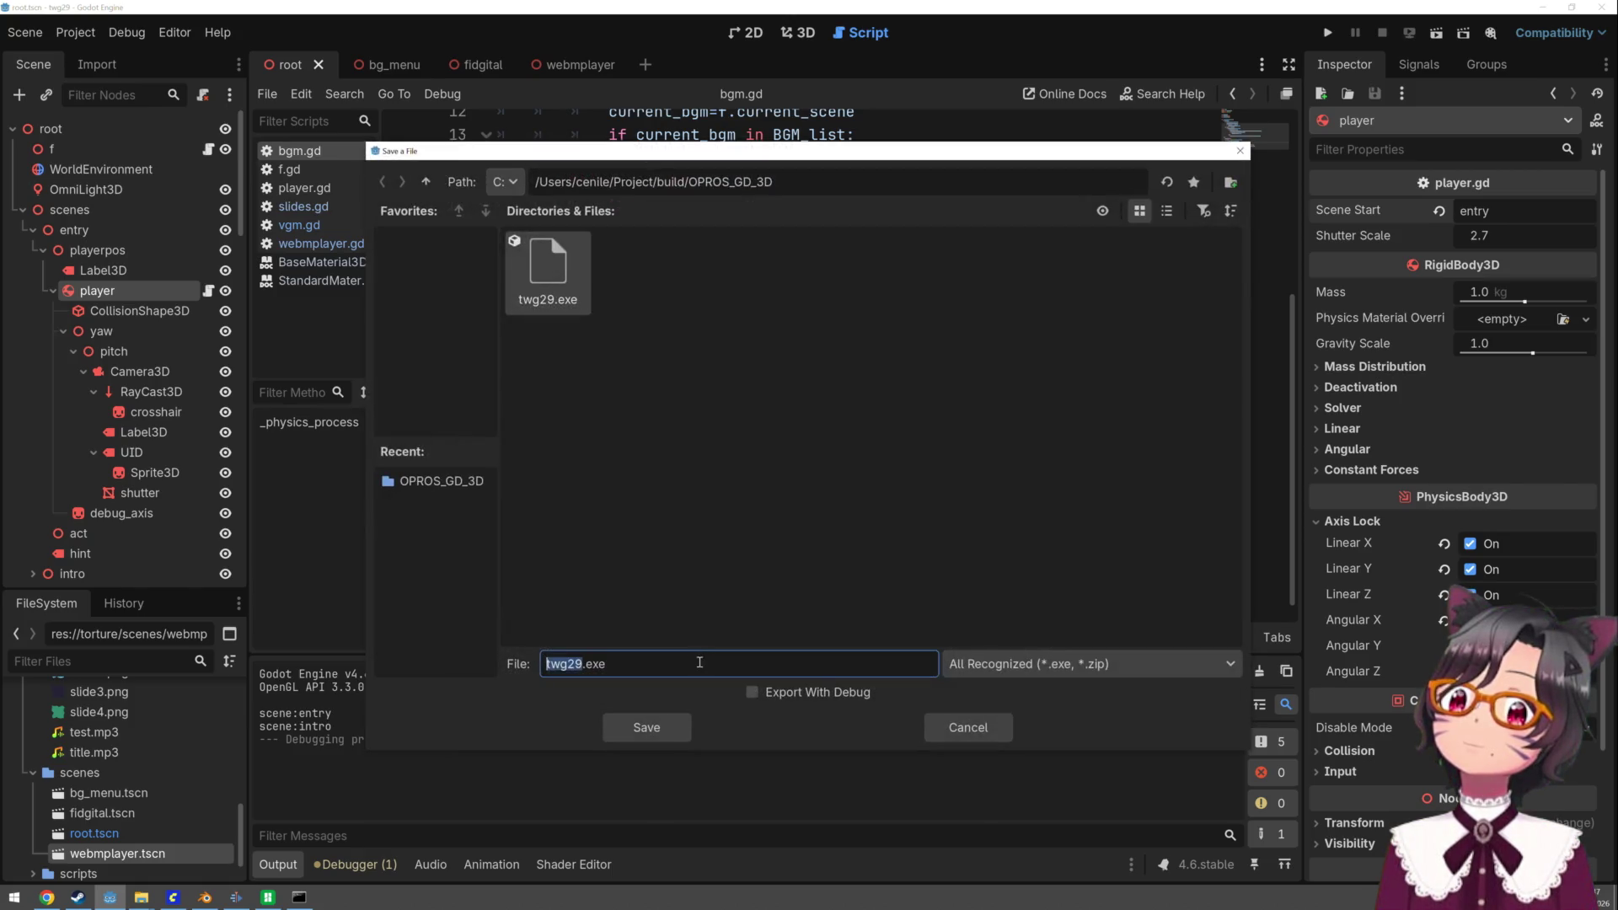
{"action": "left_click", "coordinate": [657, 729]}
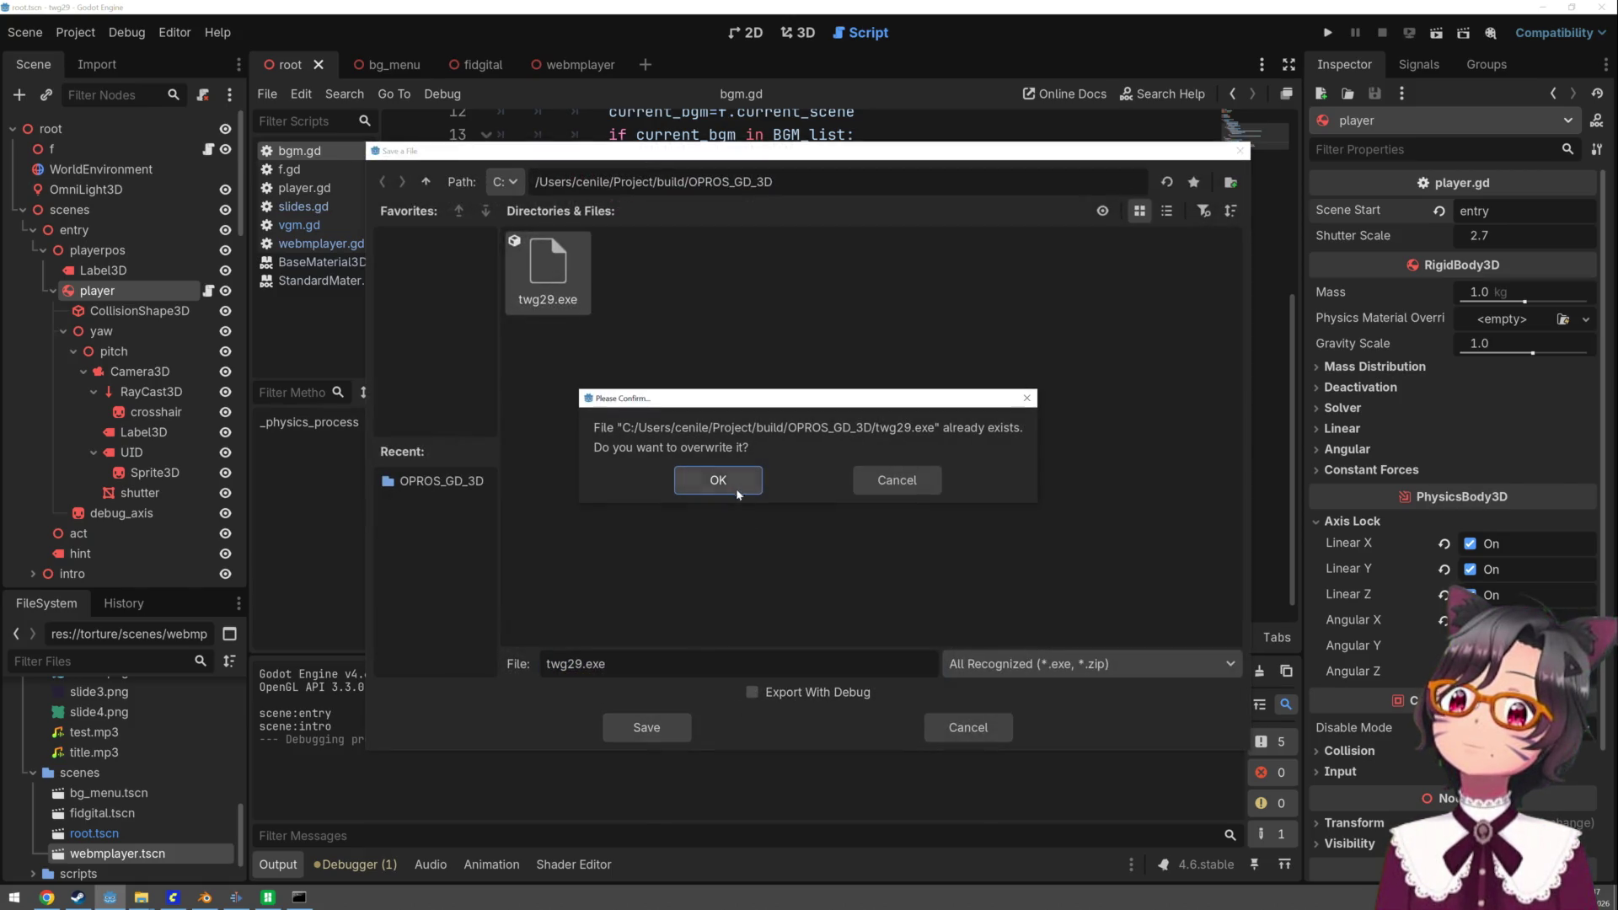
{"action": "left_click", "coordinate": [730, 484]}
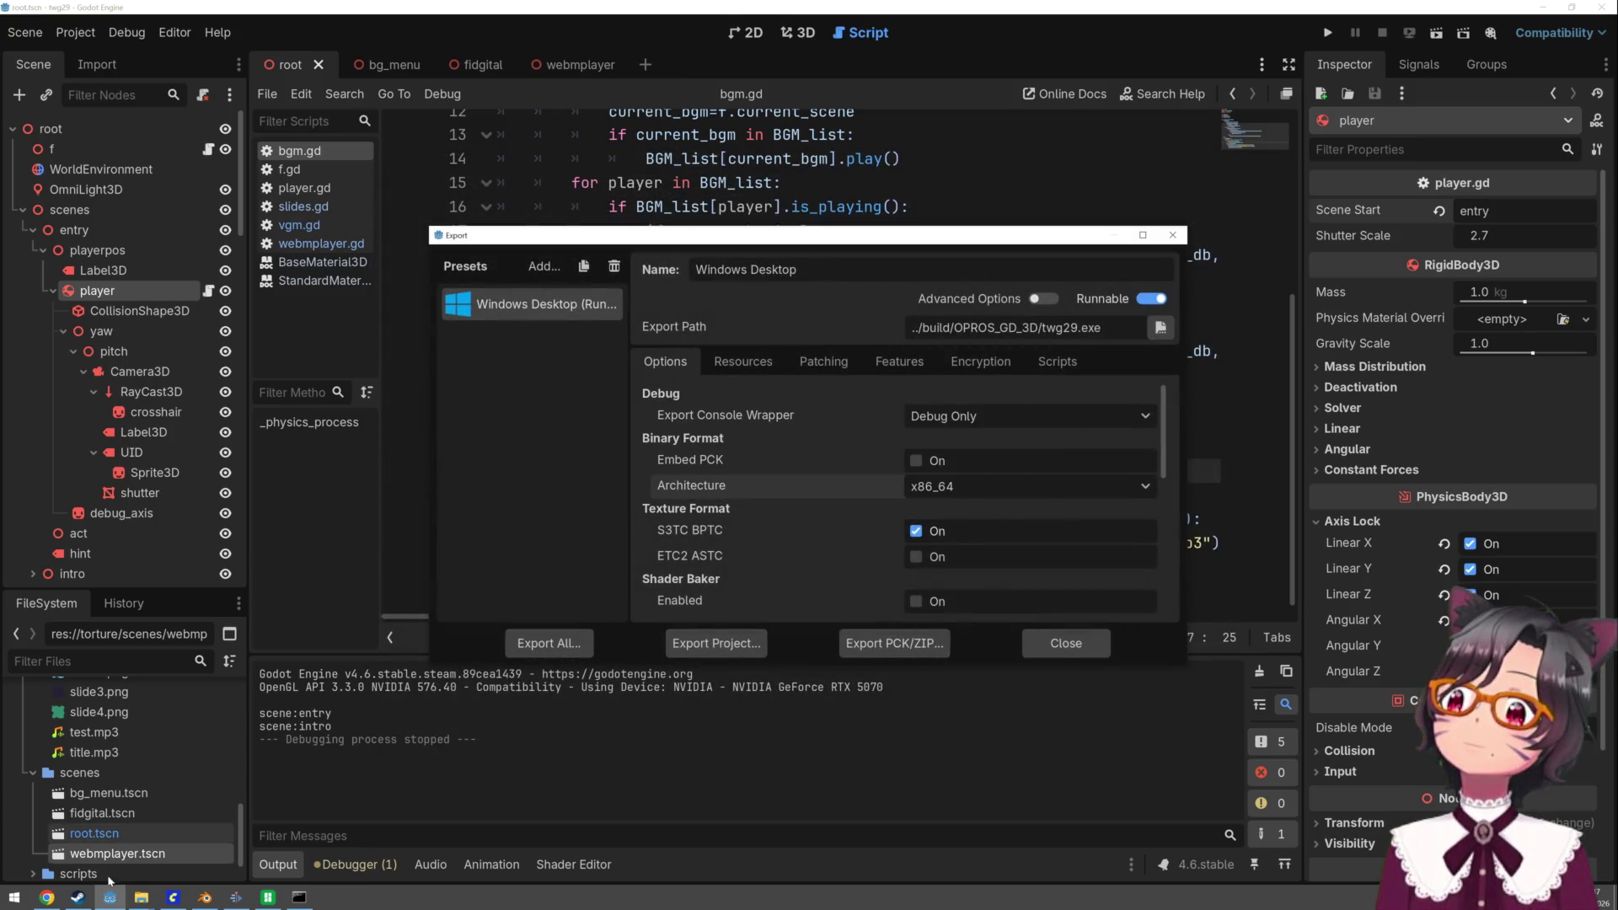
- Launch the newly exported twg29.exe from the Command Prompt
{"action": "left_click", "coordinate": [299, 895]}
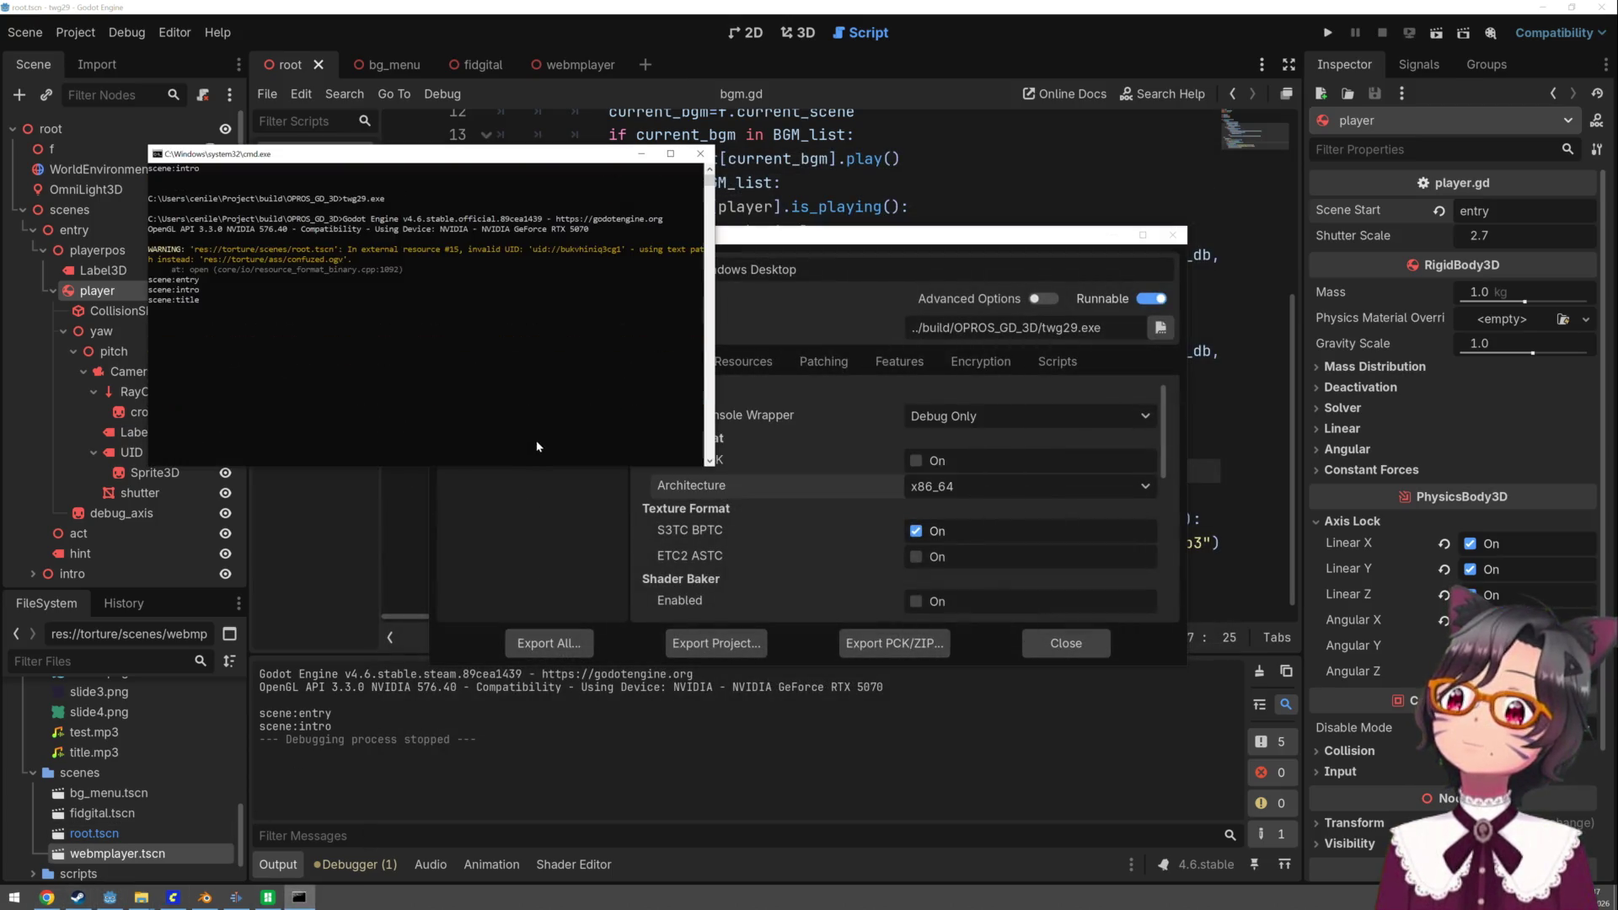
{"action": "type", "text": "twg29.exe"}
{"action": "key", "text": "Return"}
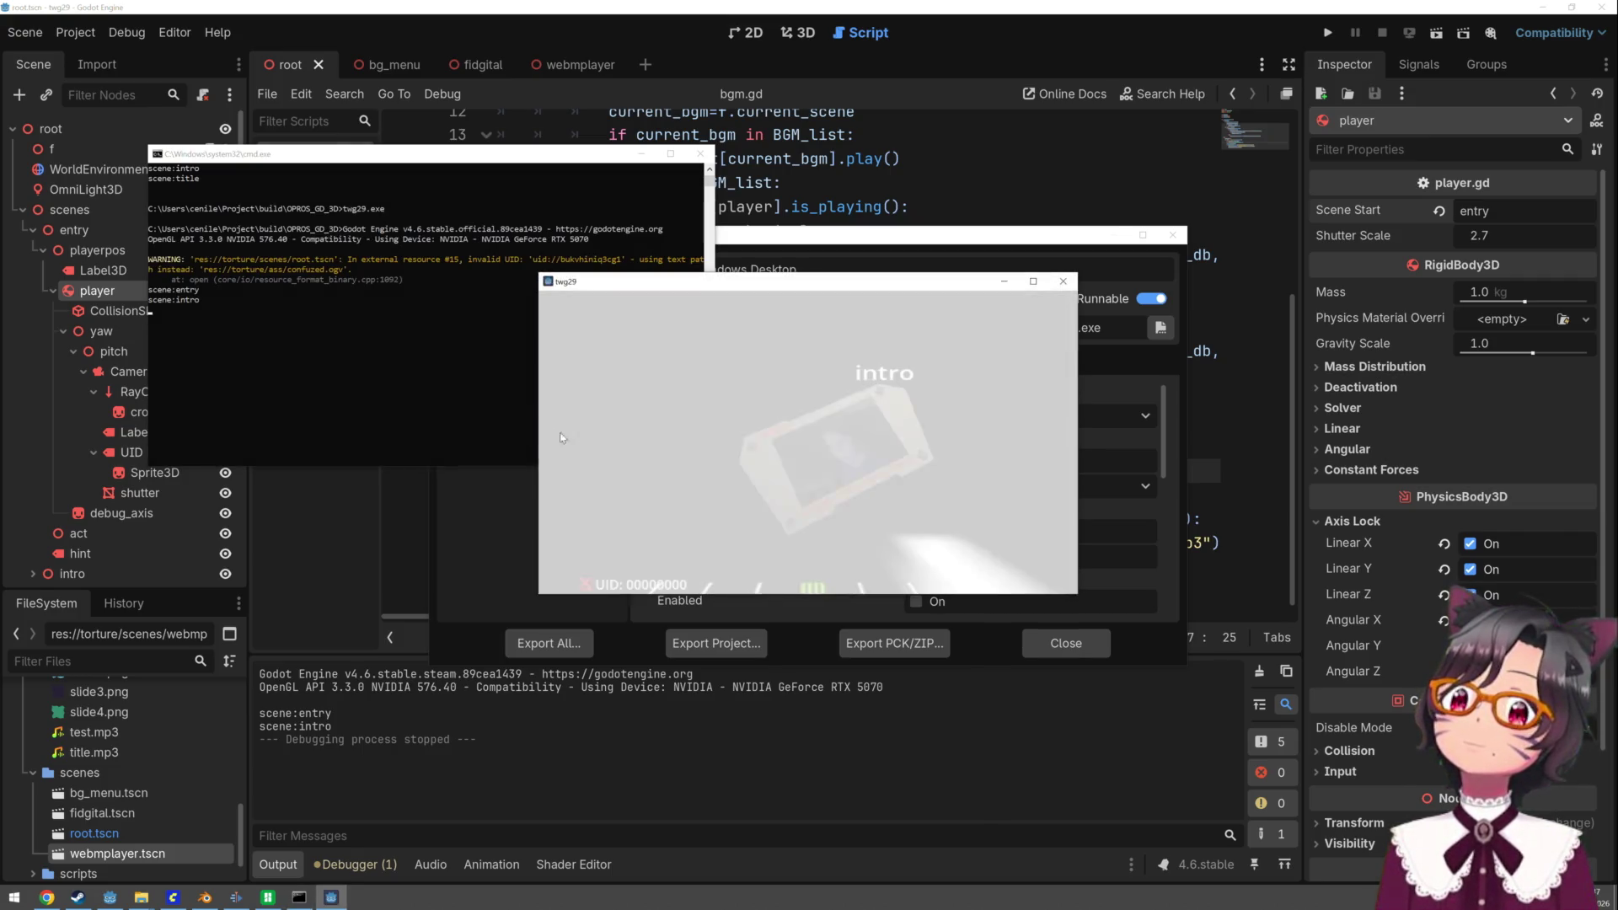
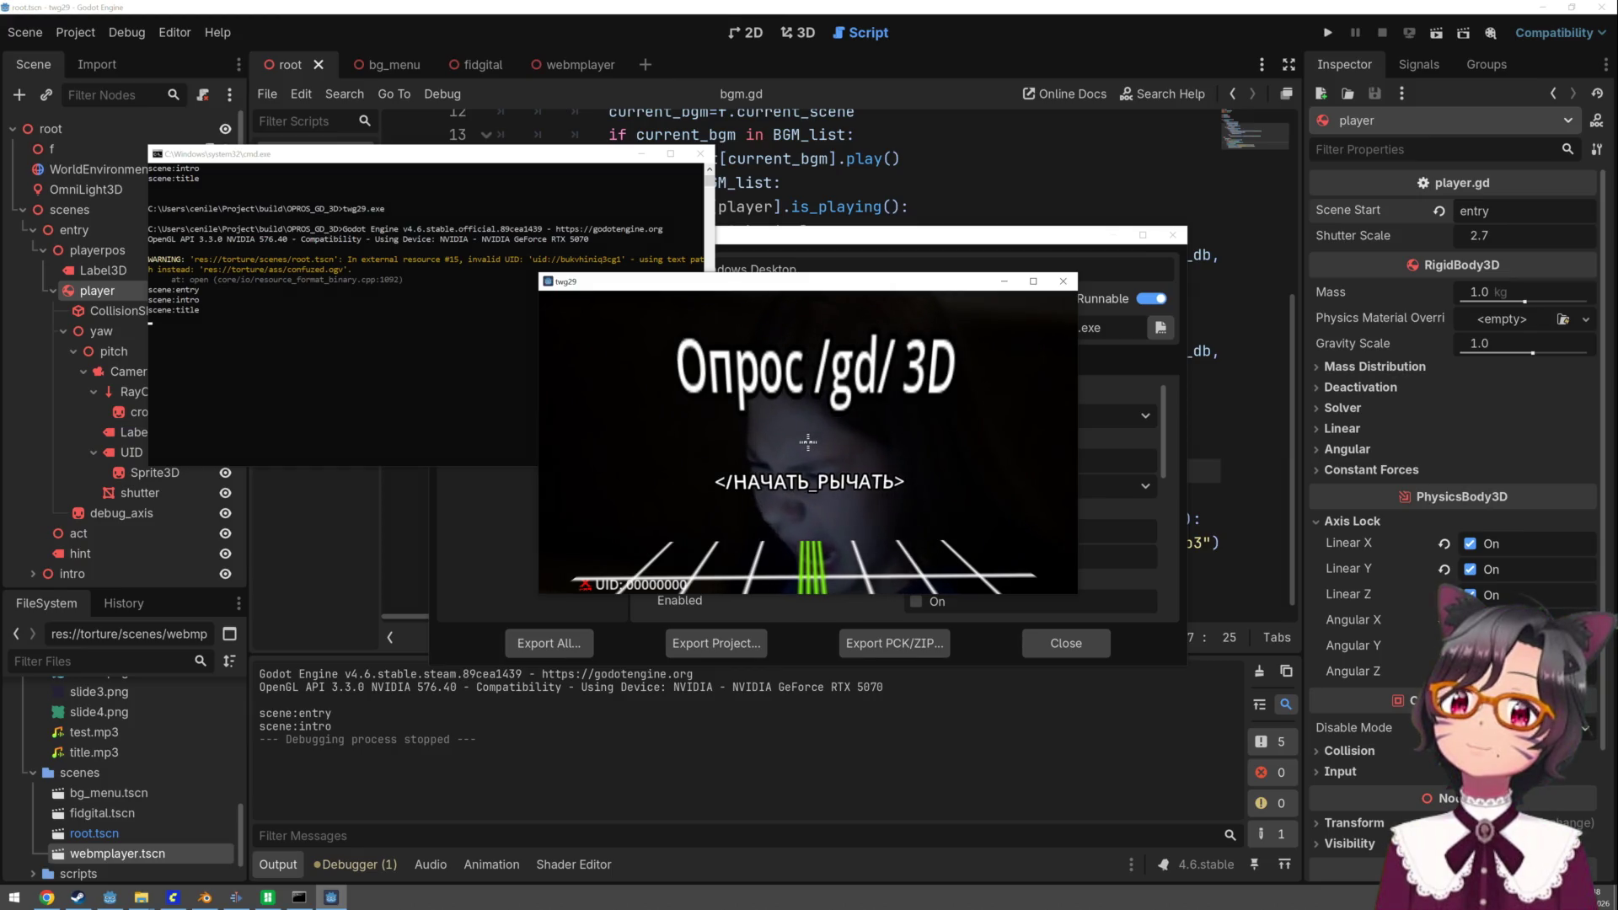
- Start twg29 from the title screen, accept the user agreement, and enter the test scene
{"action": "left_click", "coordinate": [807, 442]}
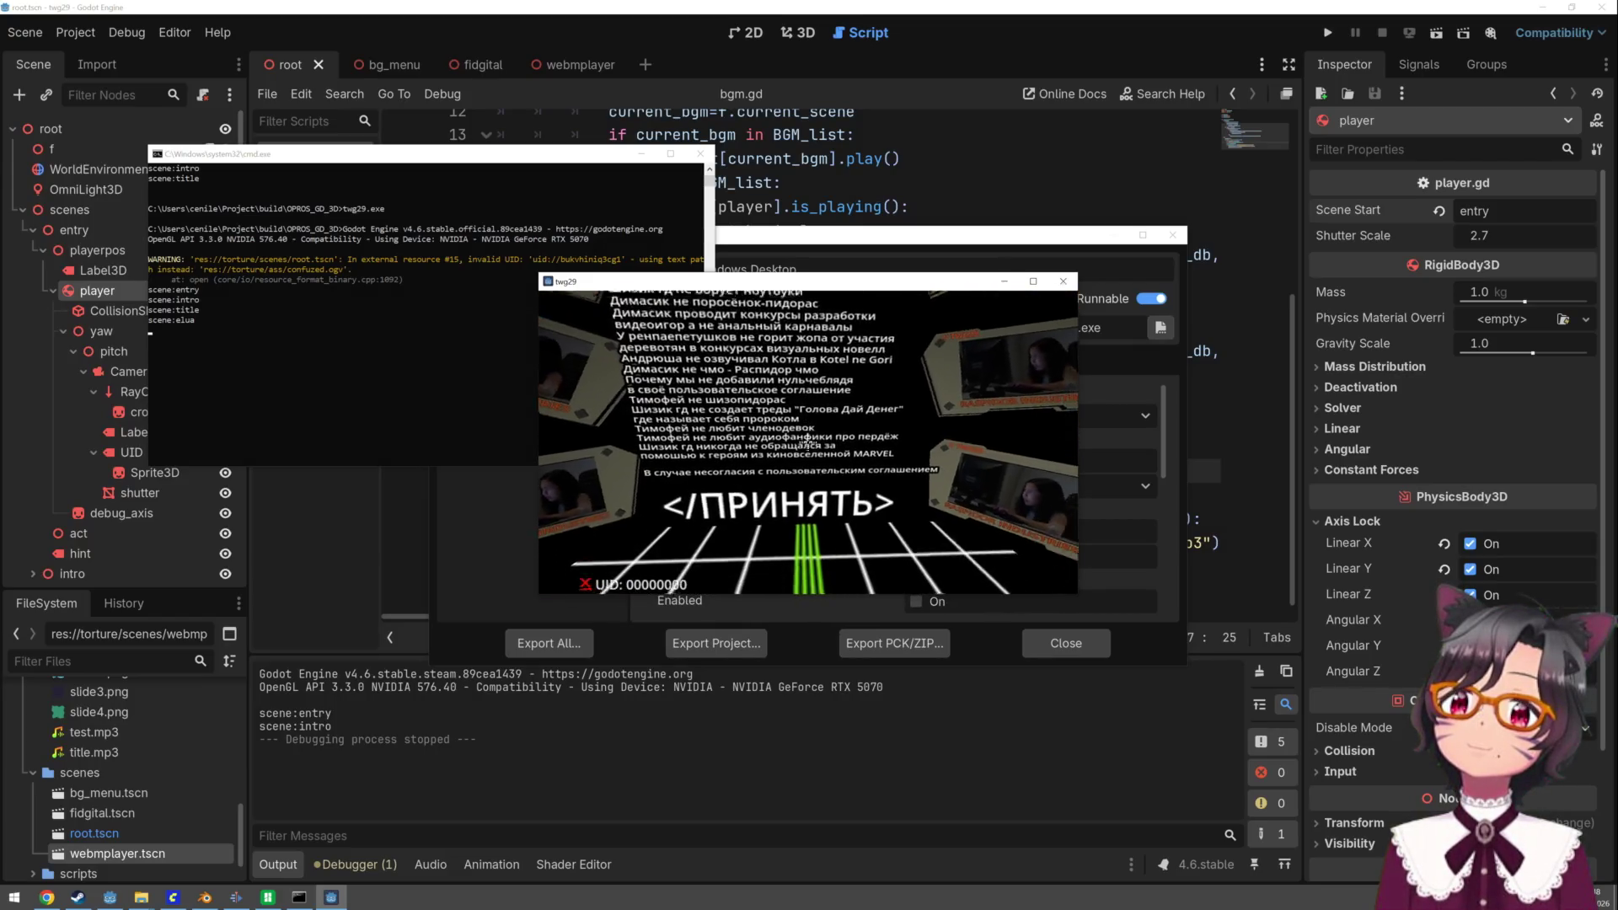
{"action": "left_click", "coordinate": [807, 441]}
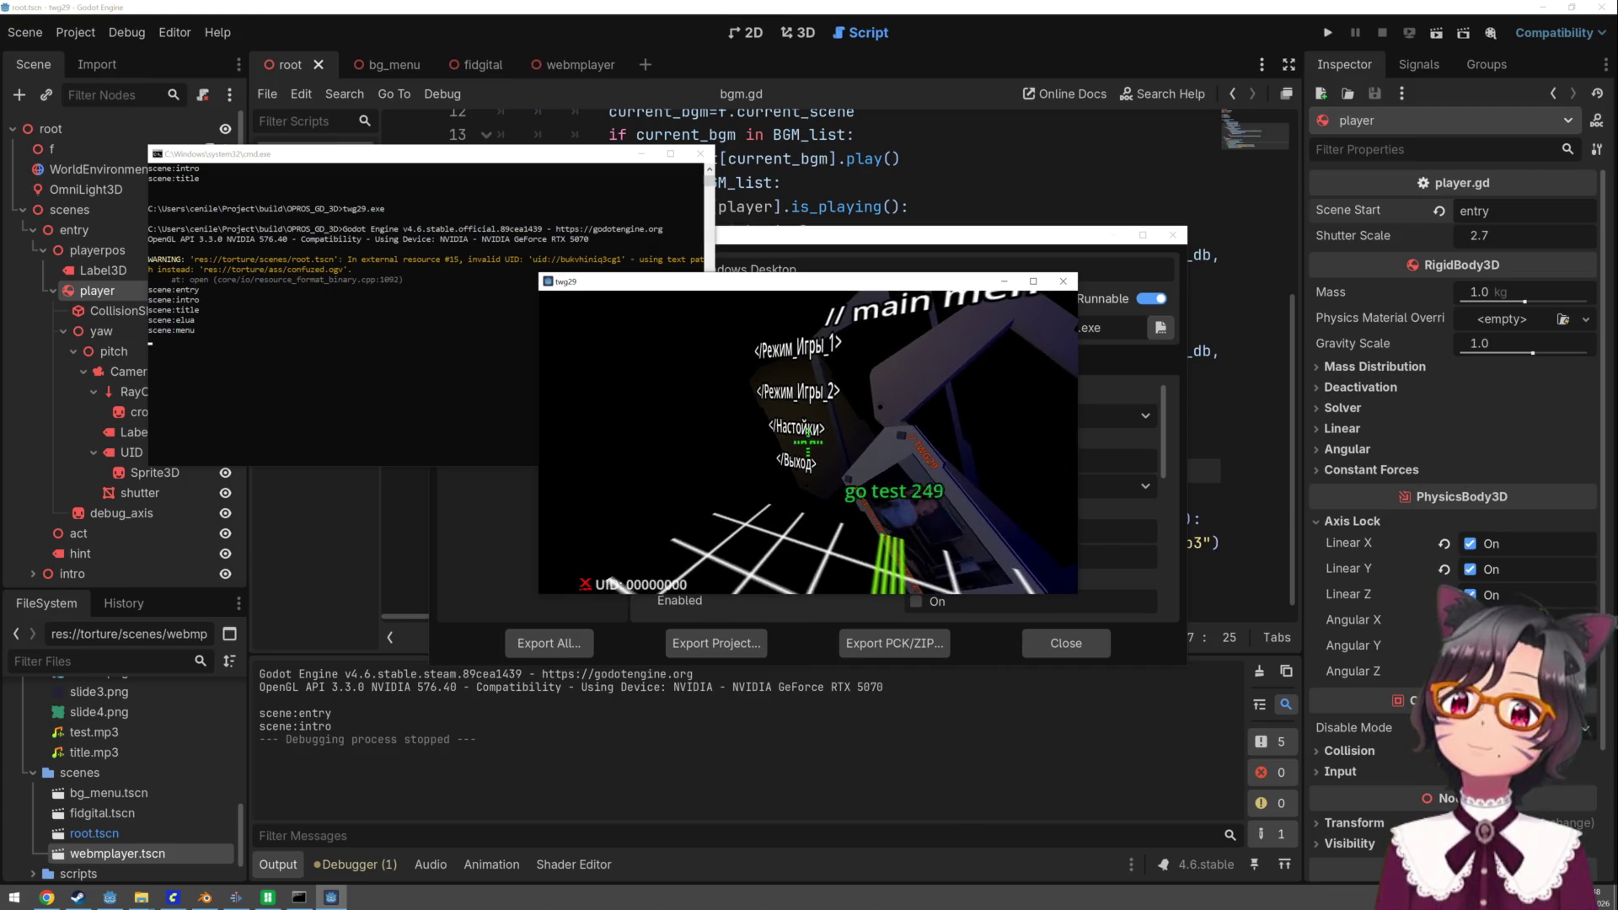
{"action": "left_click", "coordinate": [807, 438]}
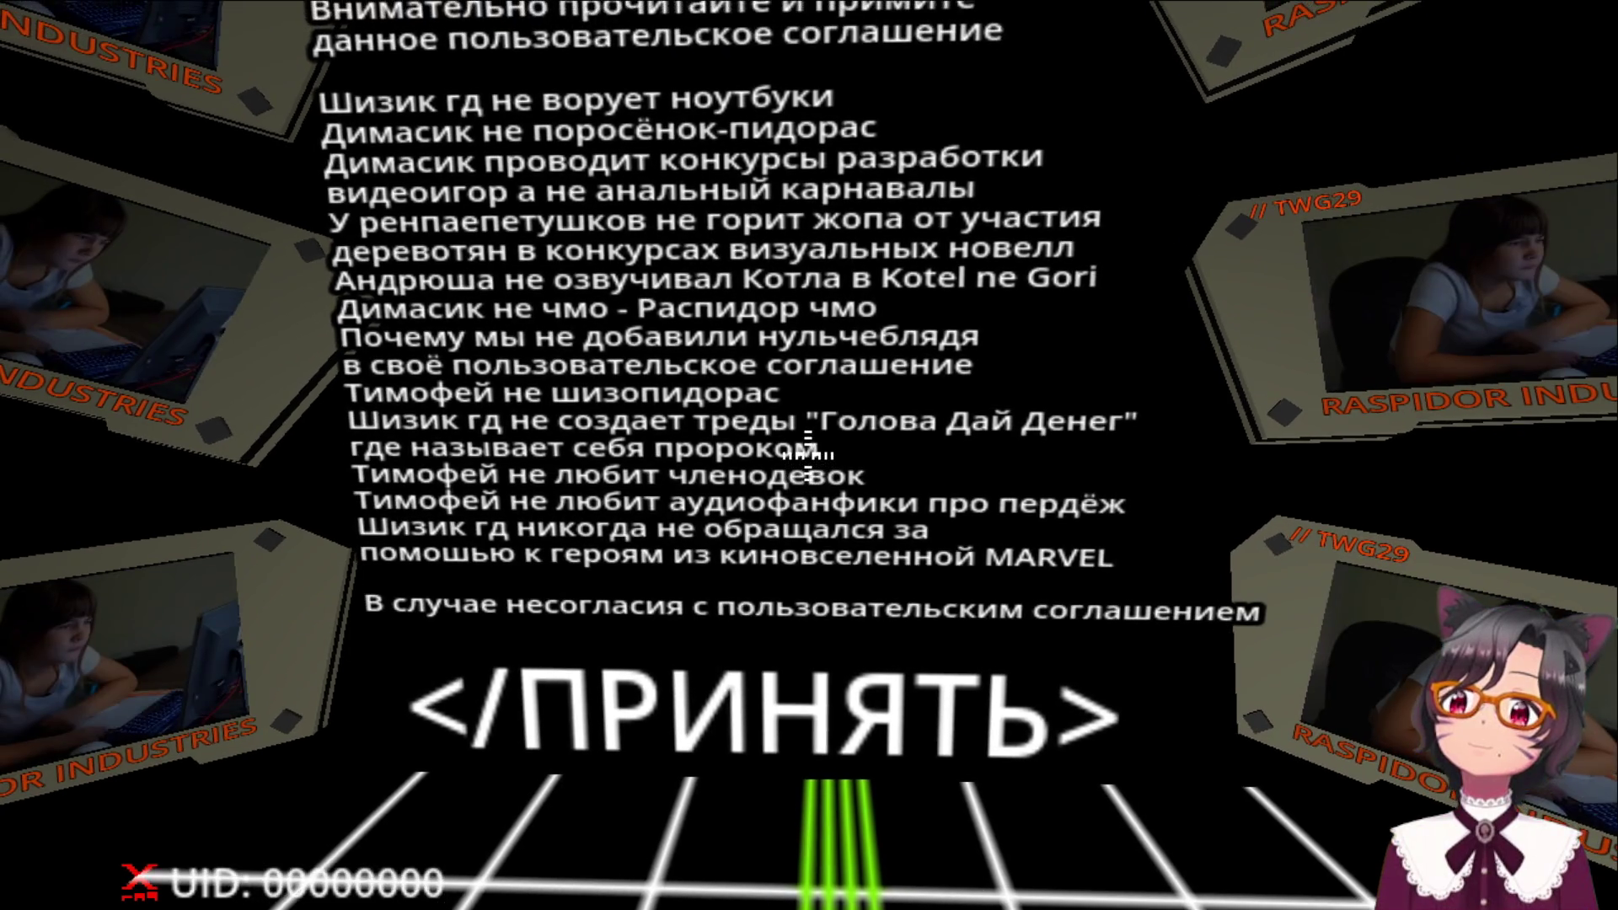
- Play past НАЧАТЬ_РЫЧАТЬ and ПРИНЯТЬ to the main menu, then quit the game with Alt+F4
{"action": "mouse_move", "coordinate": [807, 455]}
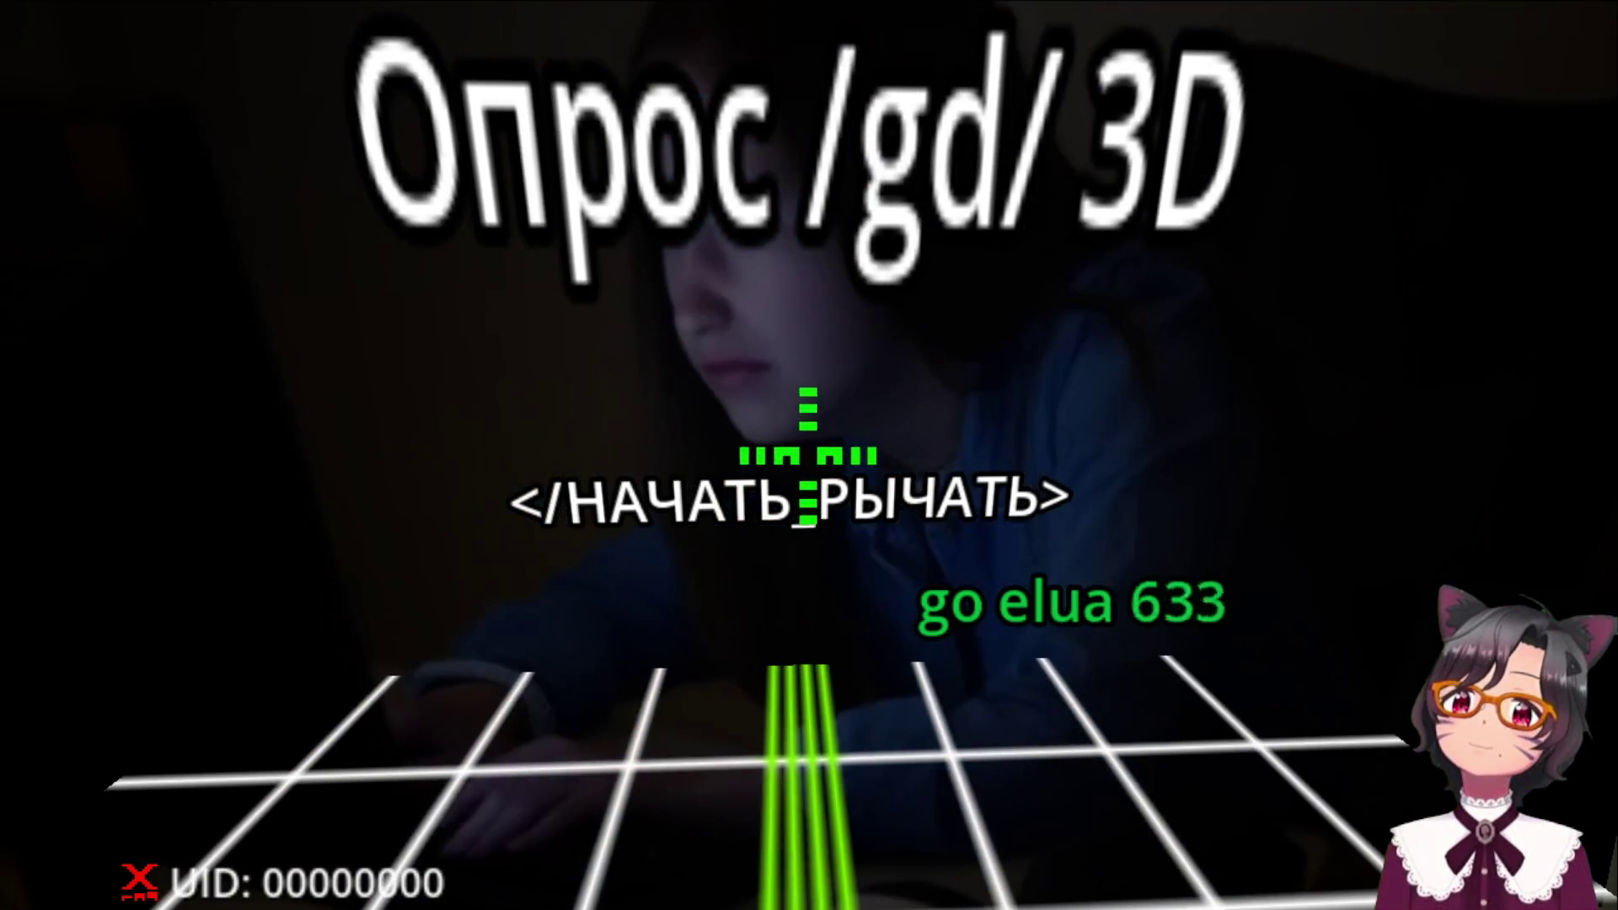
{"action": "left_click", "coordinate": [807, 456]}
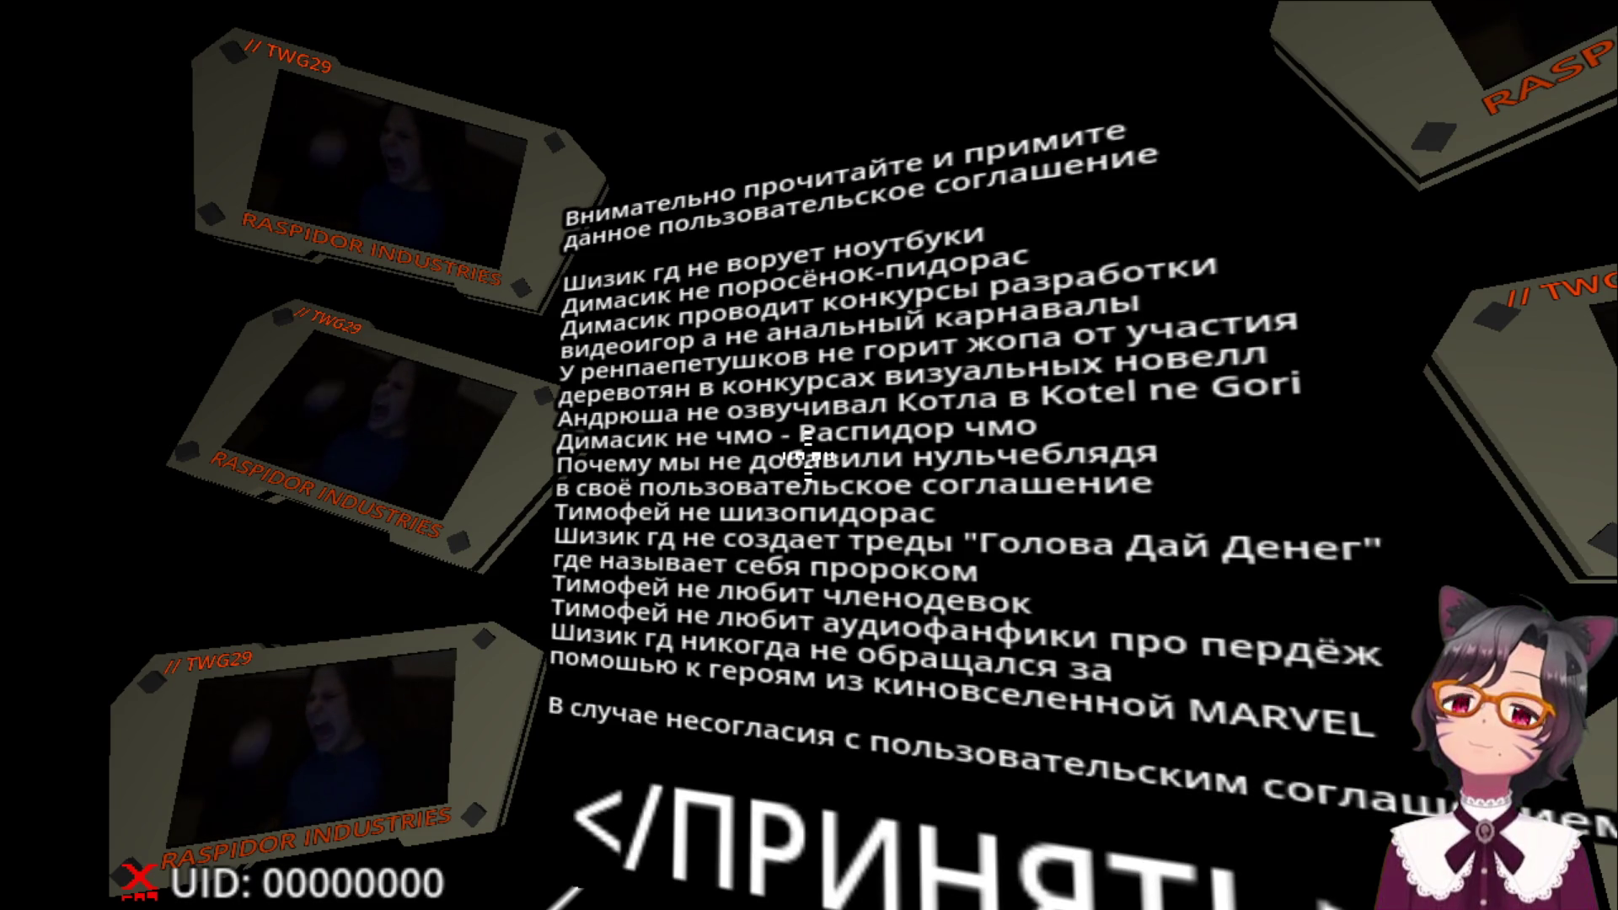
{"action": "left_click", "coordinate": [808, 455]}
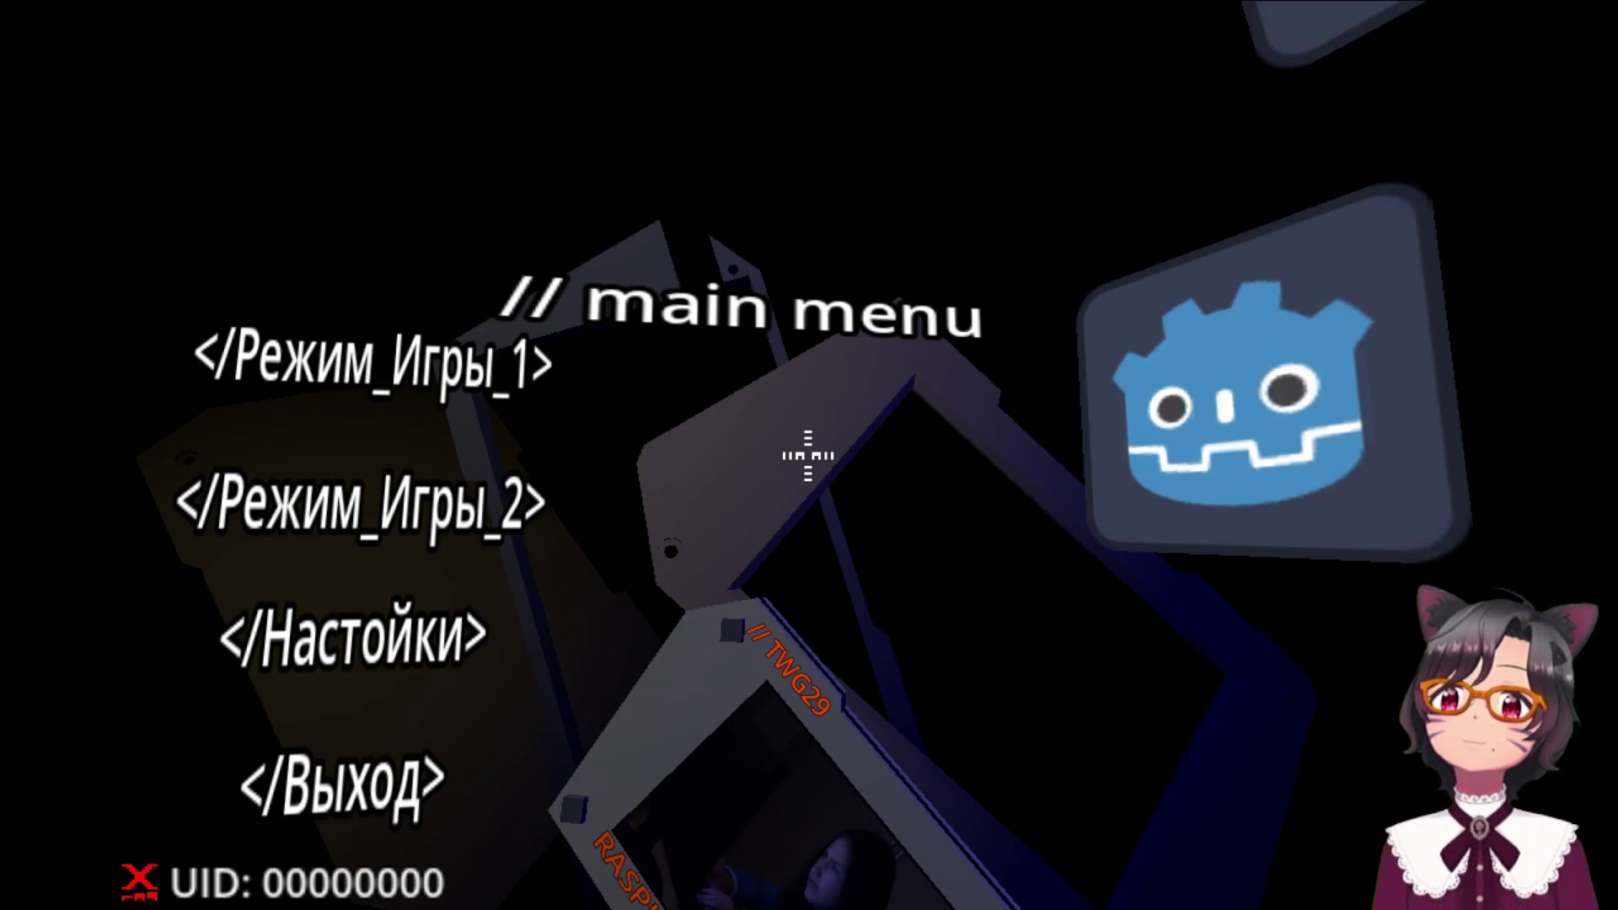
{"action": "key", "text": "alt+F4"}
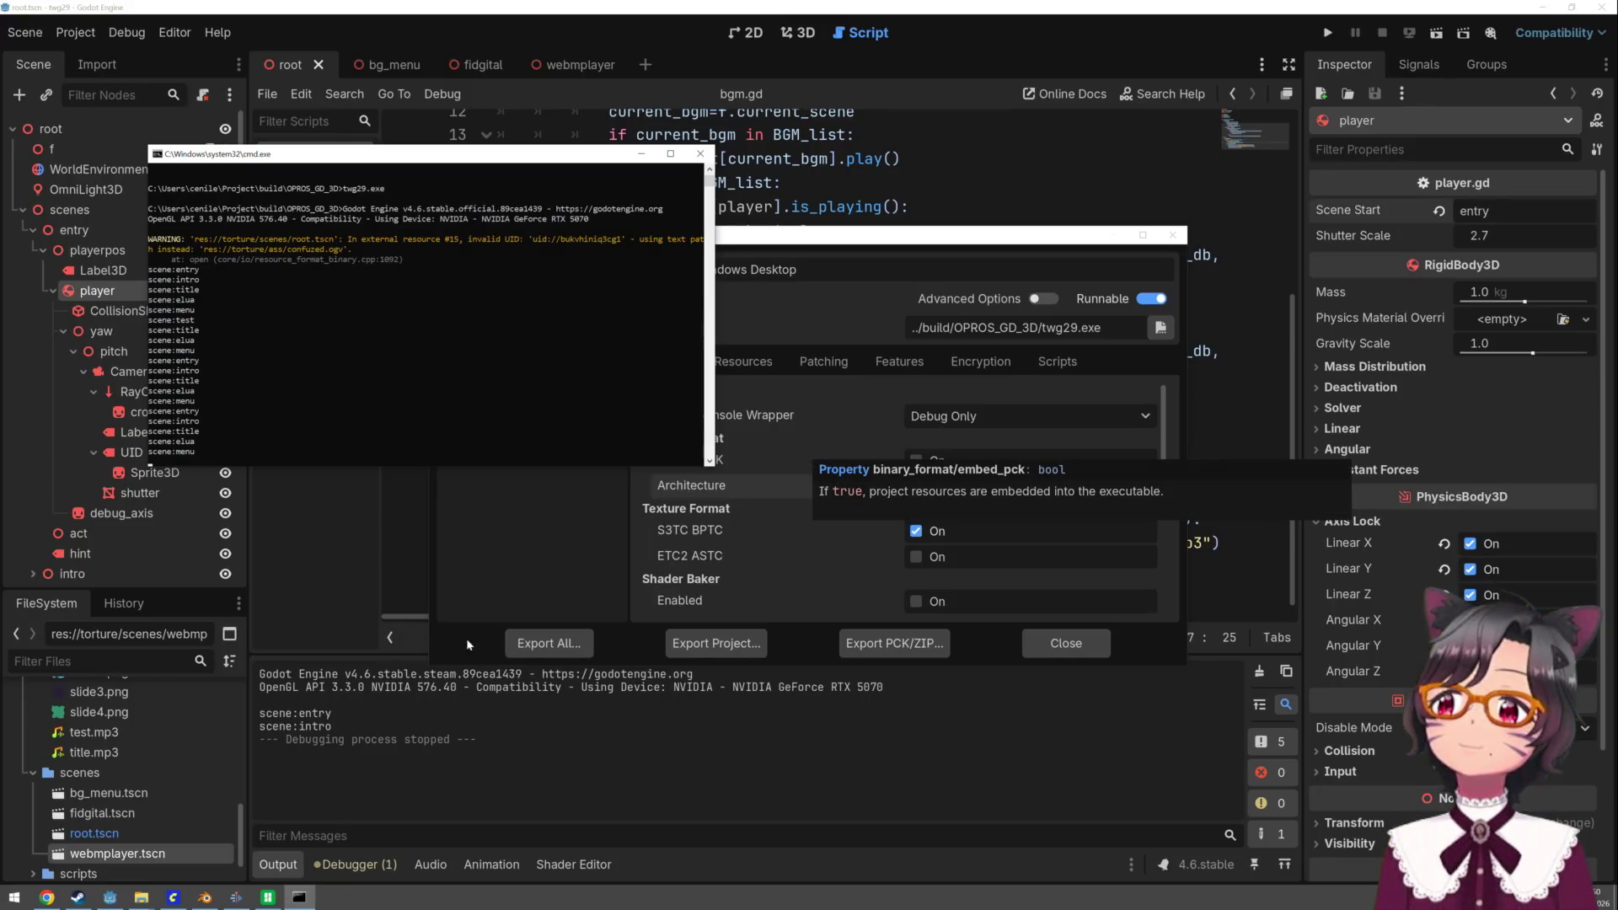
- Launch Paint via a search for 'mso', paste the game screenshot, and maximize the window
{"action": "left_click", "coordinate": [18, 897]}
{"action": "type", "text": "m"}
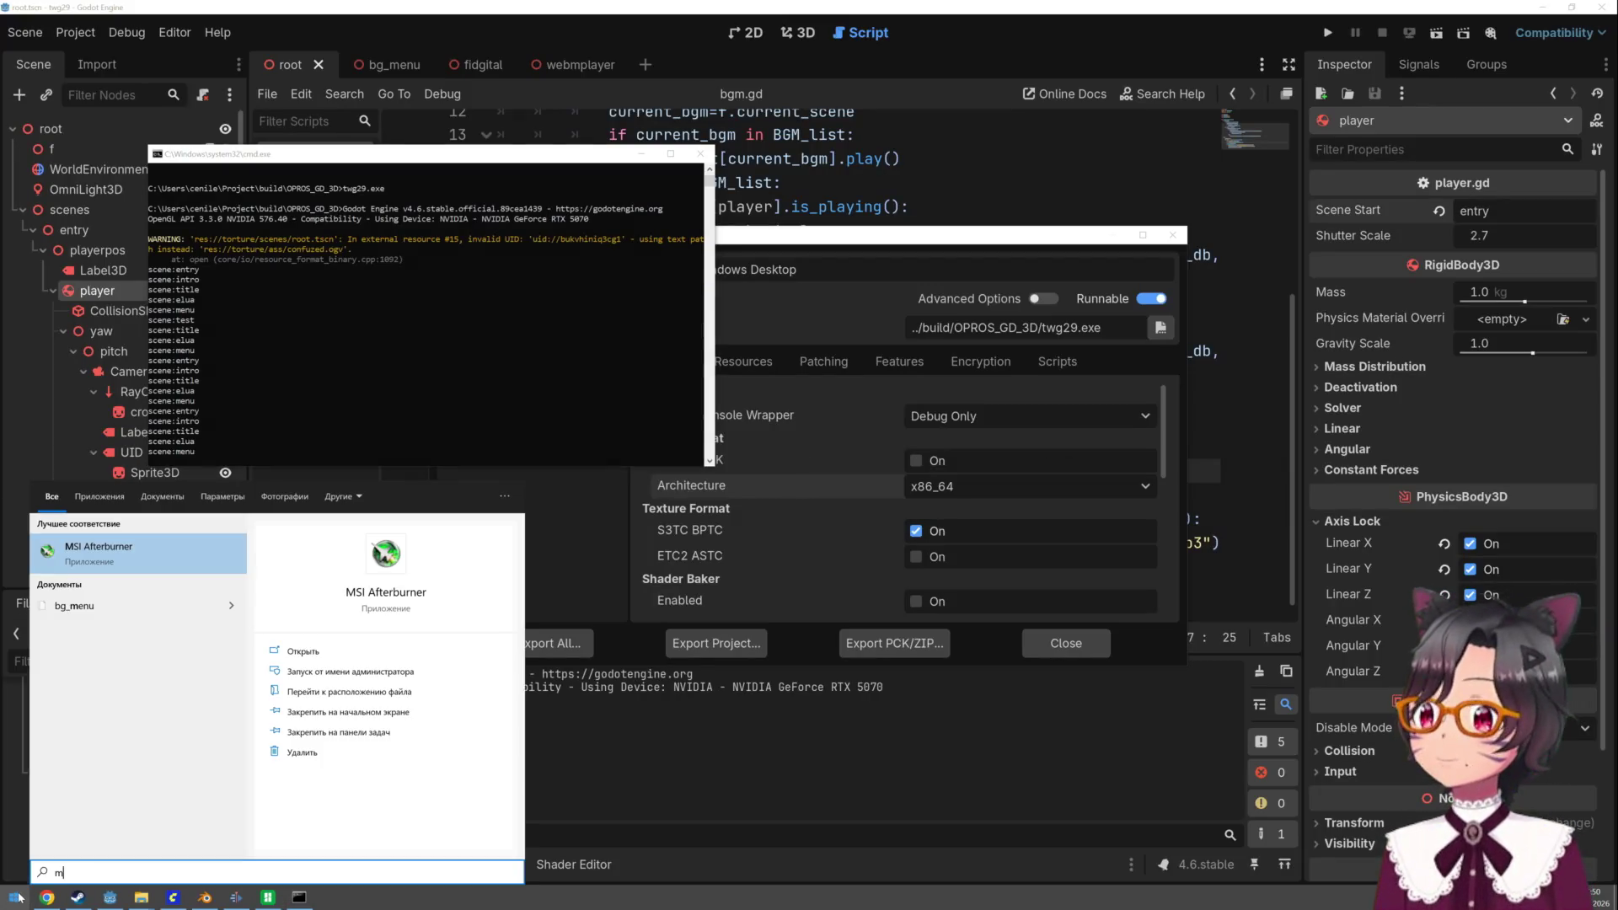
{"action": "type", "text": "s"}
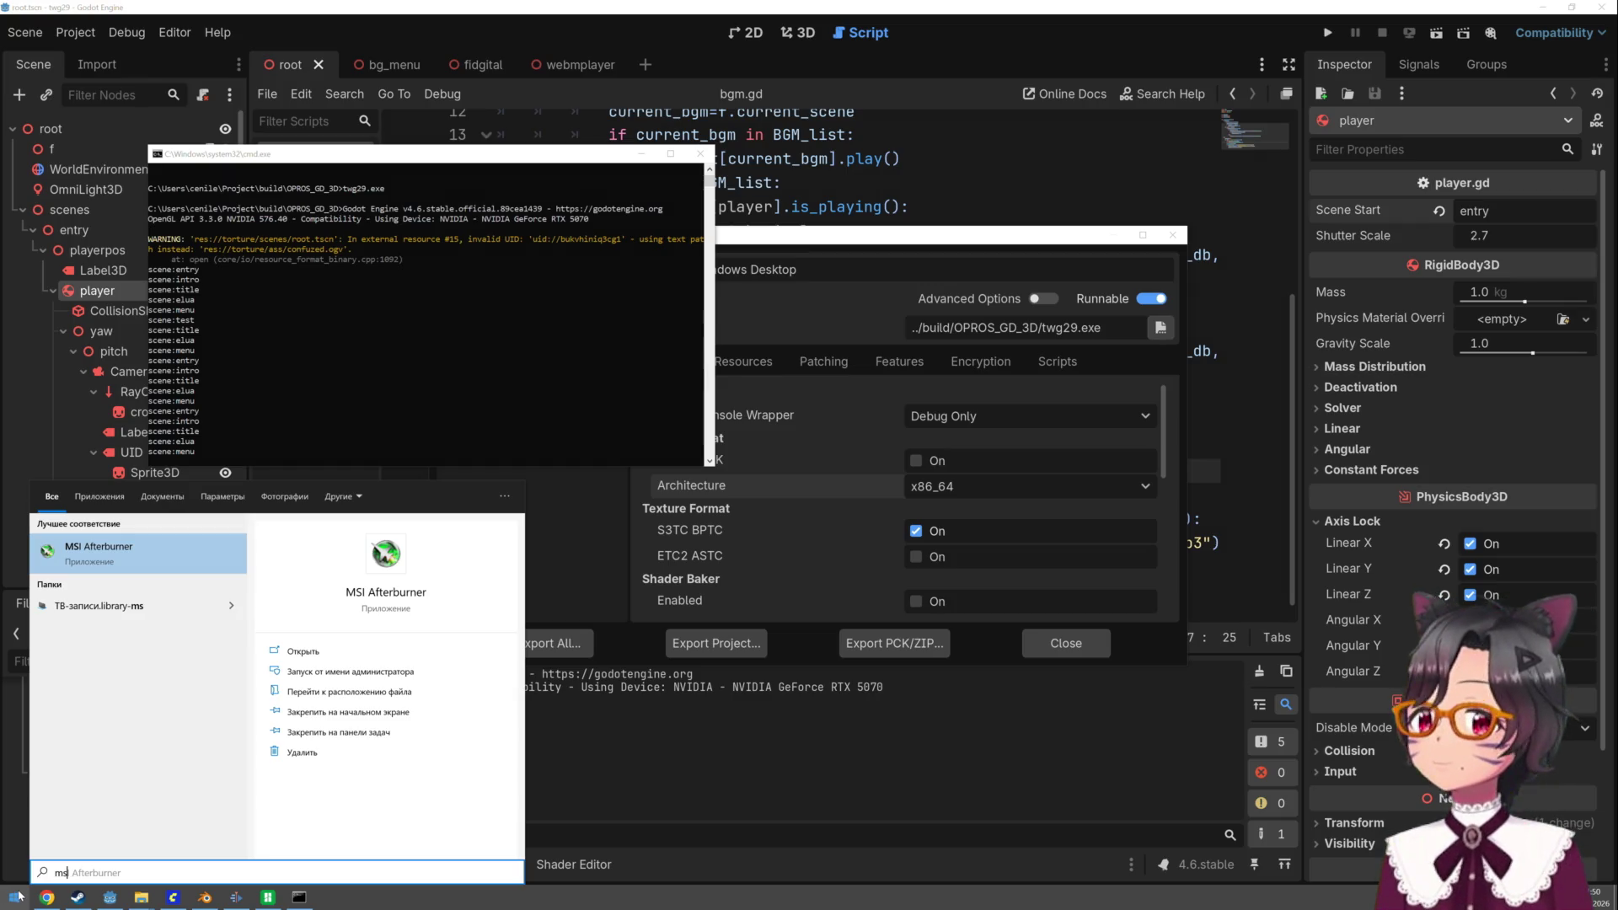
{"action": "type", "text": "o"}
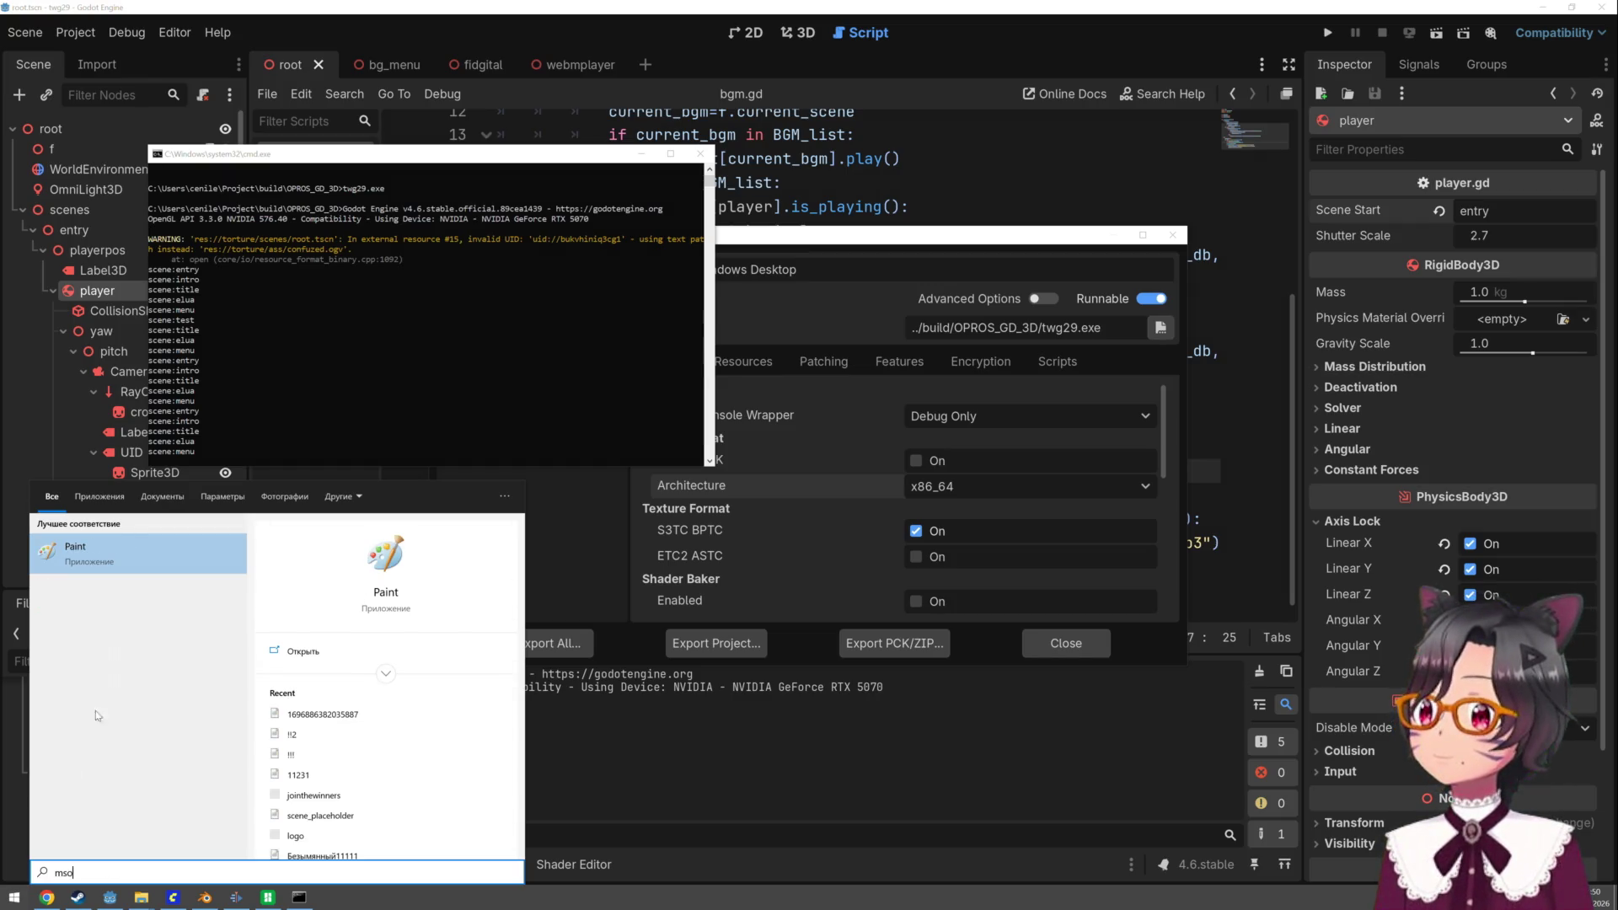
{"action": "left_click", "coordinate": [159, 558]}
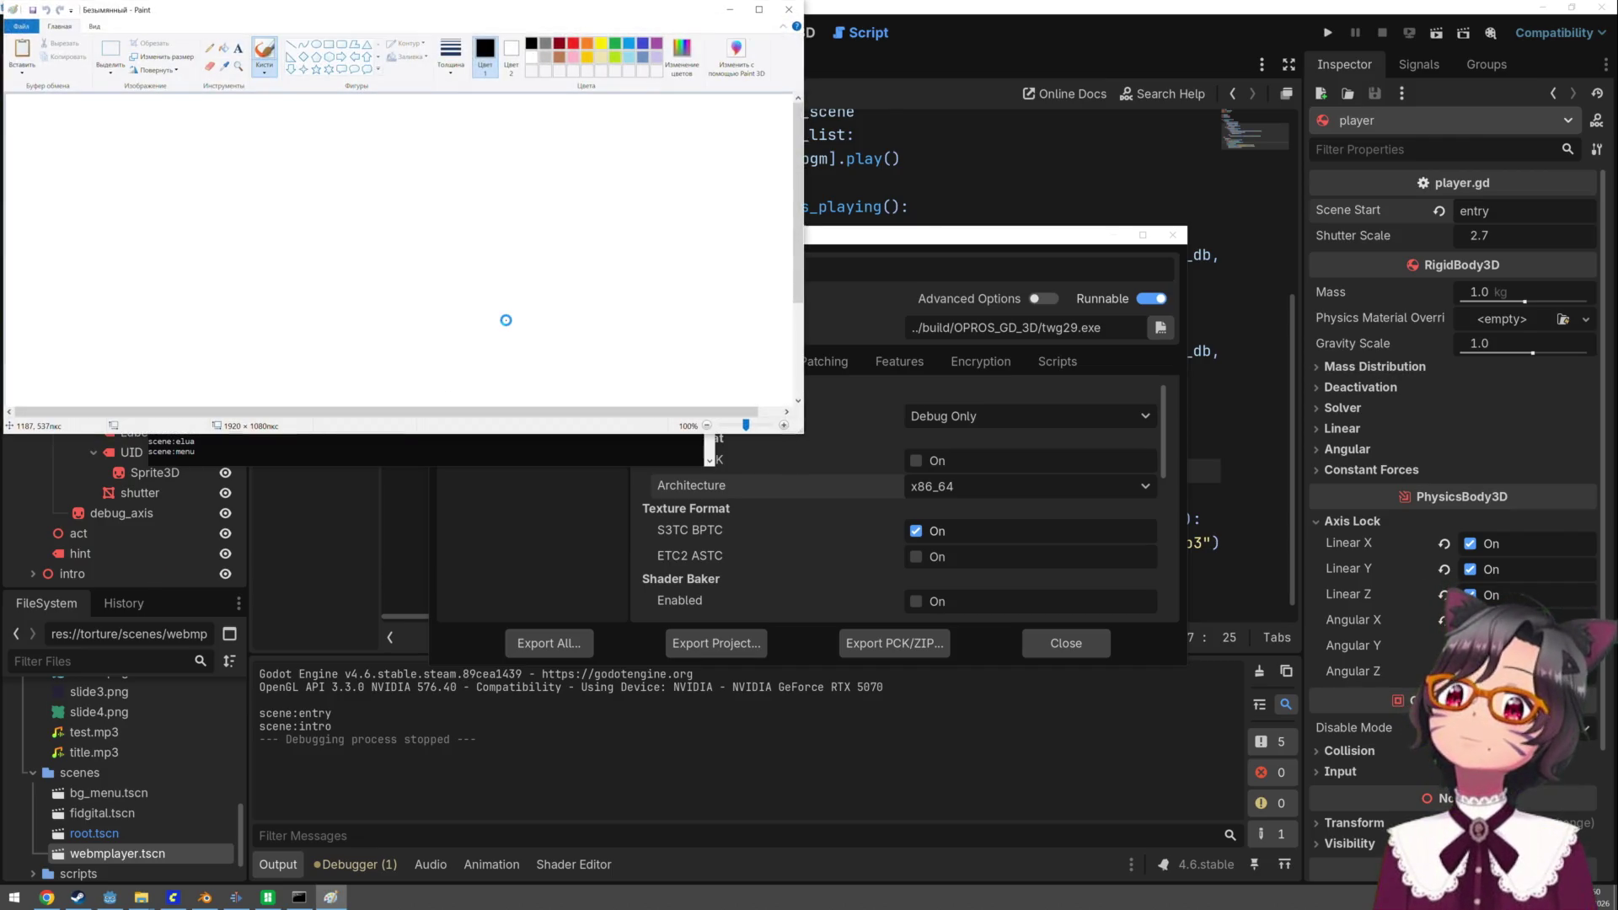
{"action": "key", "text": "ctrl+v"}
{"action": "double_click", "coordinate": [551, 15]}
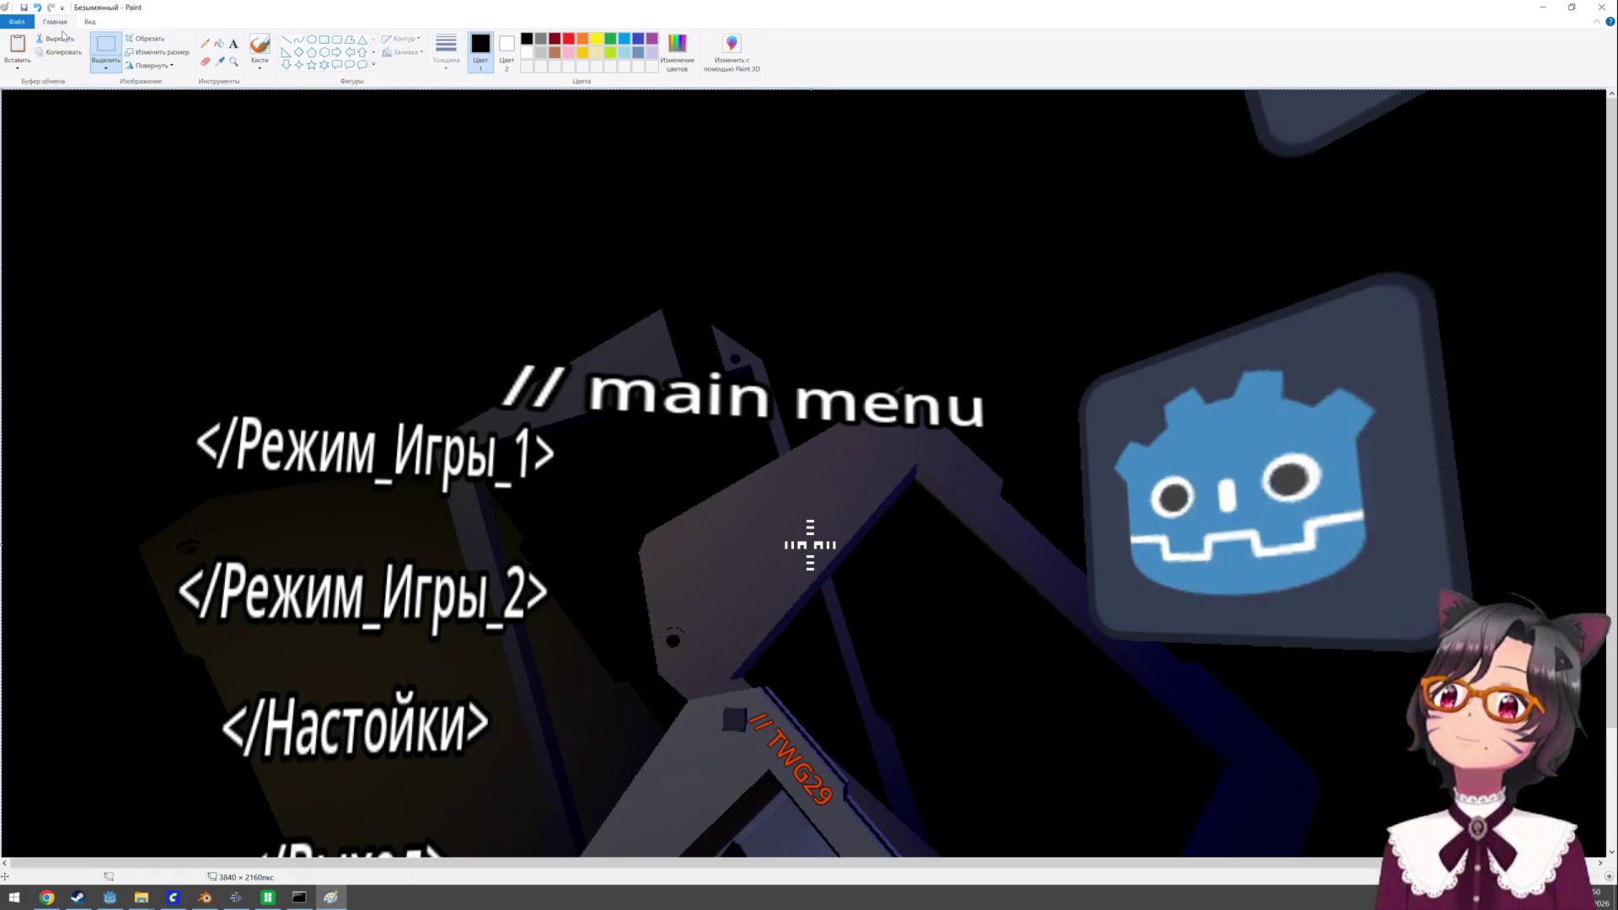
{"action": "left_click", "coordinate": [16, 21]}
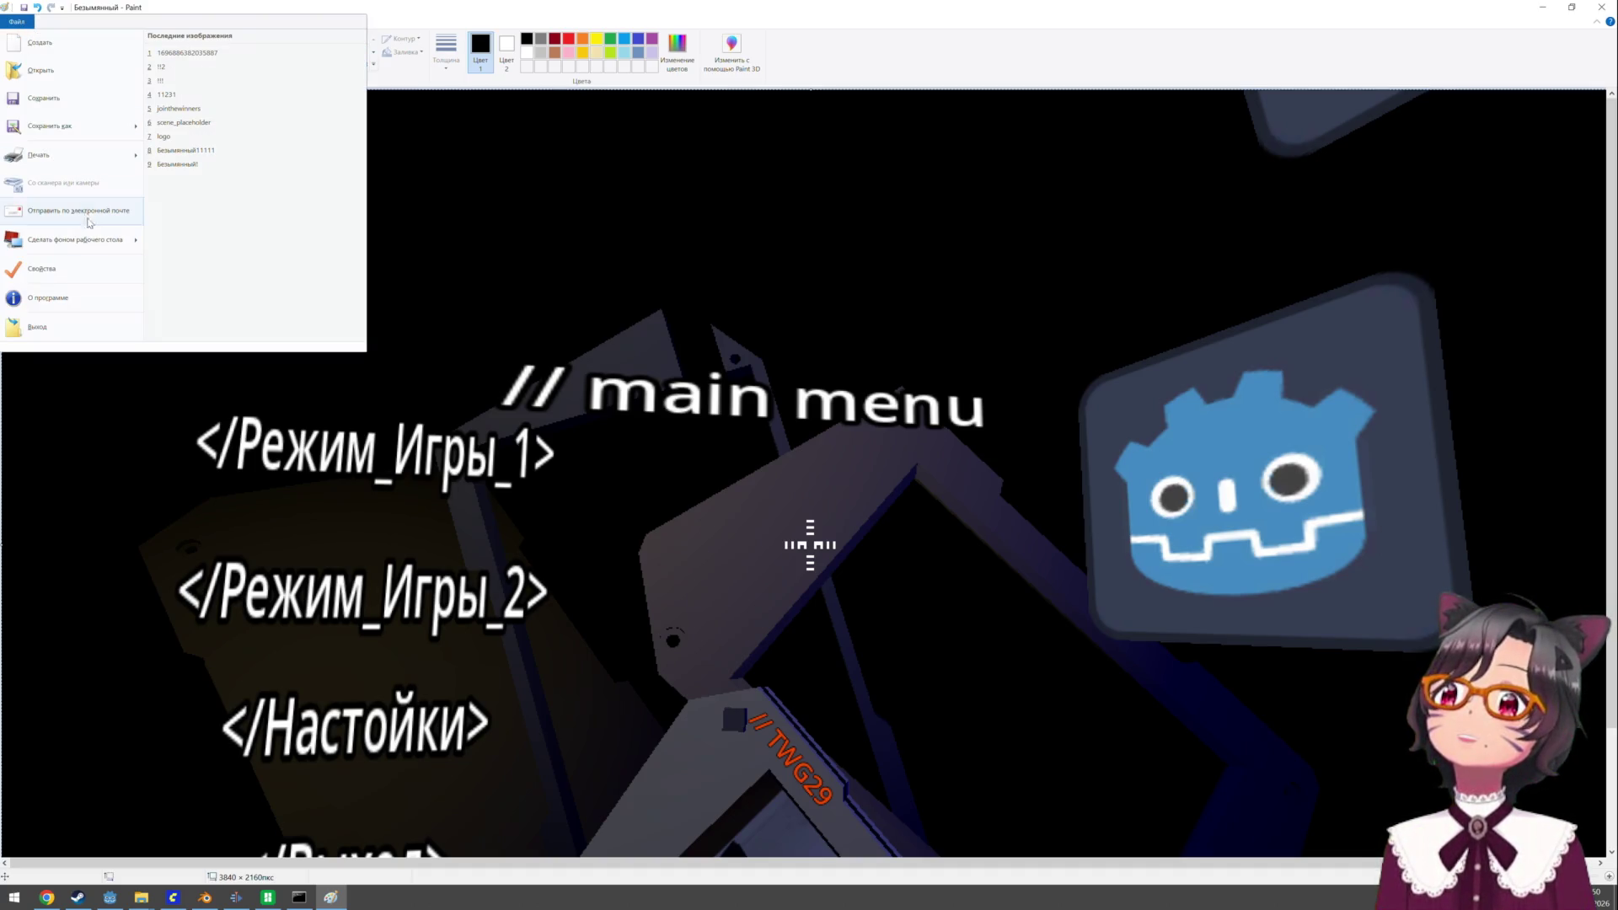
- Try a 1280×720 canvas size in Image Properties, then undo back to 3840×2160
{"action": "left_click", "coordinate": [50, 270]}
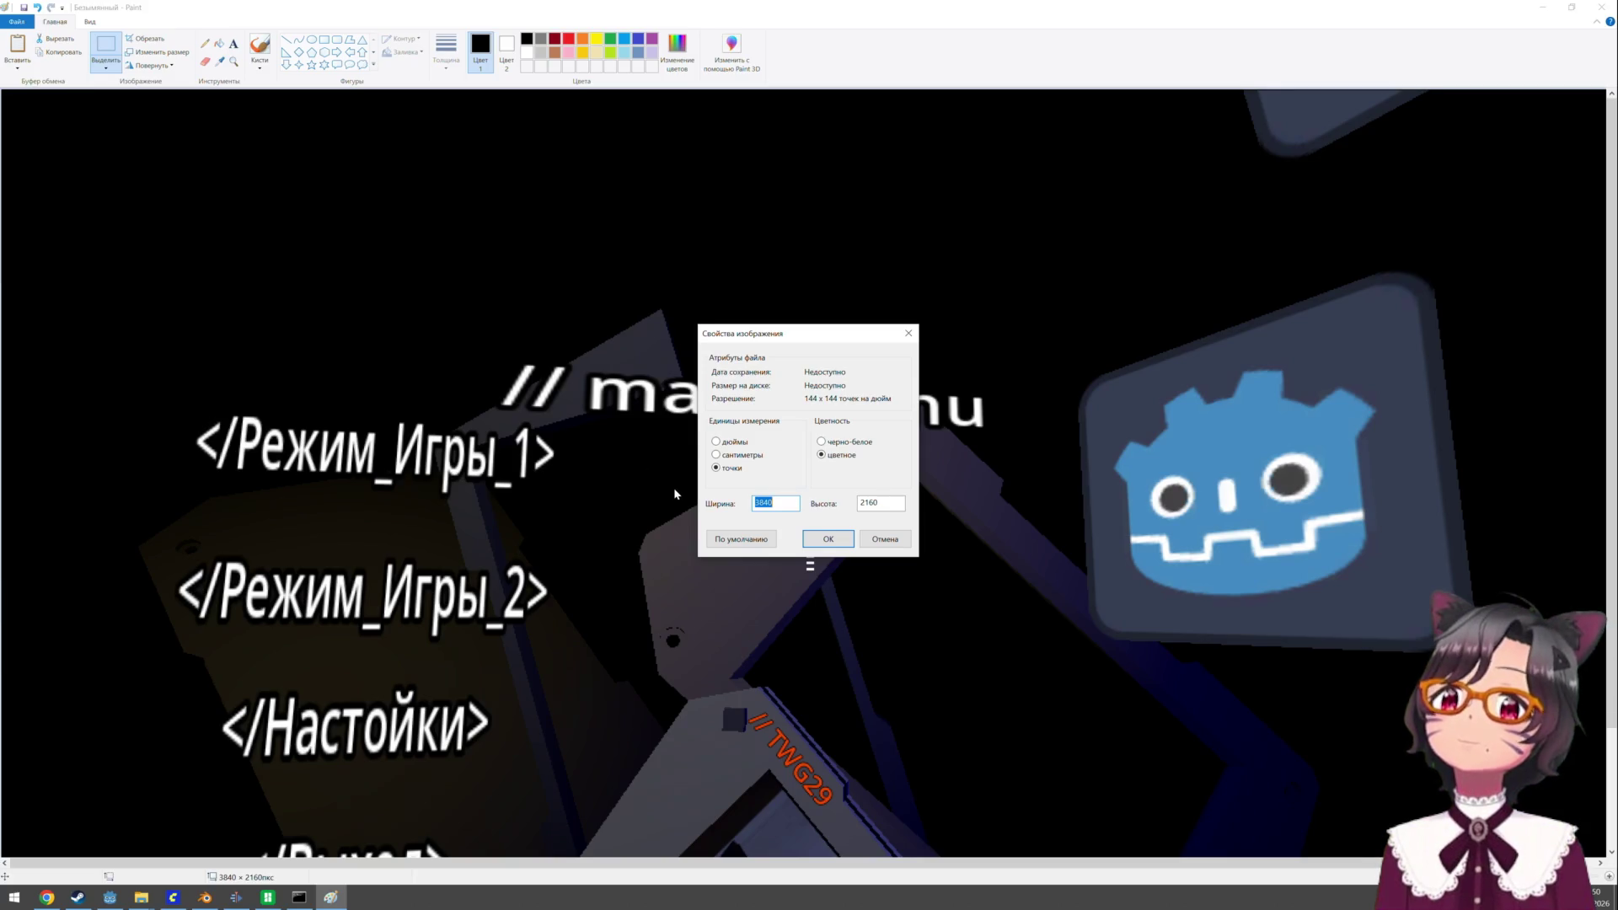
{"action": "type", "text": "1"}
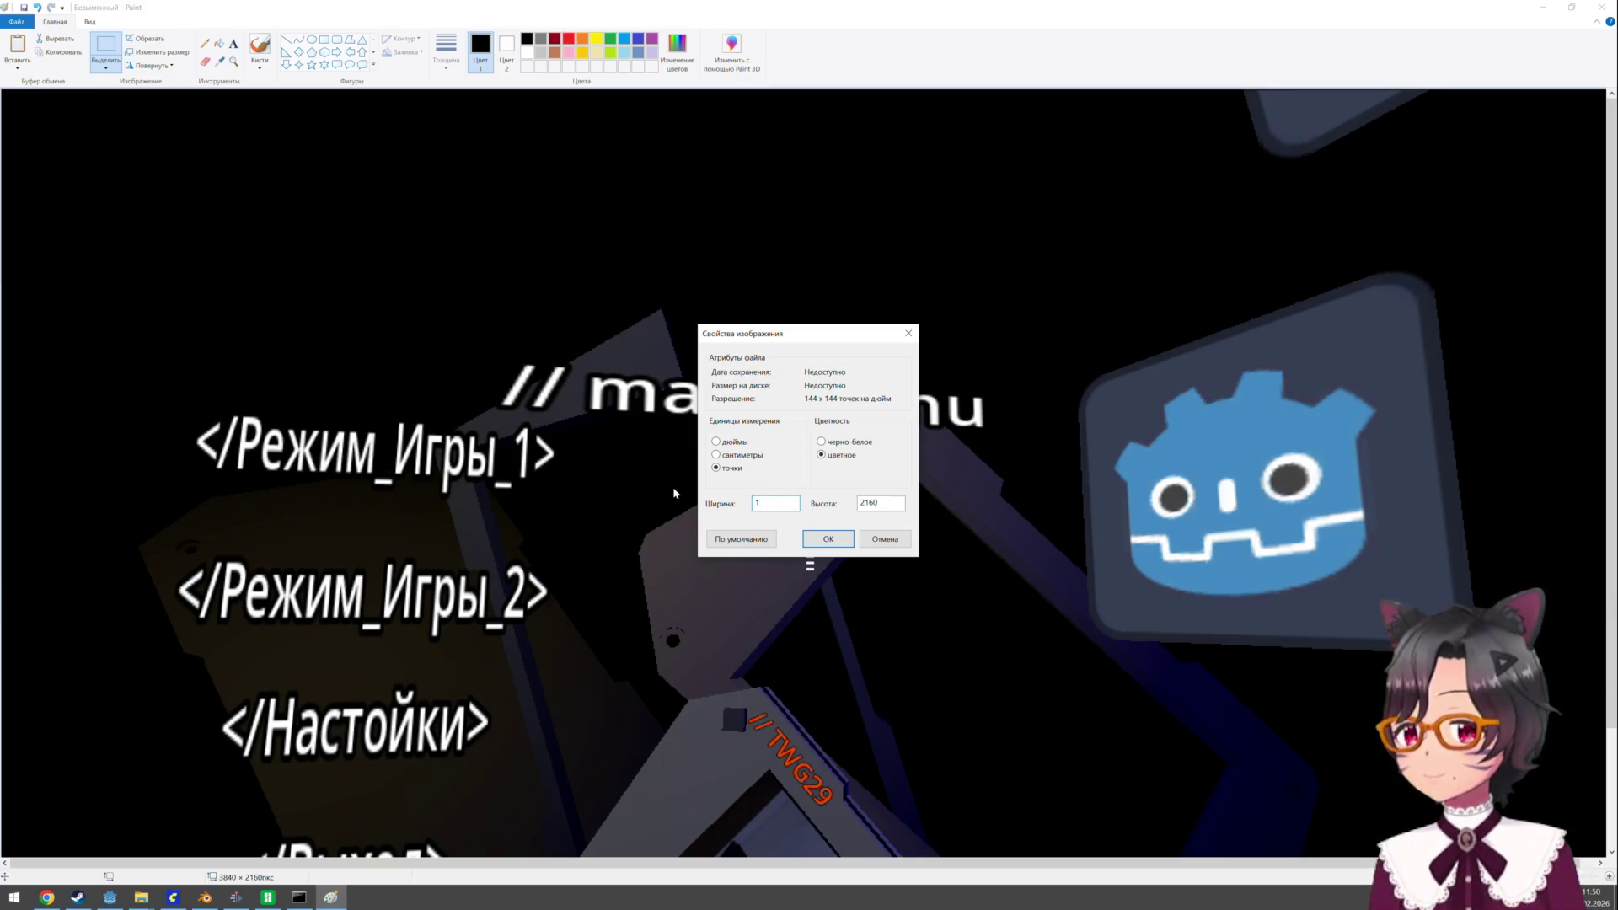
{"action": "type", "text": "2"}
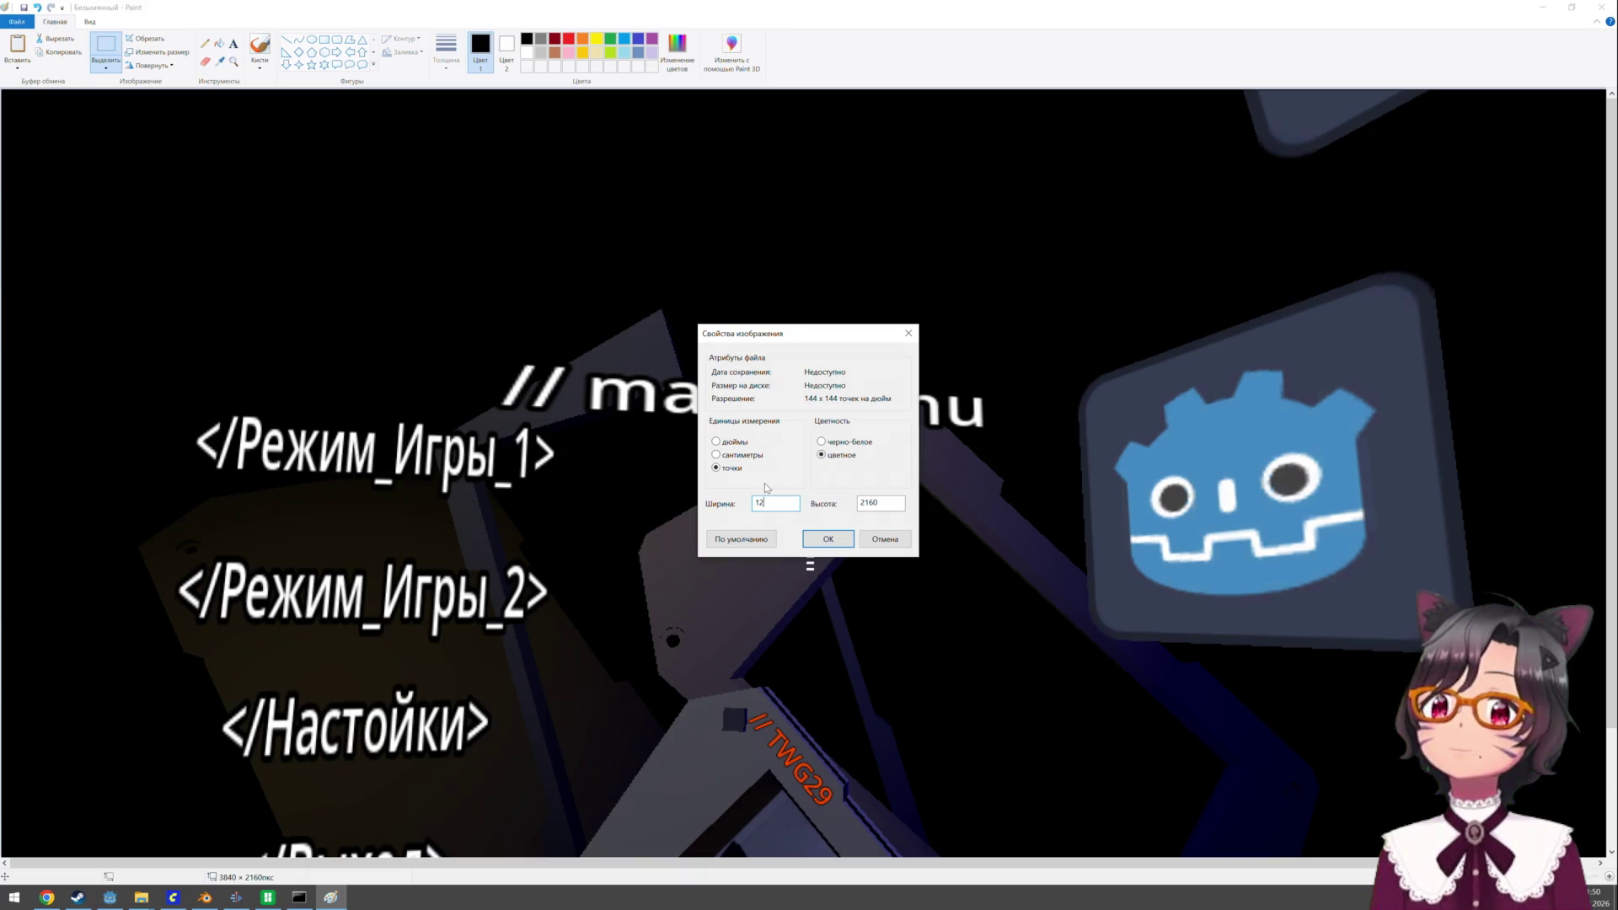
{"action": "type", "text": "80"}
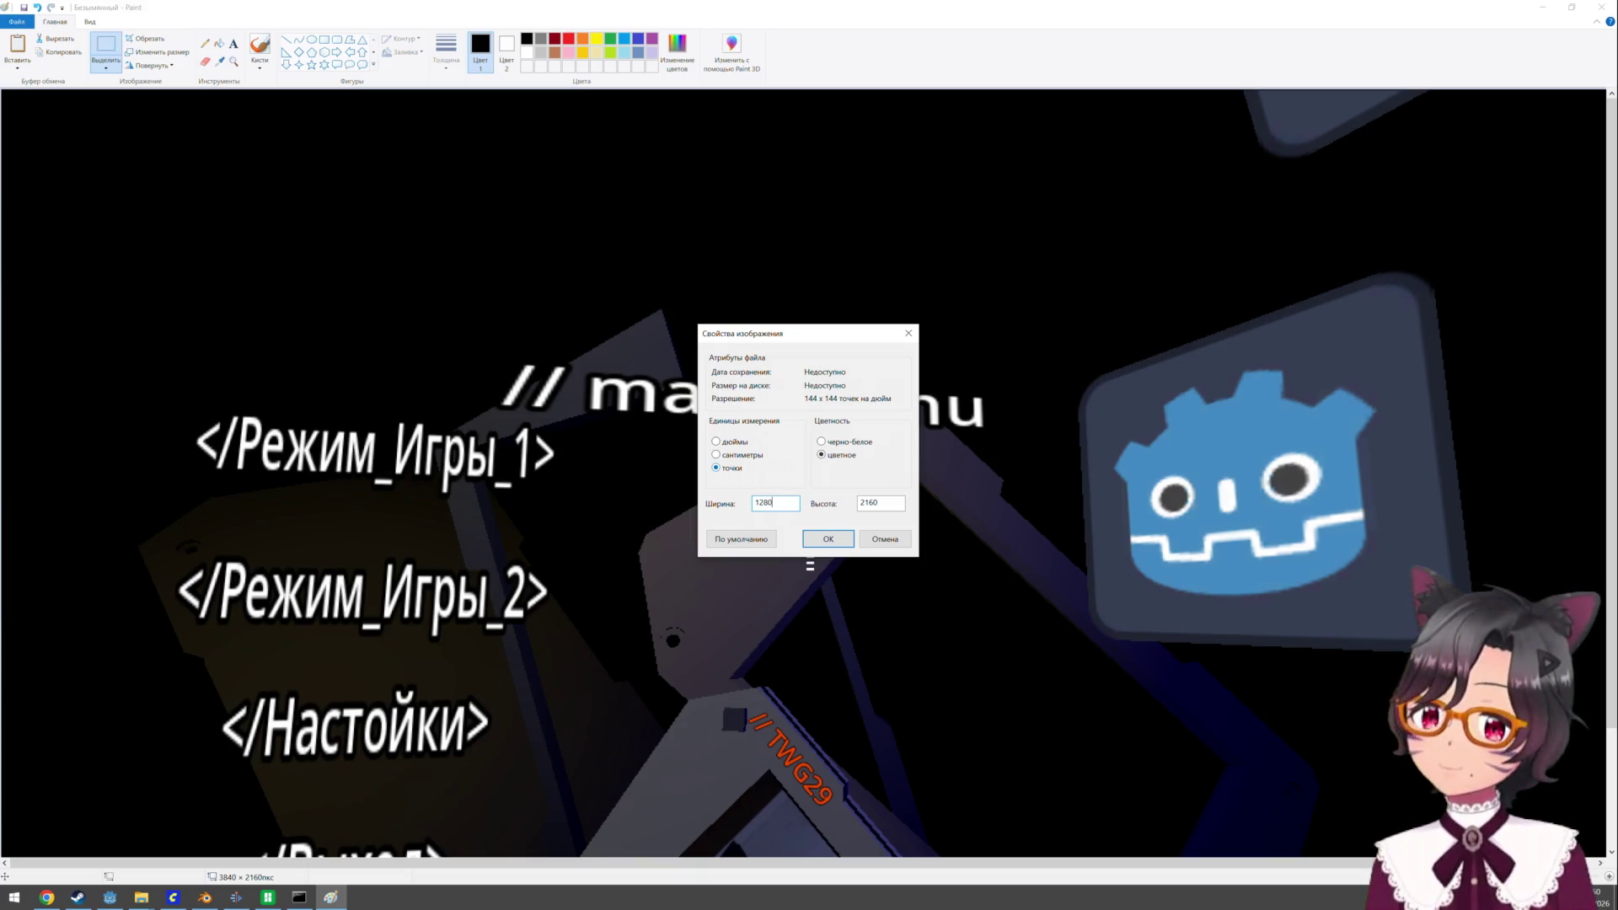
{"action": "key", "text": "Tab"}
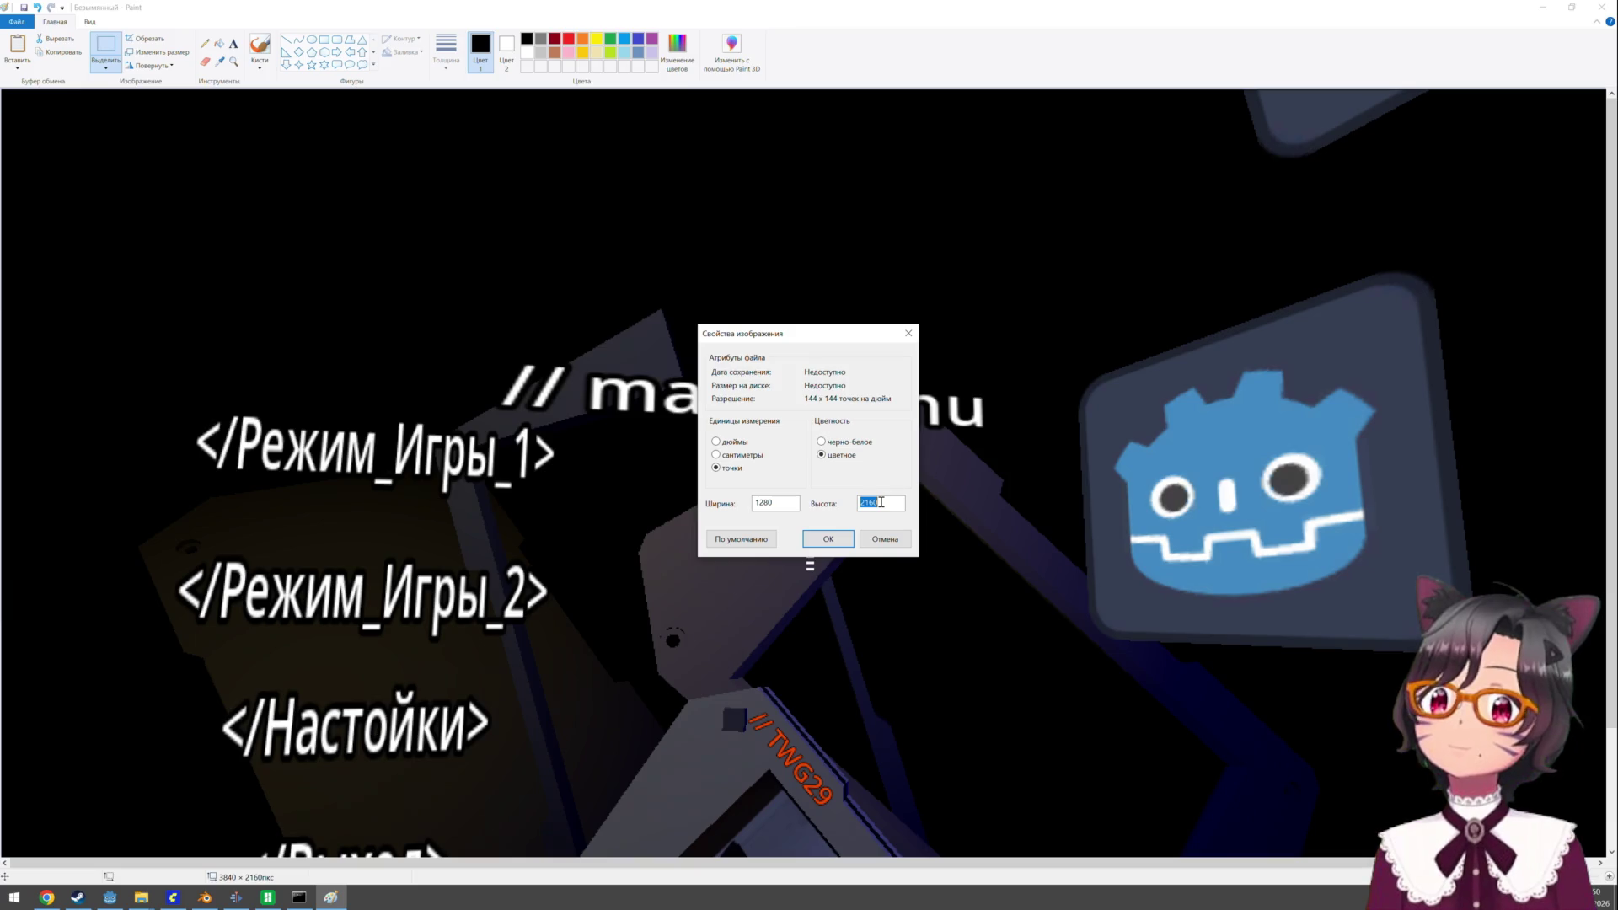
{"action": "type", "text": "720"}
{"action": "left_click", "coordinate": [834, 544]}
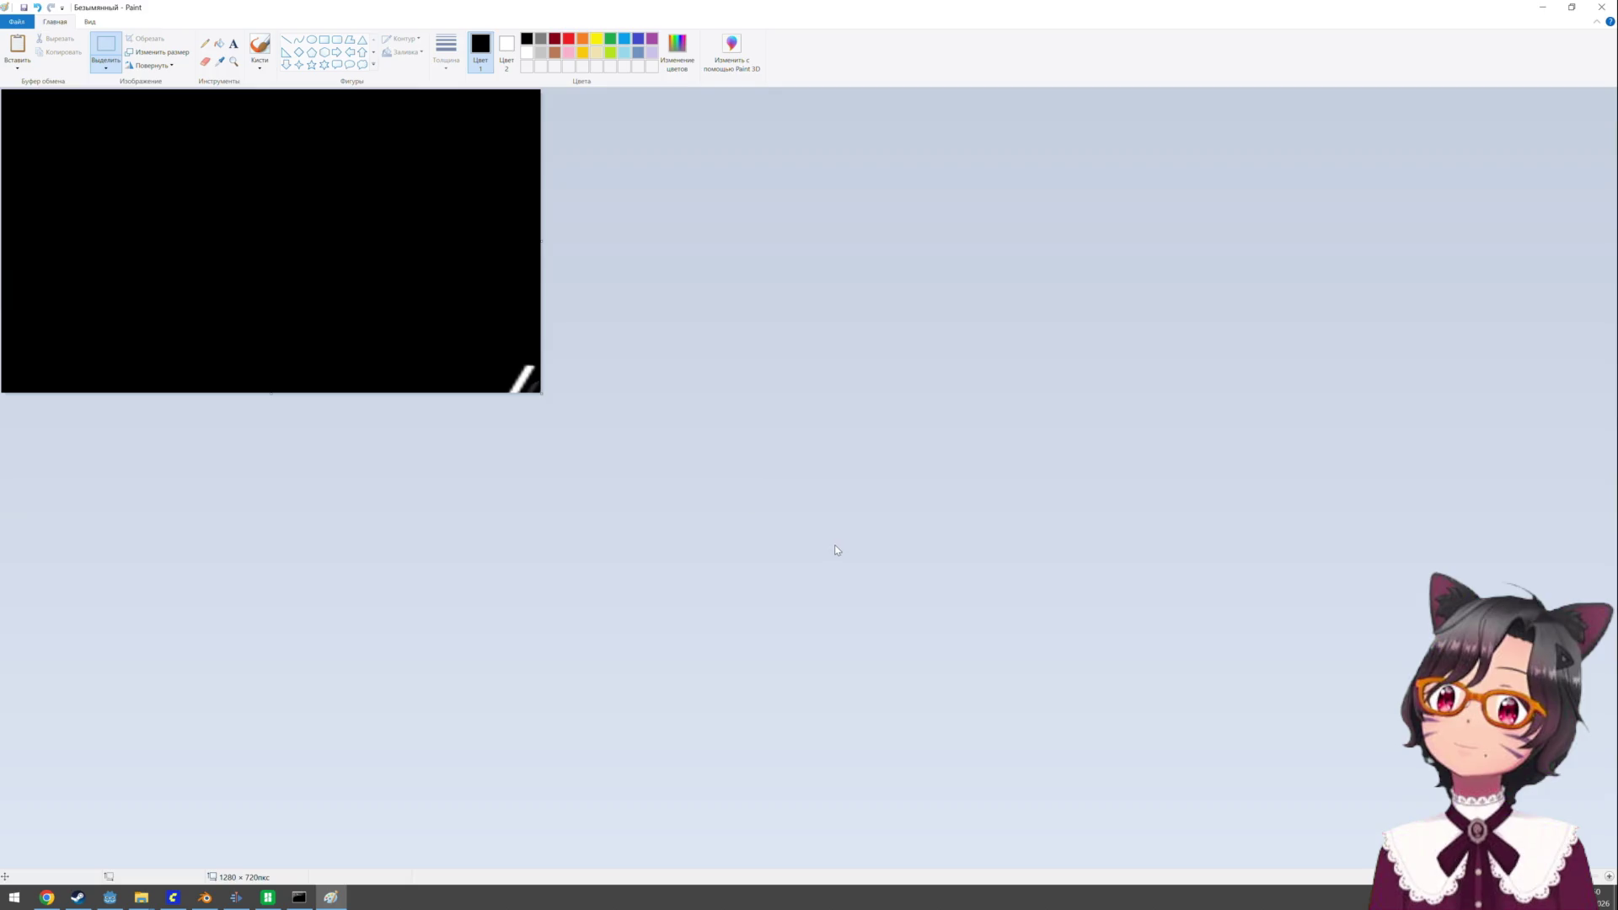
{"action": "key", "text": "ctrl+z"}
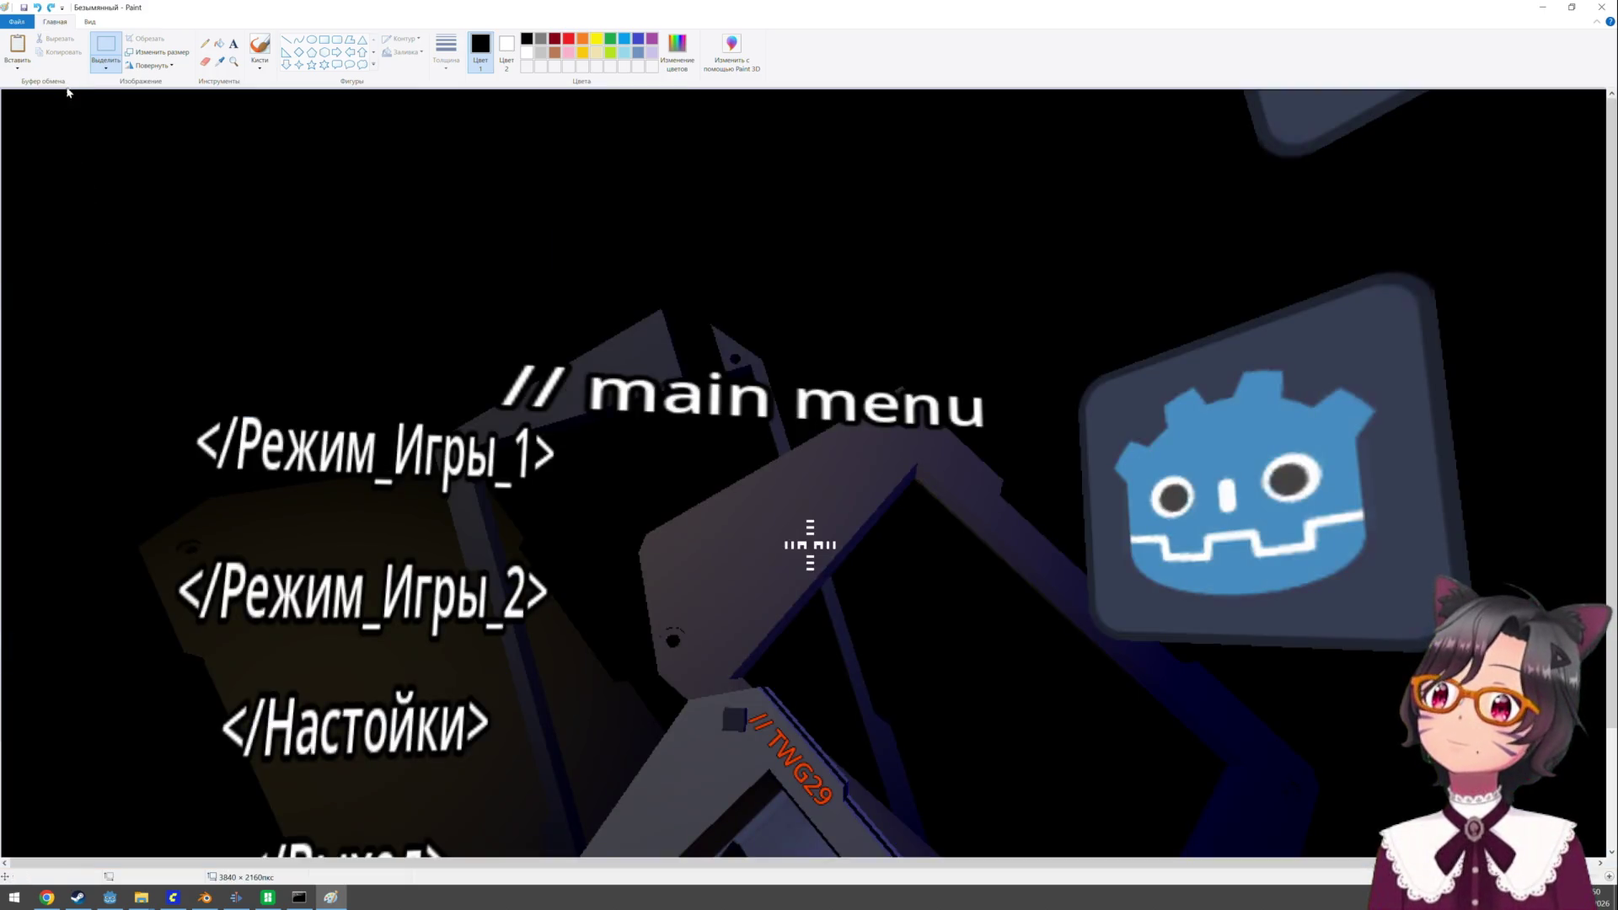
{"action": "left_click", "coordinate": [18, 21]}
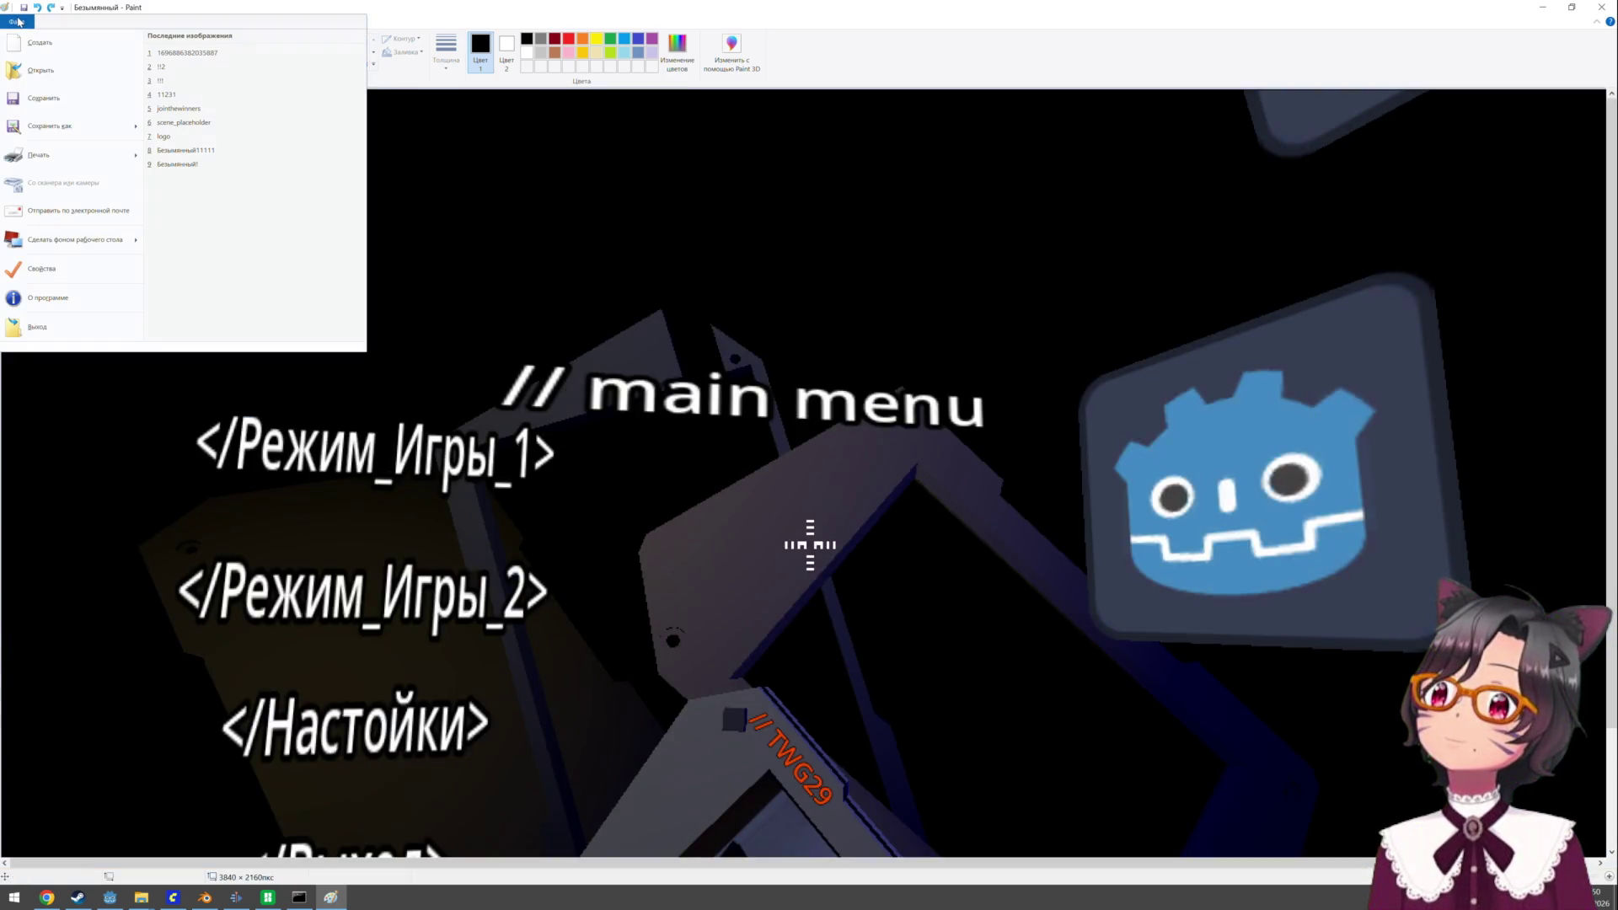
{"action": "left_click", "coordinate": [98, 268]}
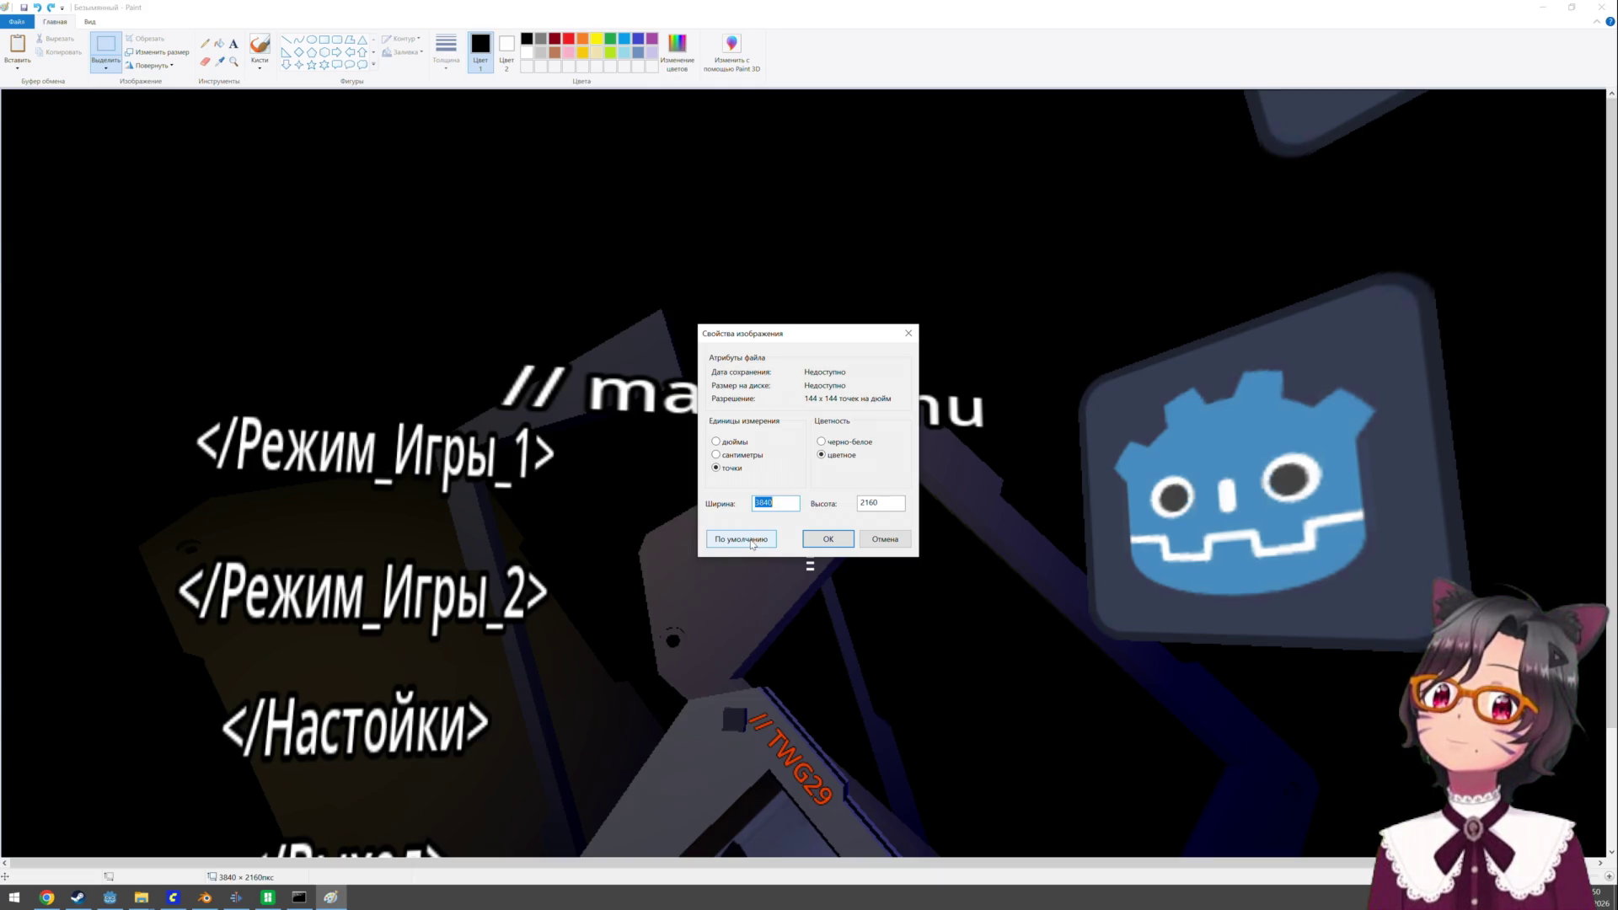
{"action": "key", "text": "Return"}
- Scale the screenshot and canvas down to 1302×744 px and bring up the save dialog
{"action": "scroll", "coordinate": [750, 530], "scroll_direction": "down", "scroll_amount": 3}
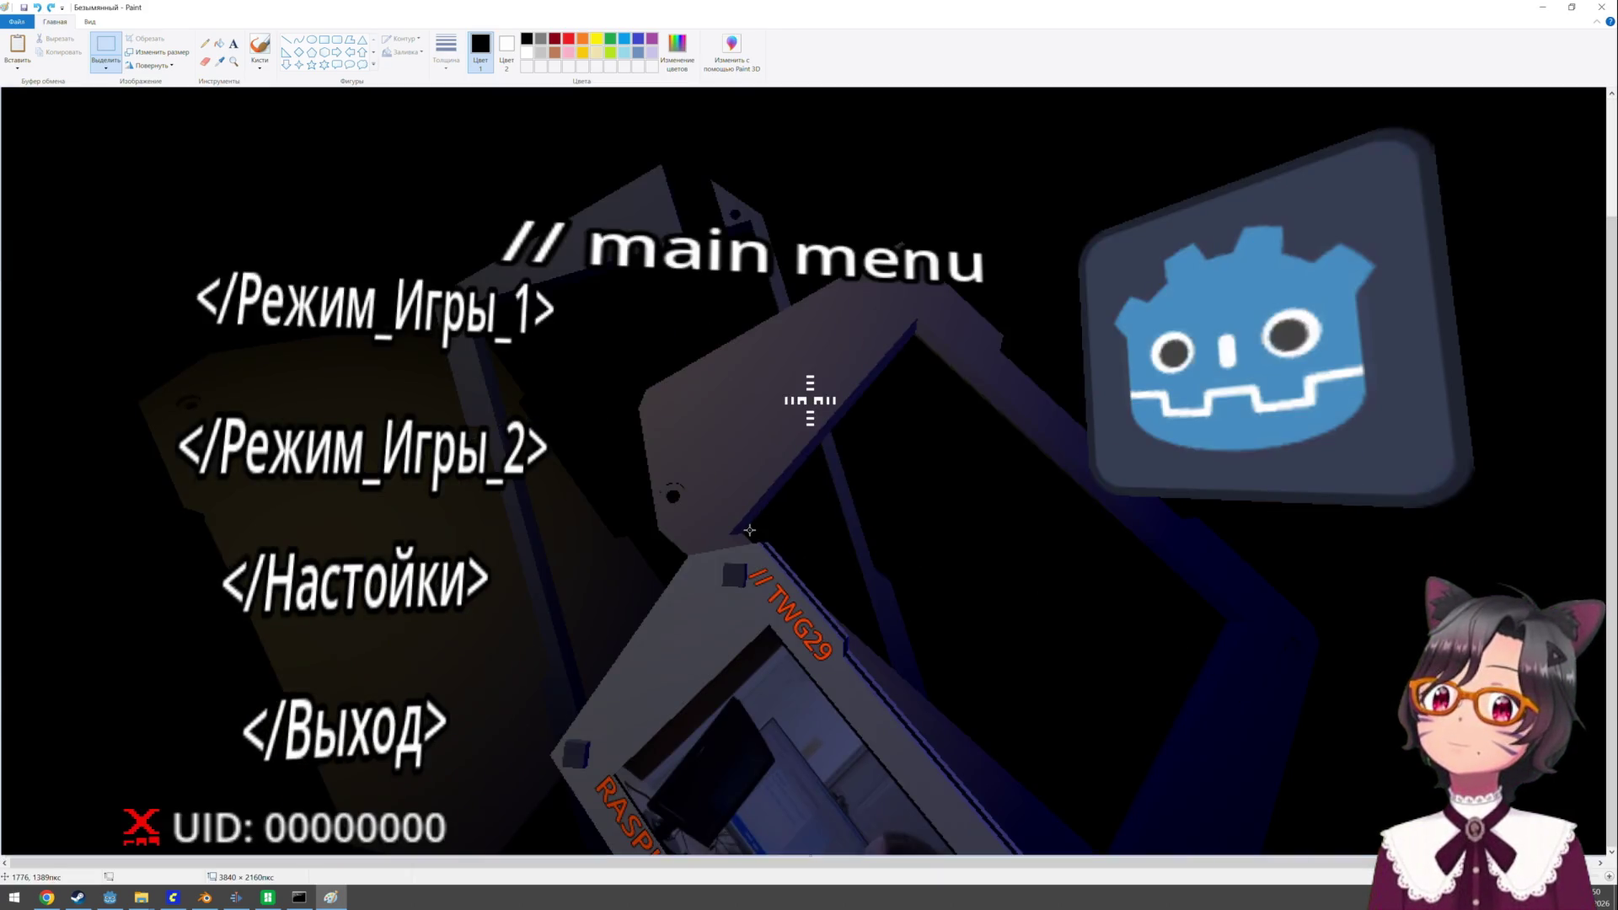
{"action": "scroll", "coordinate": [750, 530], "scroll_direction": "down", "scroll_amount": 1}
{"action": "mouse_move", "coordinate": [2, 90]}
{"action": "left_mouse_down"}
{"action": "mouse_move", "coordinate": [428, 327]}
{"action": "mouse_move", "coordinate": [278, 229]}
{"action": "mouse_move", "coordinate": [284, 275]}
{"action": "mouse_move", "coordinate": [549, 402]}
{"action": "left_mouse_up"}
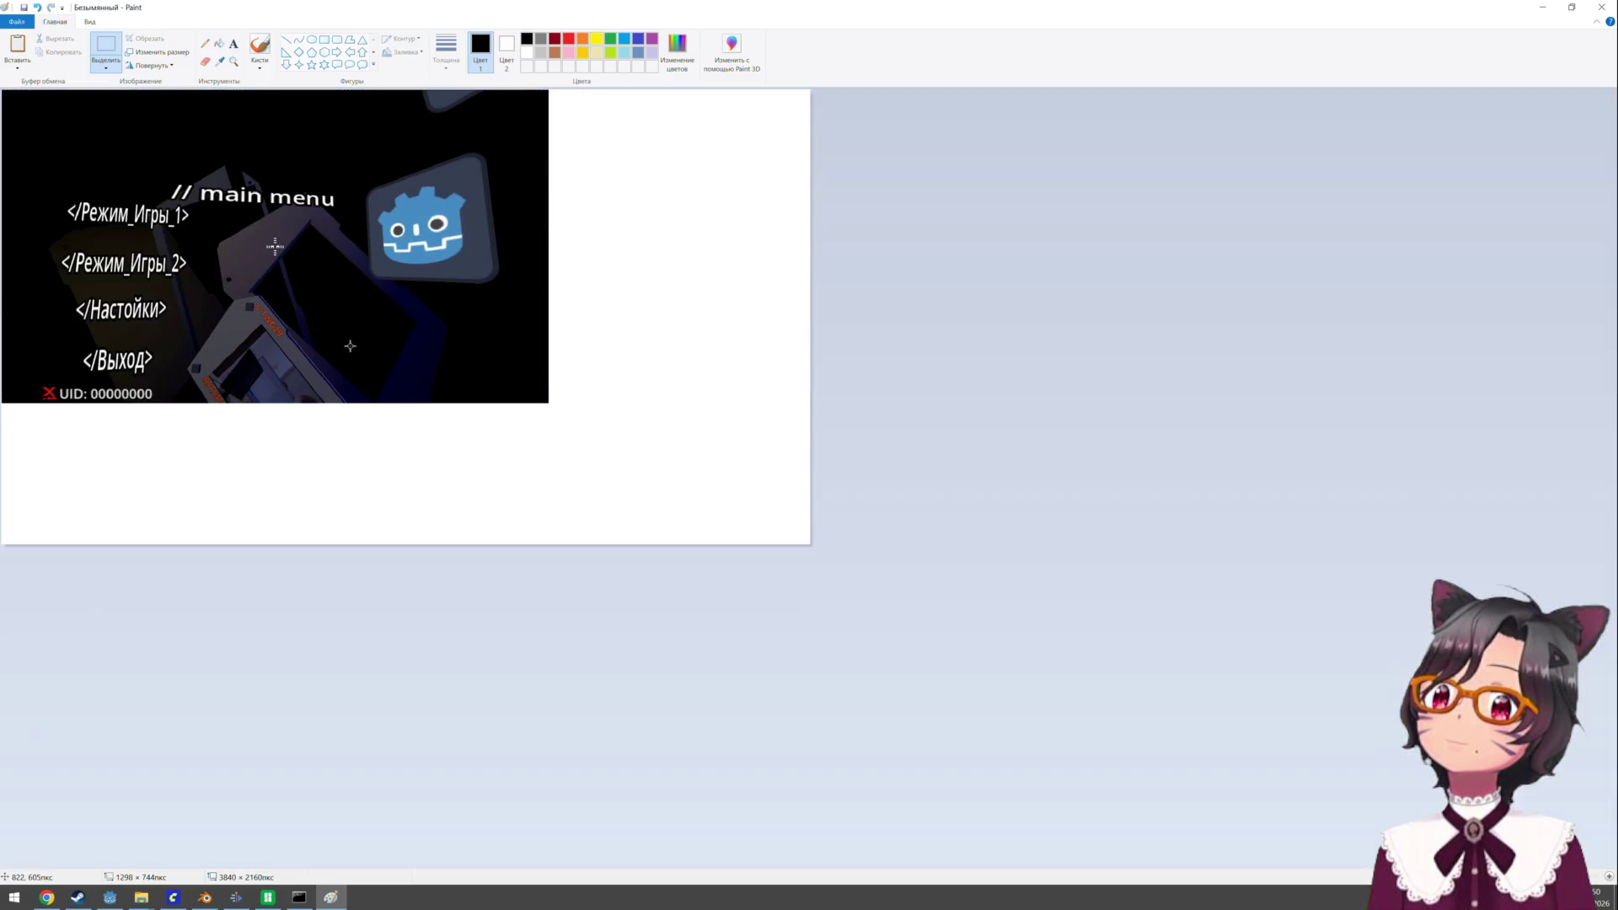
{"action": "key", "text": "ctrl+z"}
{"action": "mouse_move", "coordinate": [811, 544]}
{"action": "left_mouse_down"}
{"action": "mouse_move", "coordinate": [354, 333]}
{"action": "mouse_move", "coordinate": [275, 247]}
{"action": "left_mouse_up"}
{"action": "scroll", "coordinate": [317, 344], "scroll_direction": "up", "scroll_amount": 2}
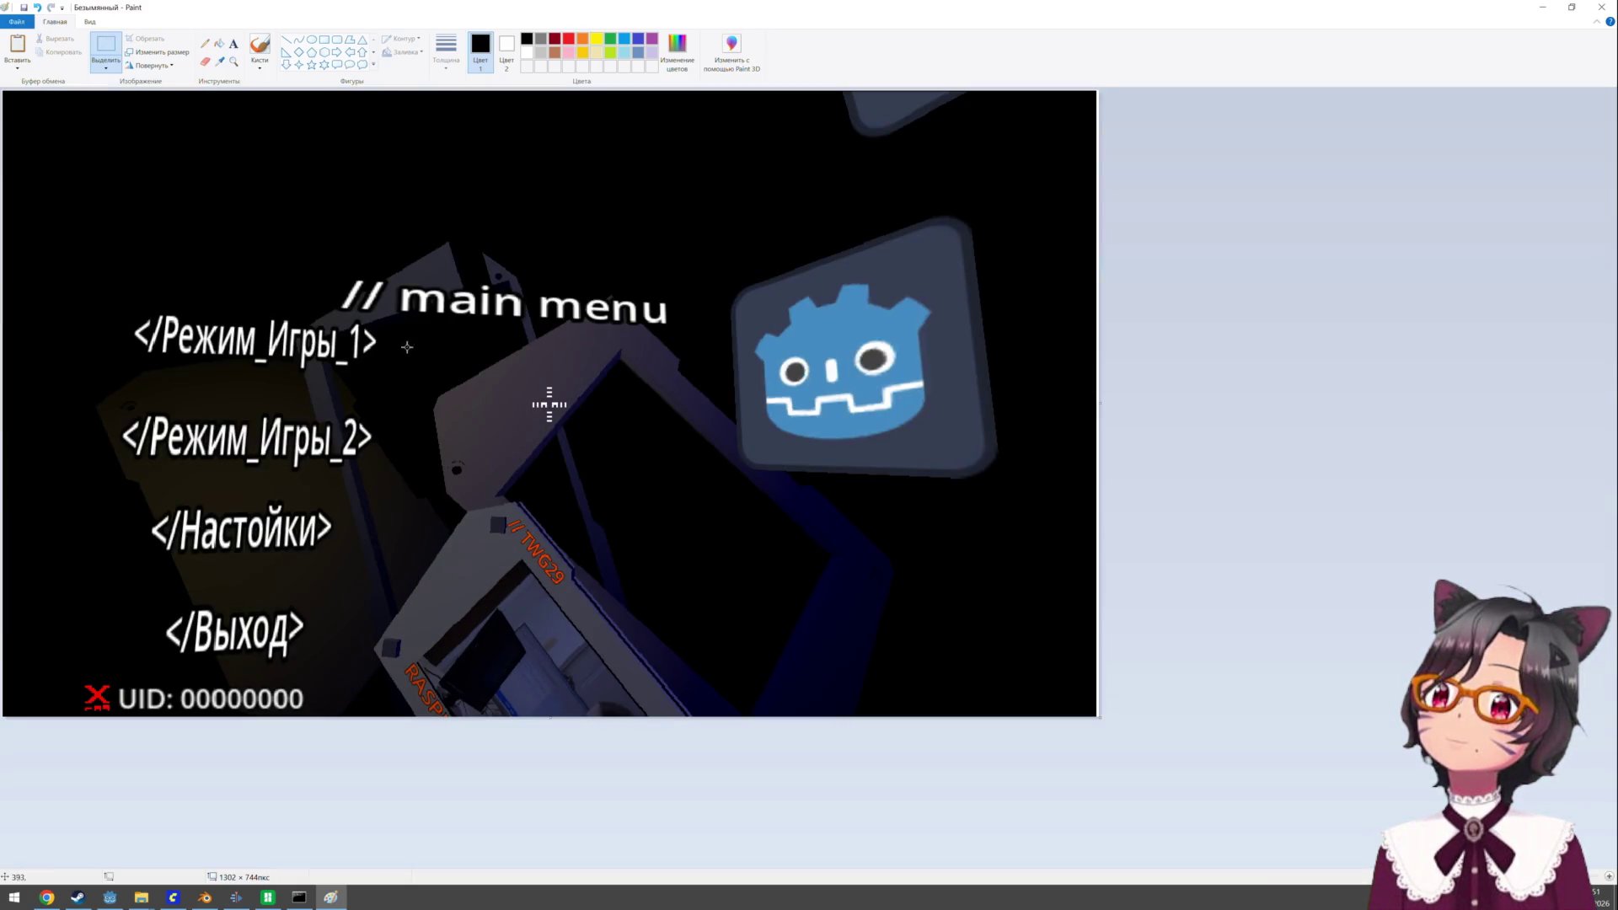
{"action": "key", "text": "ctrl+s"}
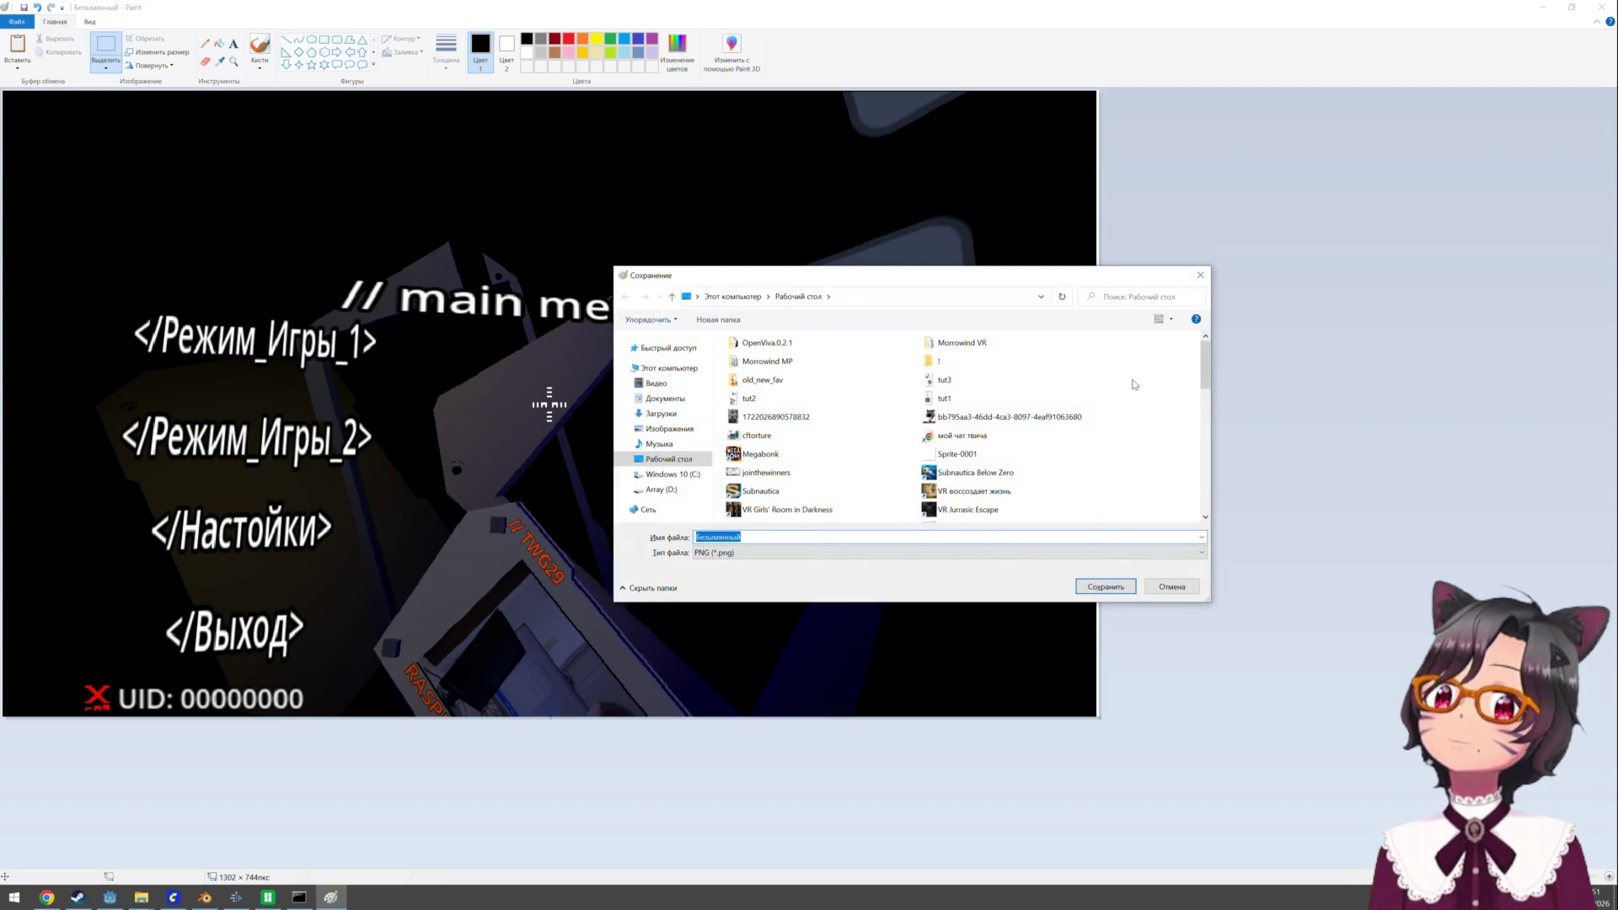
- Save the image as JPEG 'screenshot' in C:\Users\…\Project\build\OPROS_GD_3D
{"action": "left_click", "coordinate": [694, 477]}
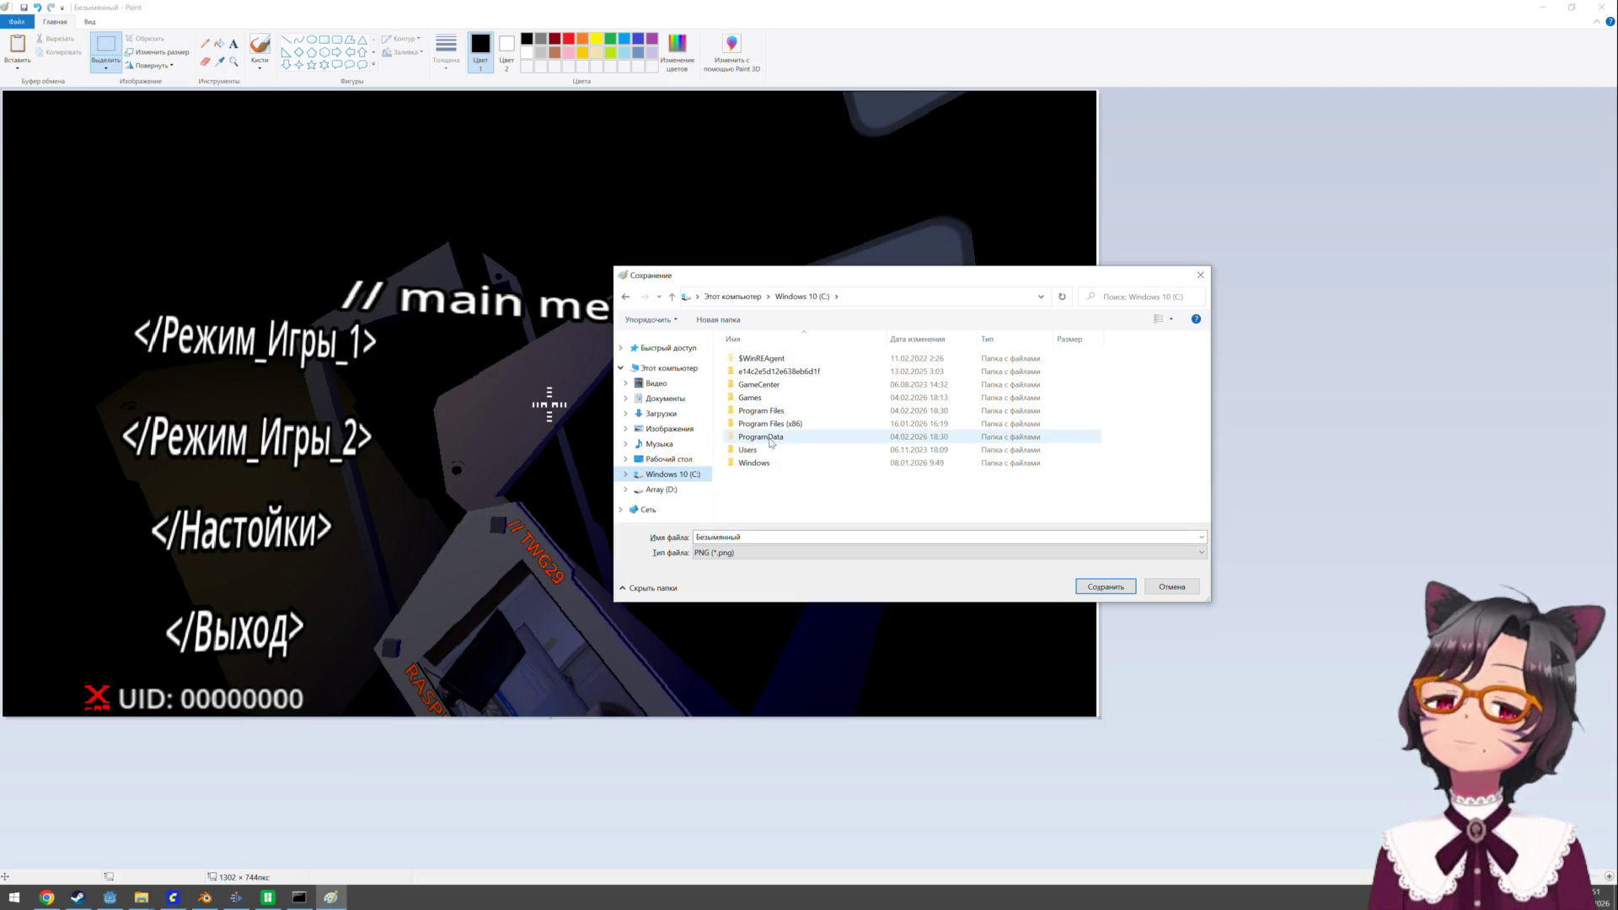
{"action": "double_click", "coordinate": [772, 451]}
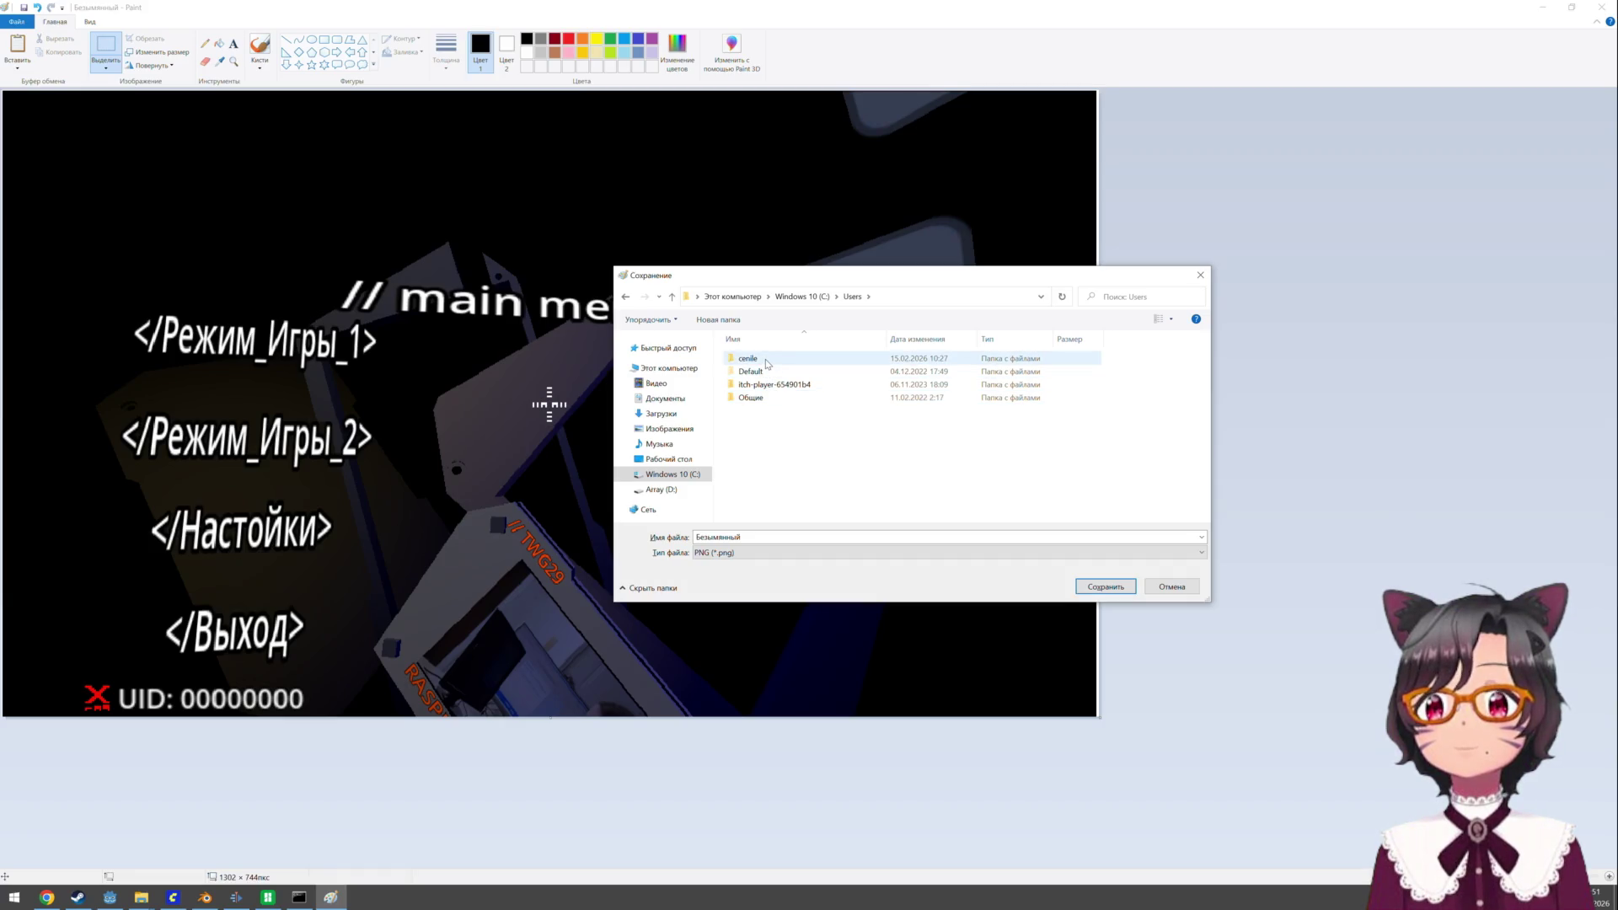
{"action": "double_click", "coordinate": [767, 361]}
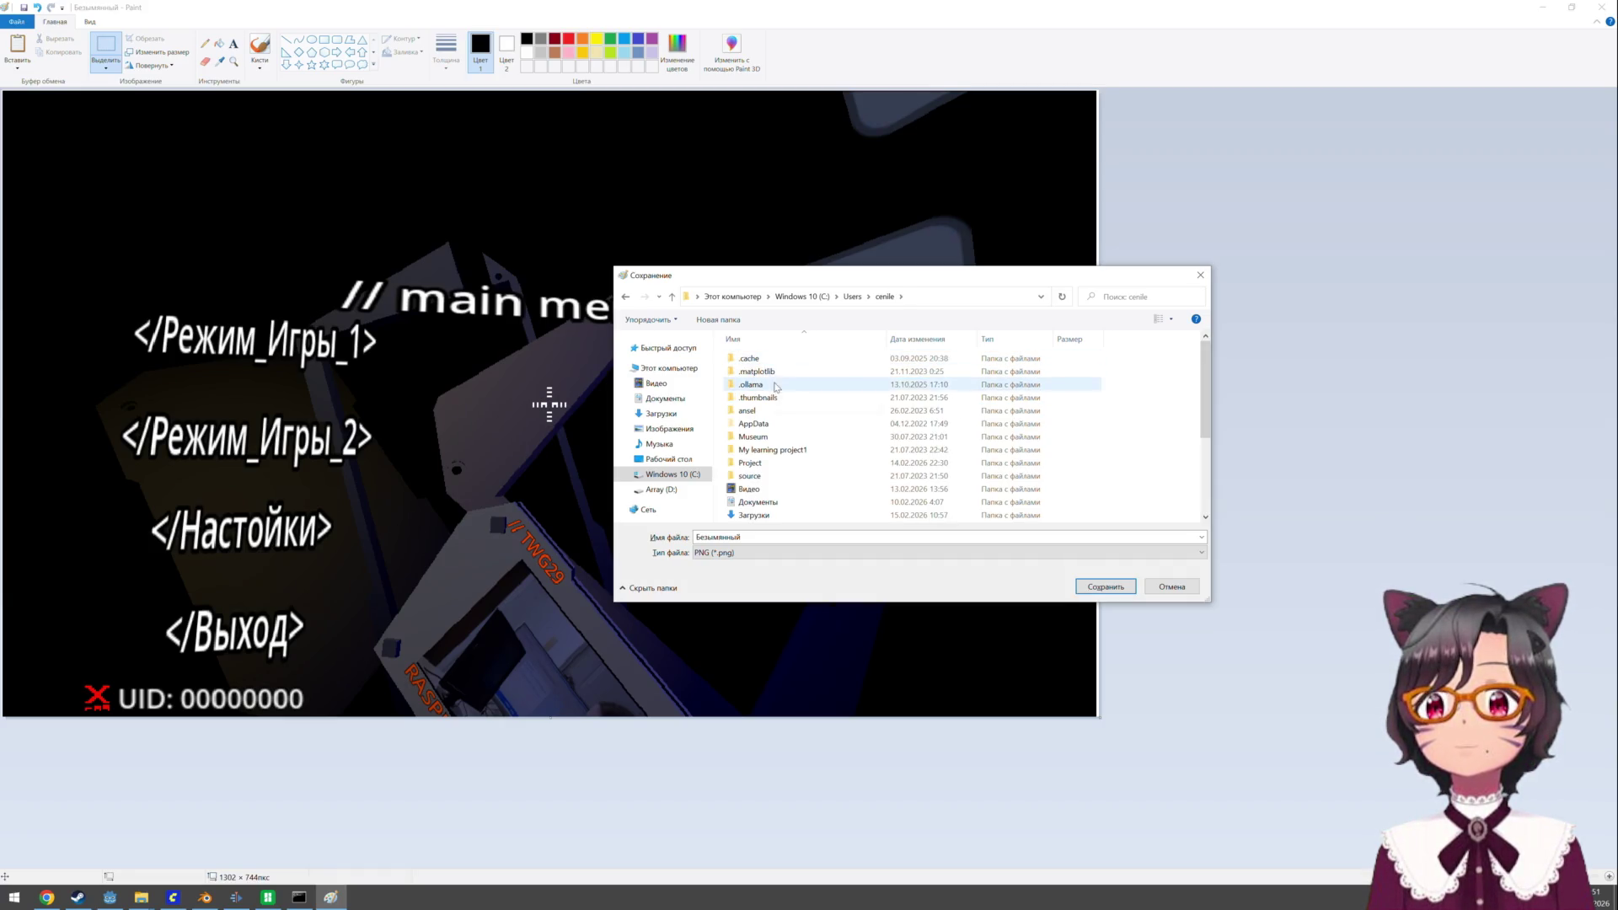
{"action": "double_click", "coordinate": [768, 463]}
{"action": "double_click", "coordinate": [768, 358]}
{"action": "double_click", "coordinate": [767, 358]}
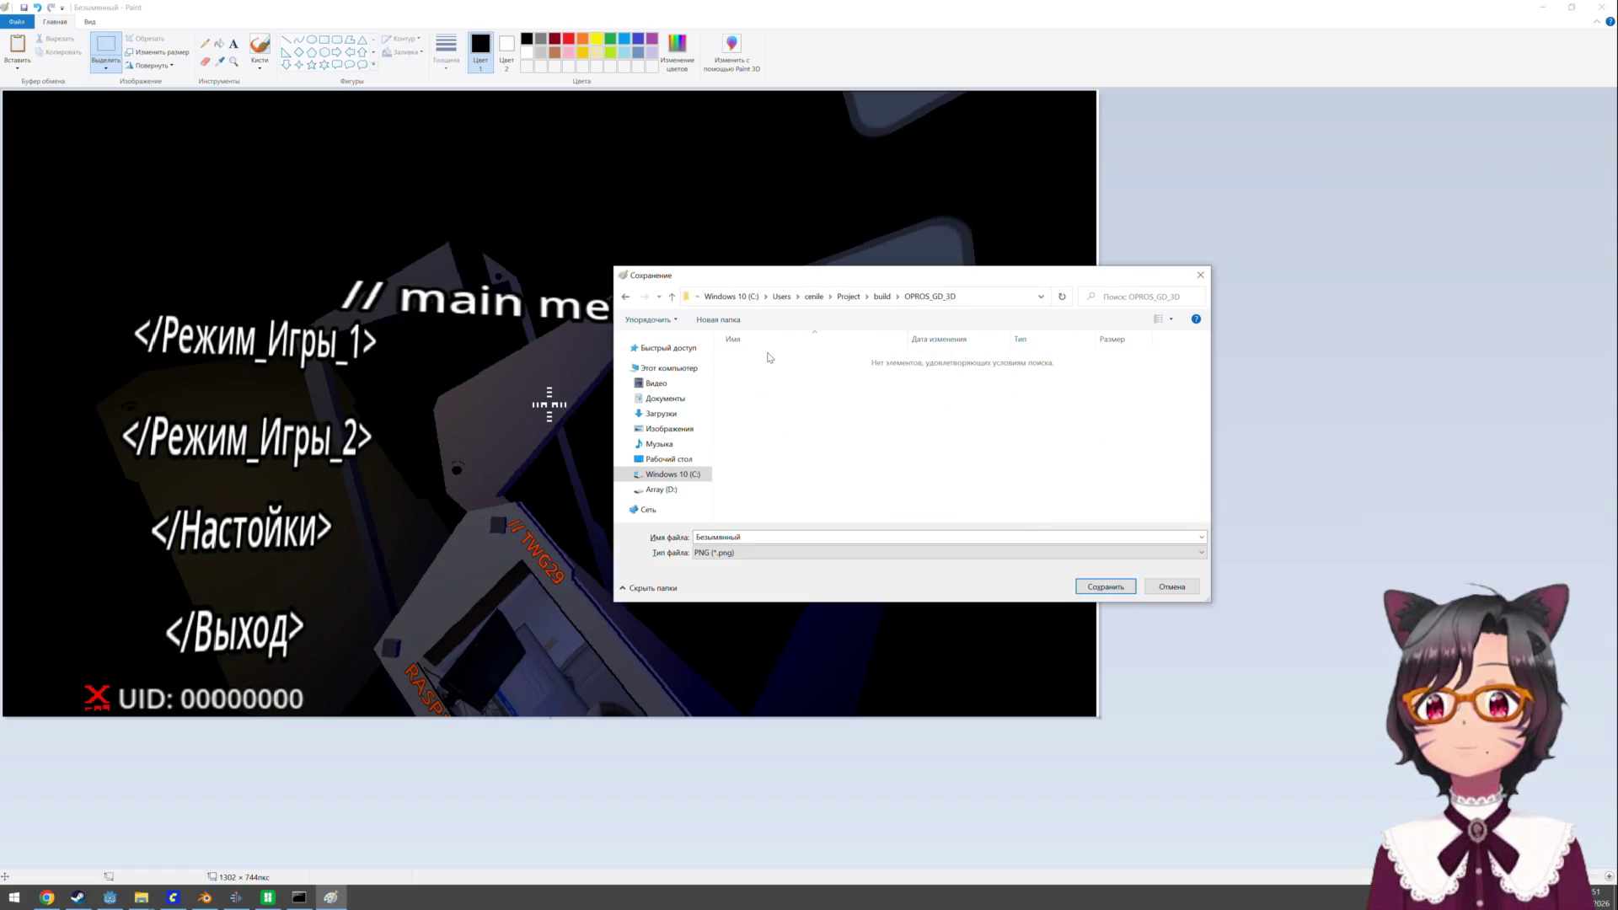
{"action": "left_click", "coordinate": [673, 296]}
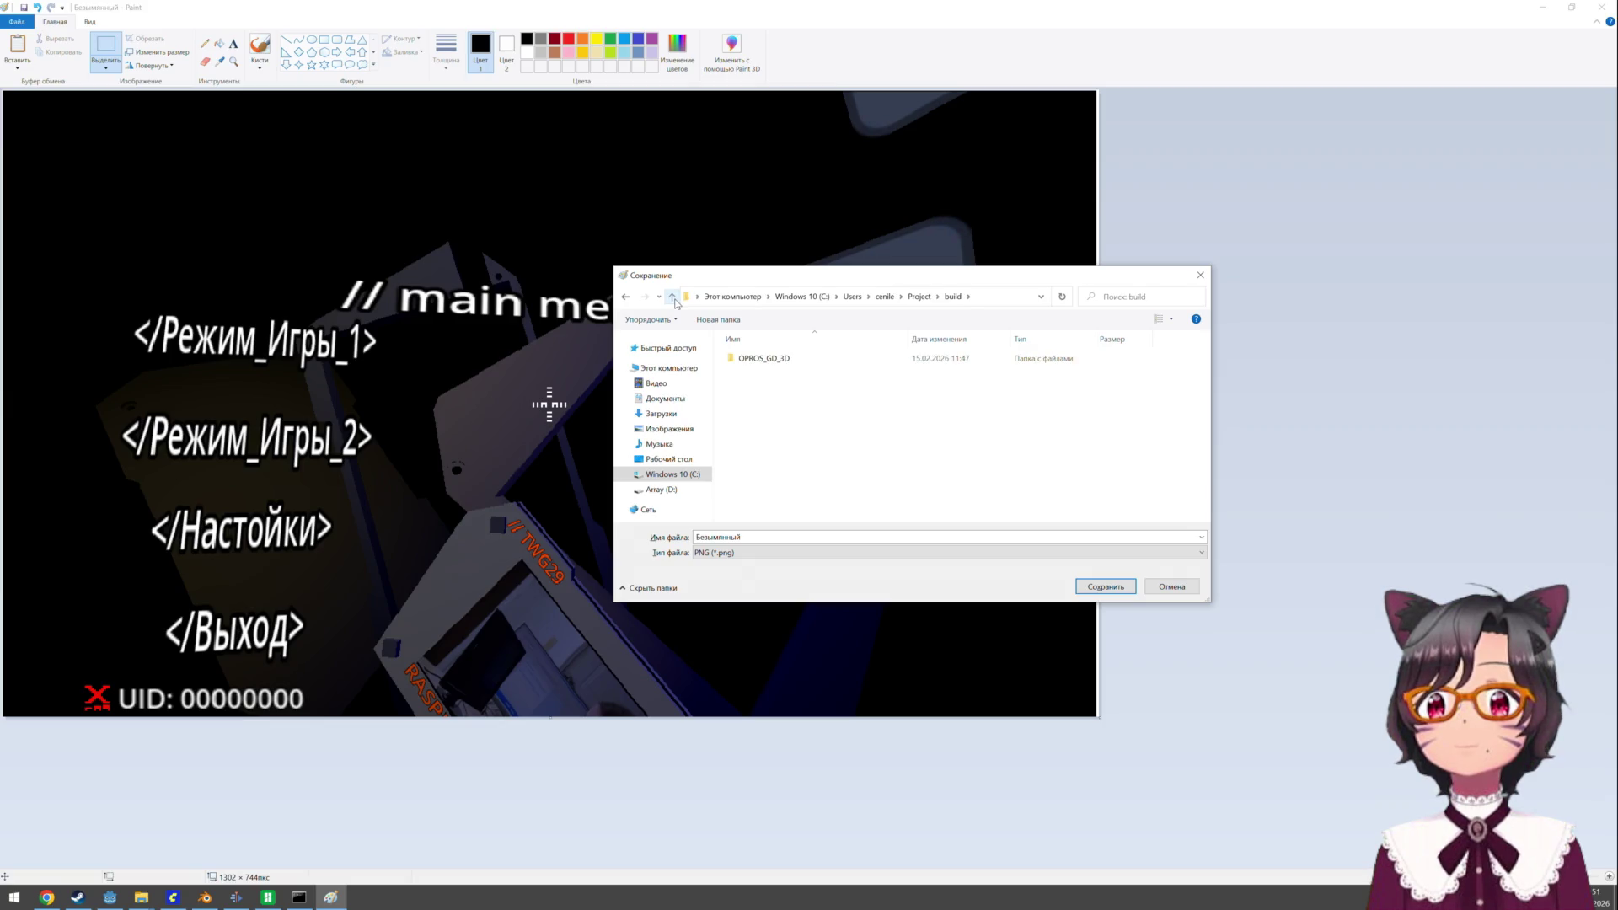
{"action": "double_click", "coordinate": [763, 358]}
{"action": "left_click", "coordinate": [741, 554]}
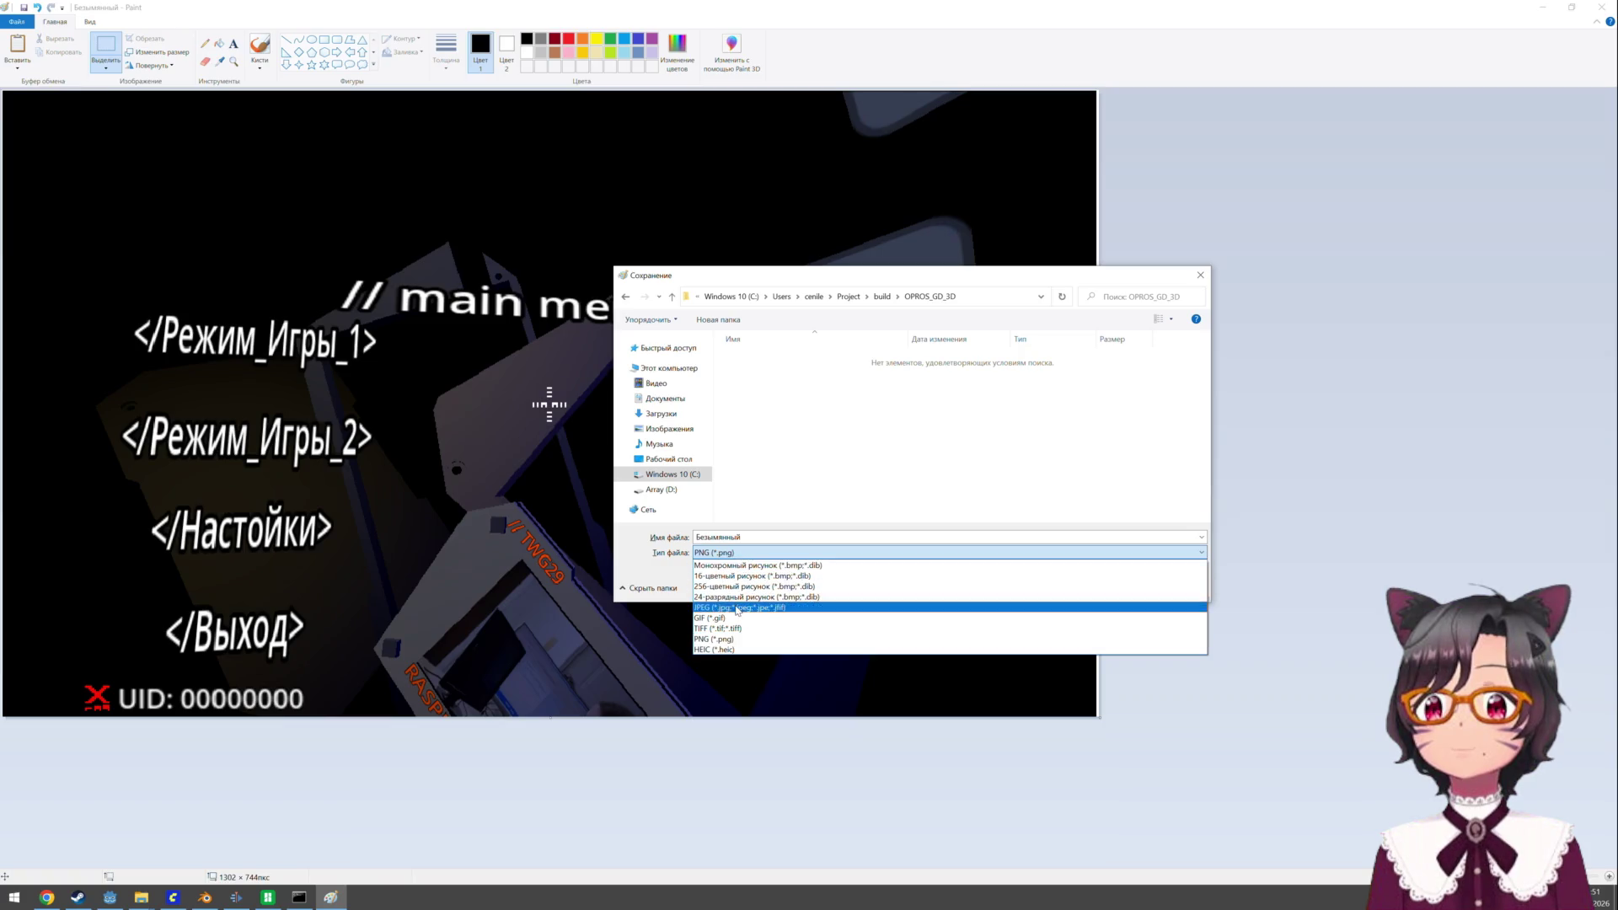
{"action": "left_click", "coordinate": [737, 607]}
{"action": "type", "text": "screenshot"}
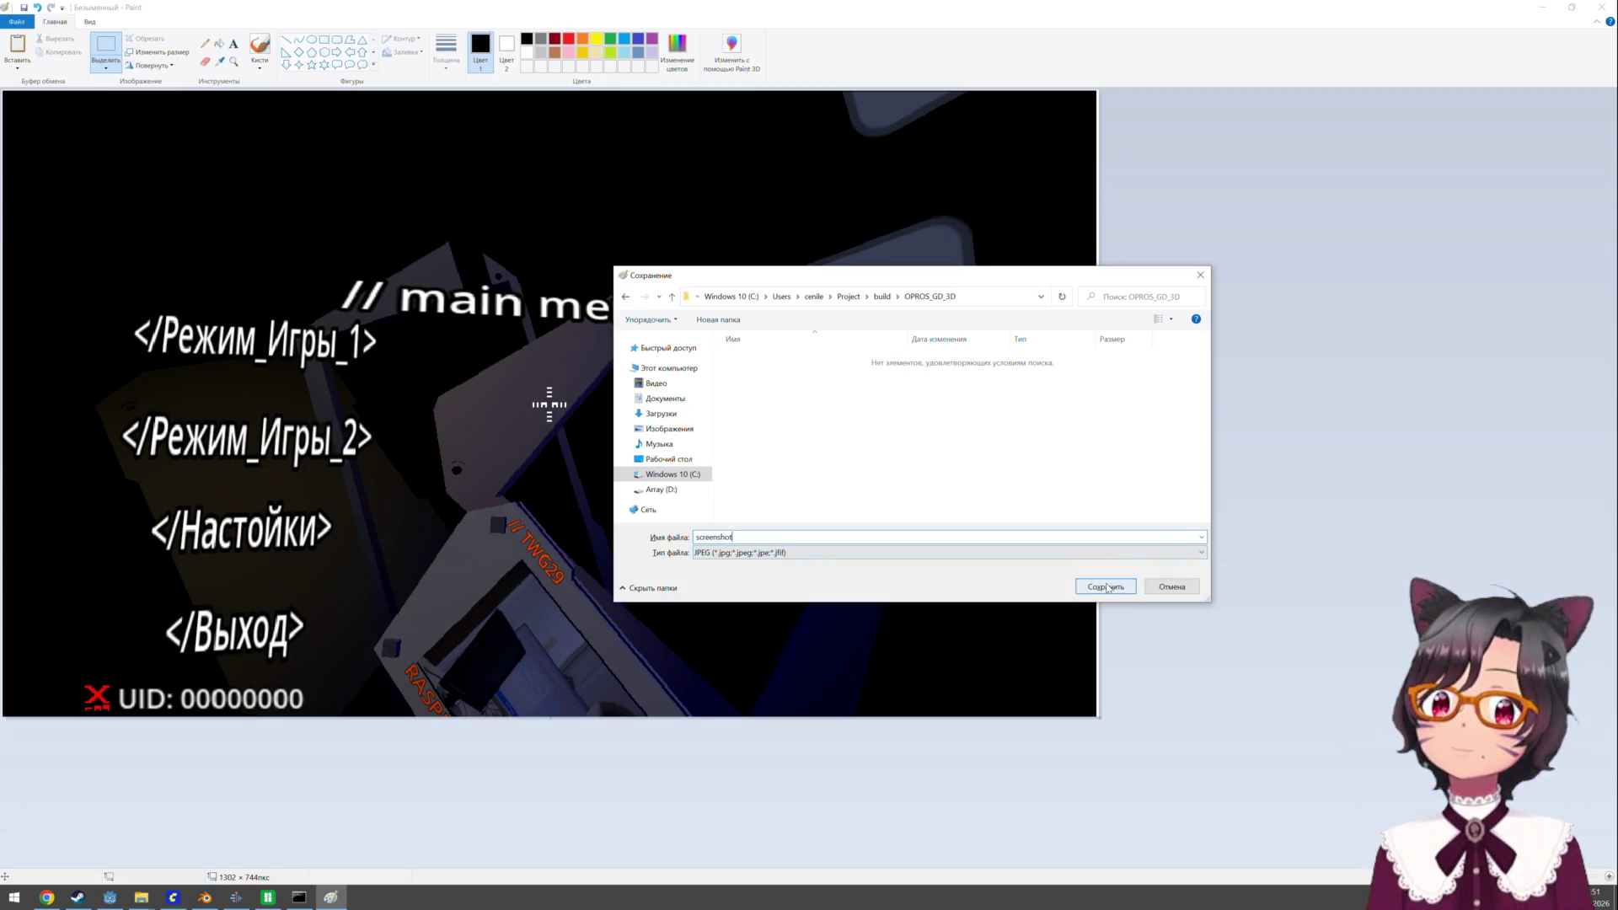
{"action": "left_click", "coordinate": [1107, 588]}
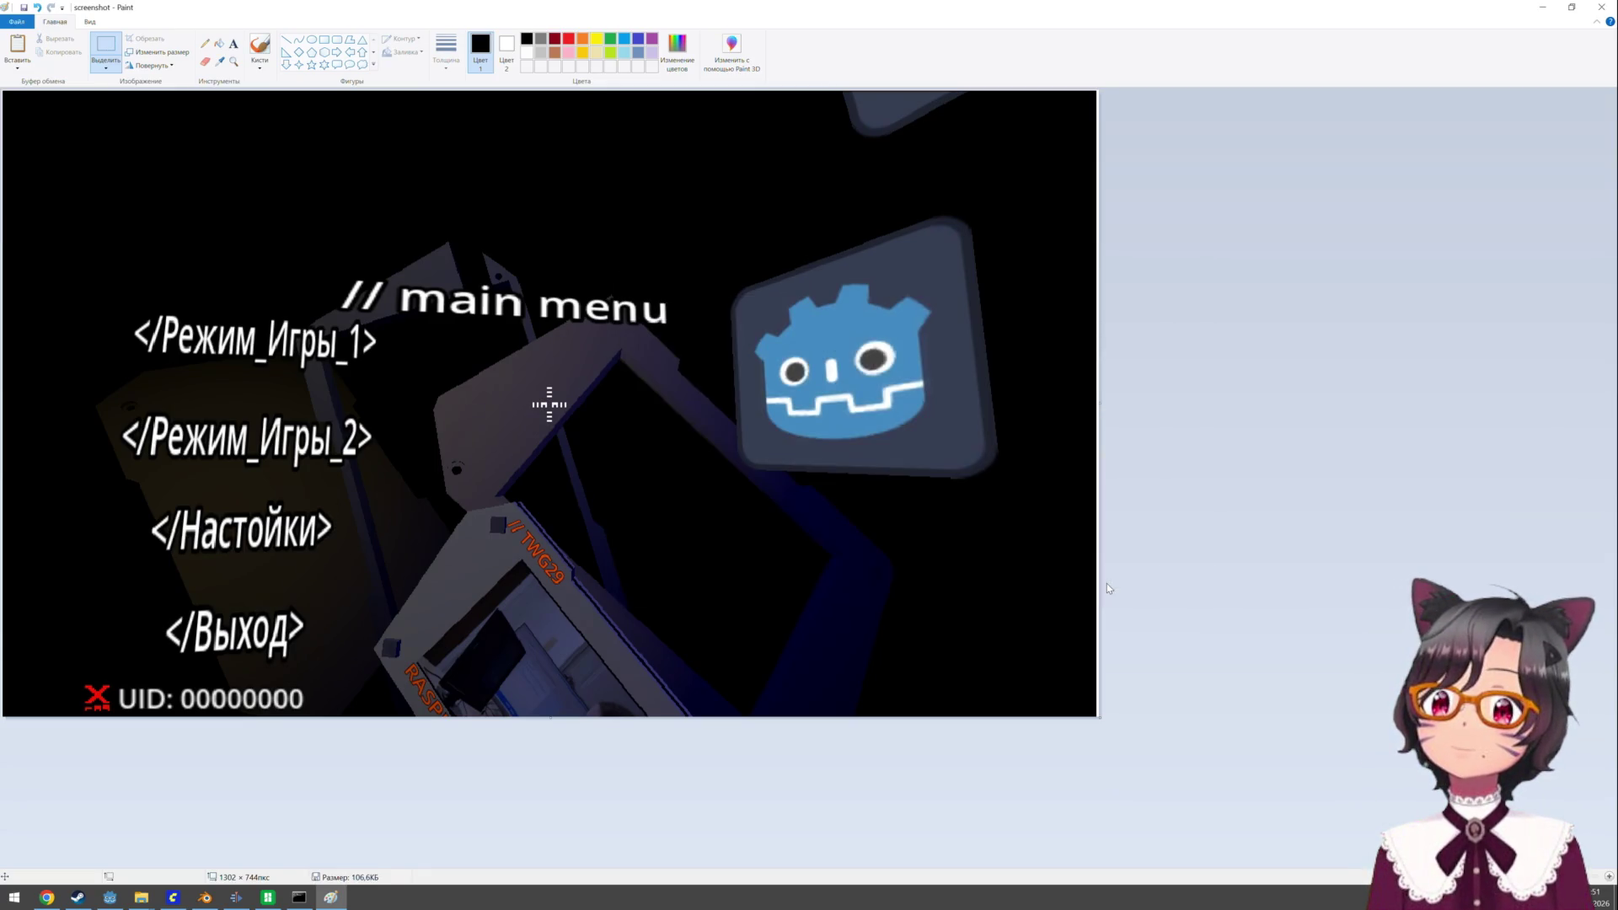
- Close Paint and the game's cmd.exe console window, revealing Godot's Export settings
{"action": "left_click", "coordinate": [1605, 8]}
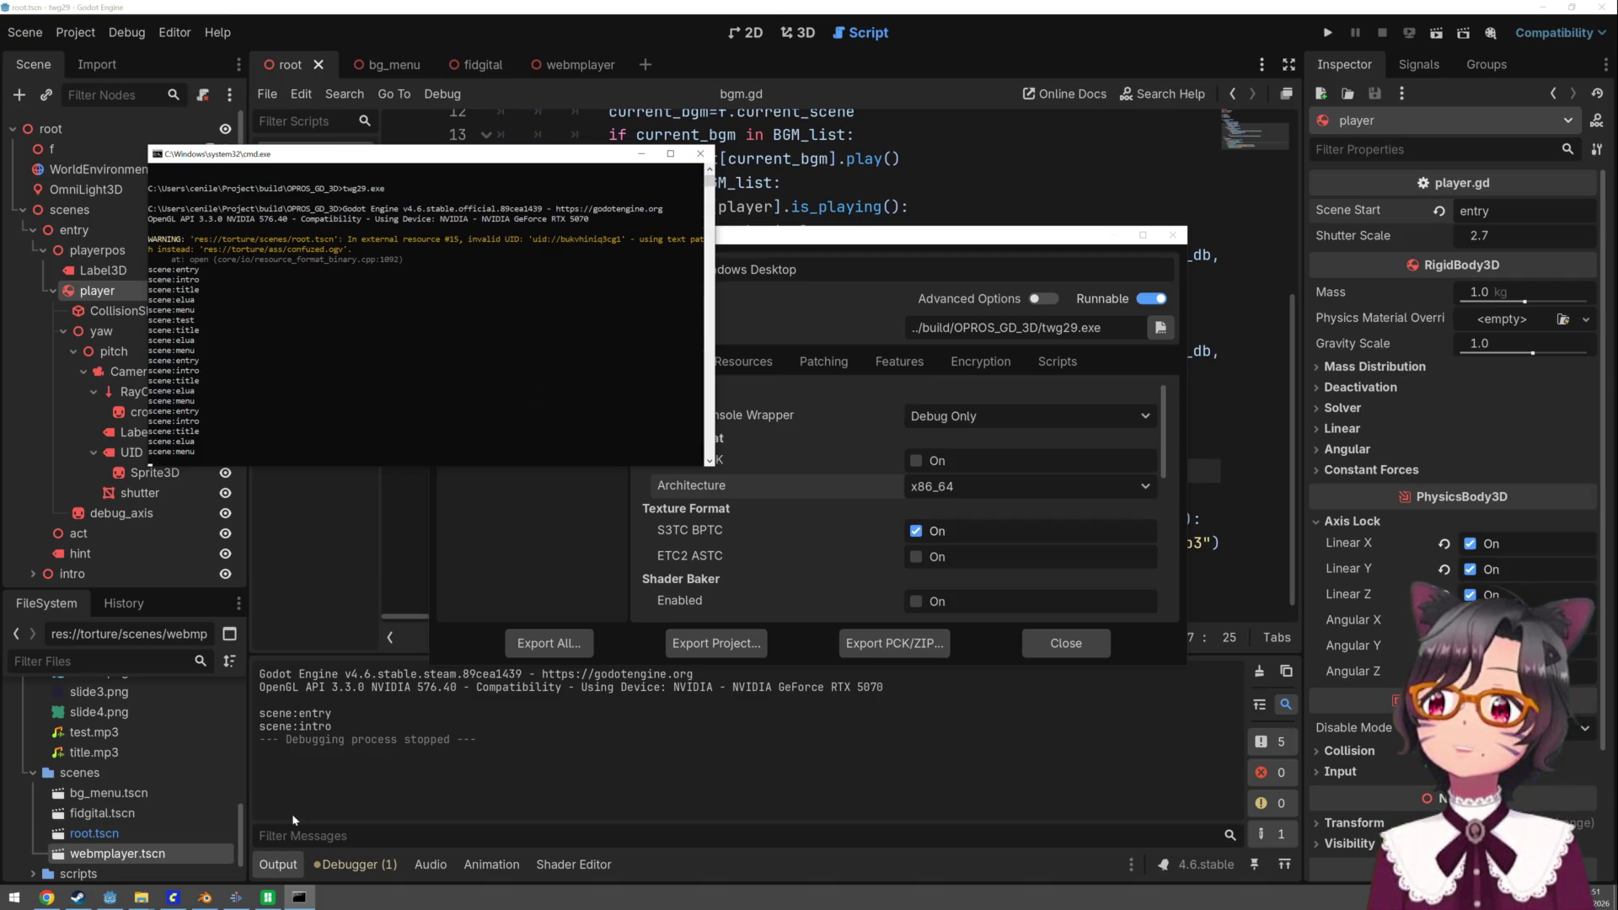
{"action": "mouse_move", "coordinate": [118, 900]}
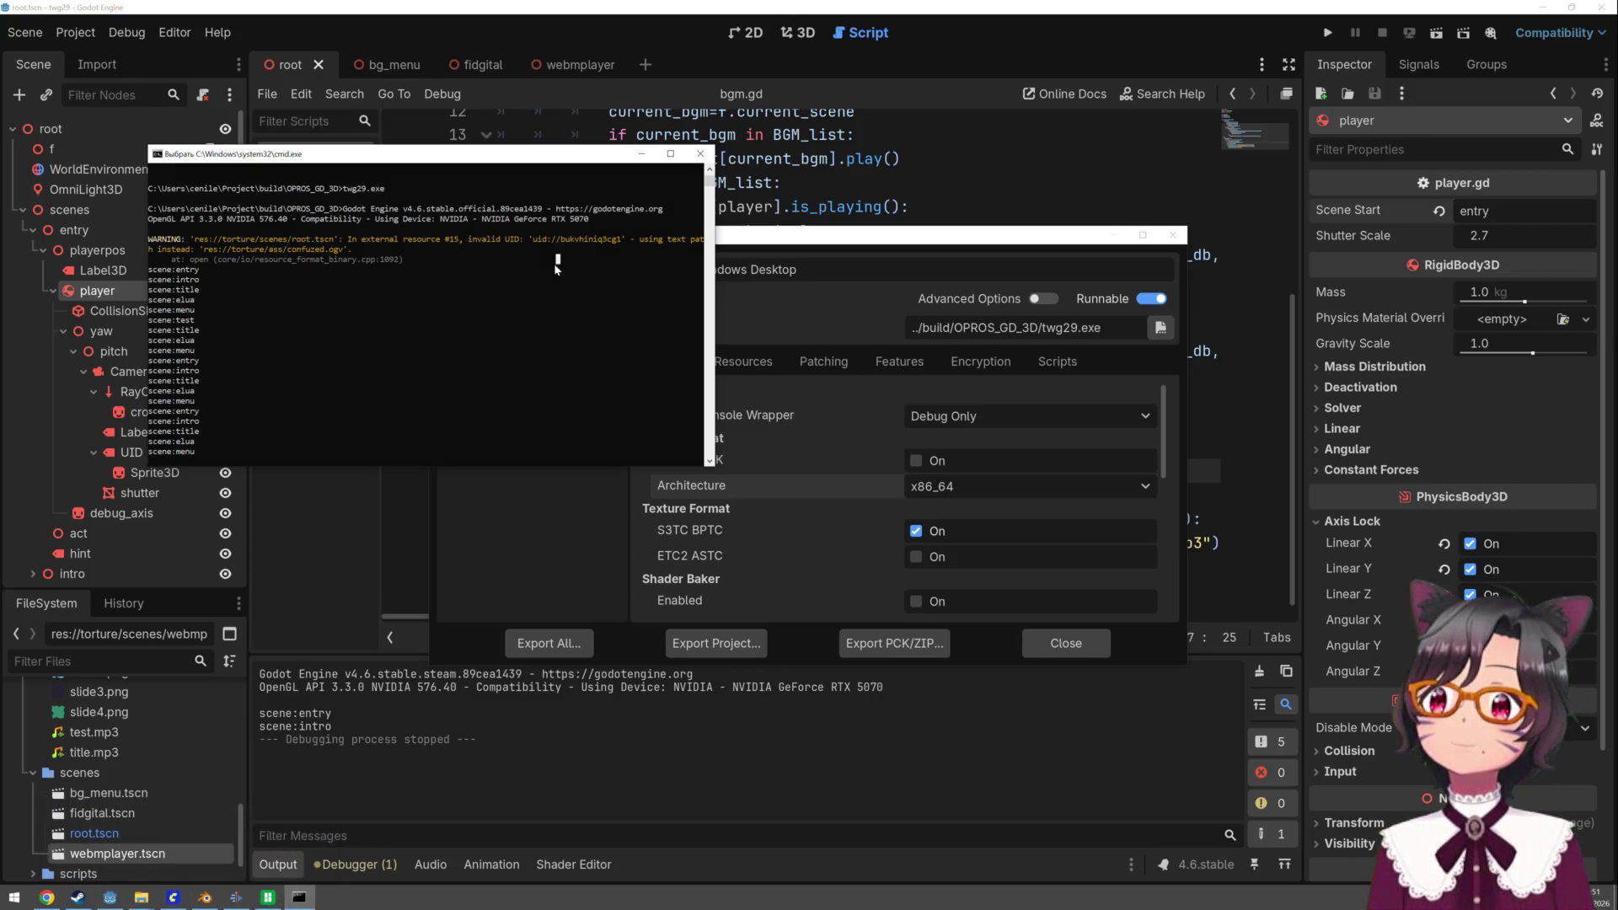
{"action": "left_click", "coordinate": [699, 153]}
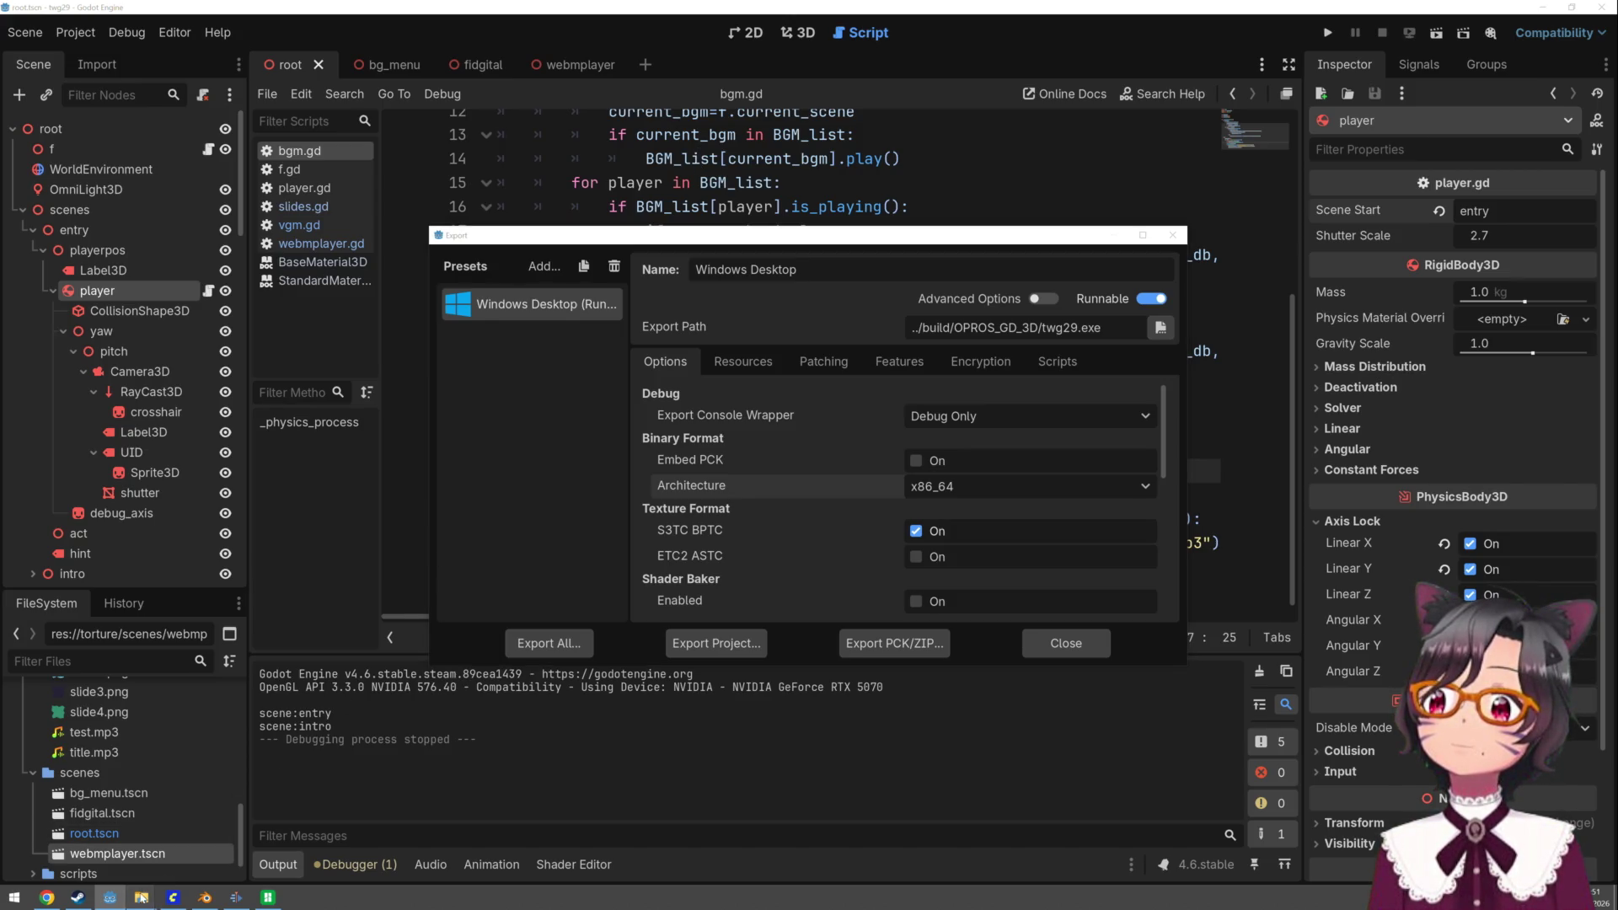
- Drag readme.txt from D:\Project into the OPROS_GD_3D build folder, then close the Project window
{"action": "left_click", "coordinate": [181, 863]}
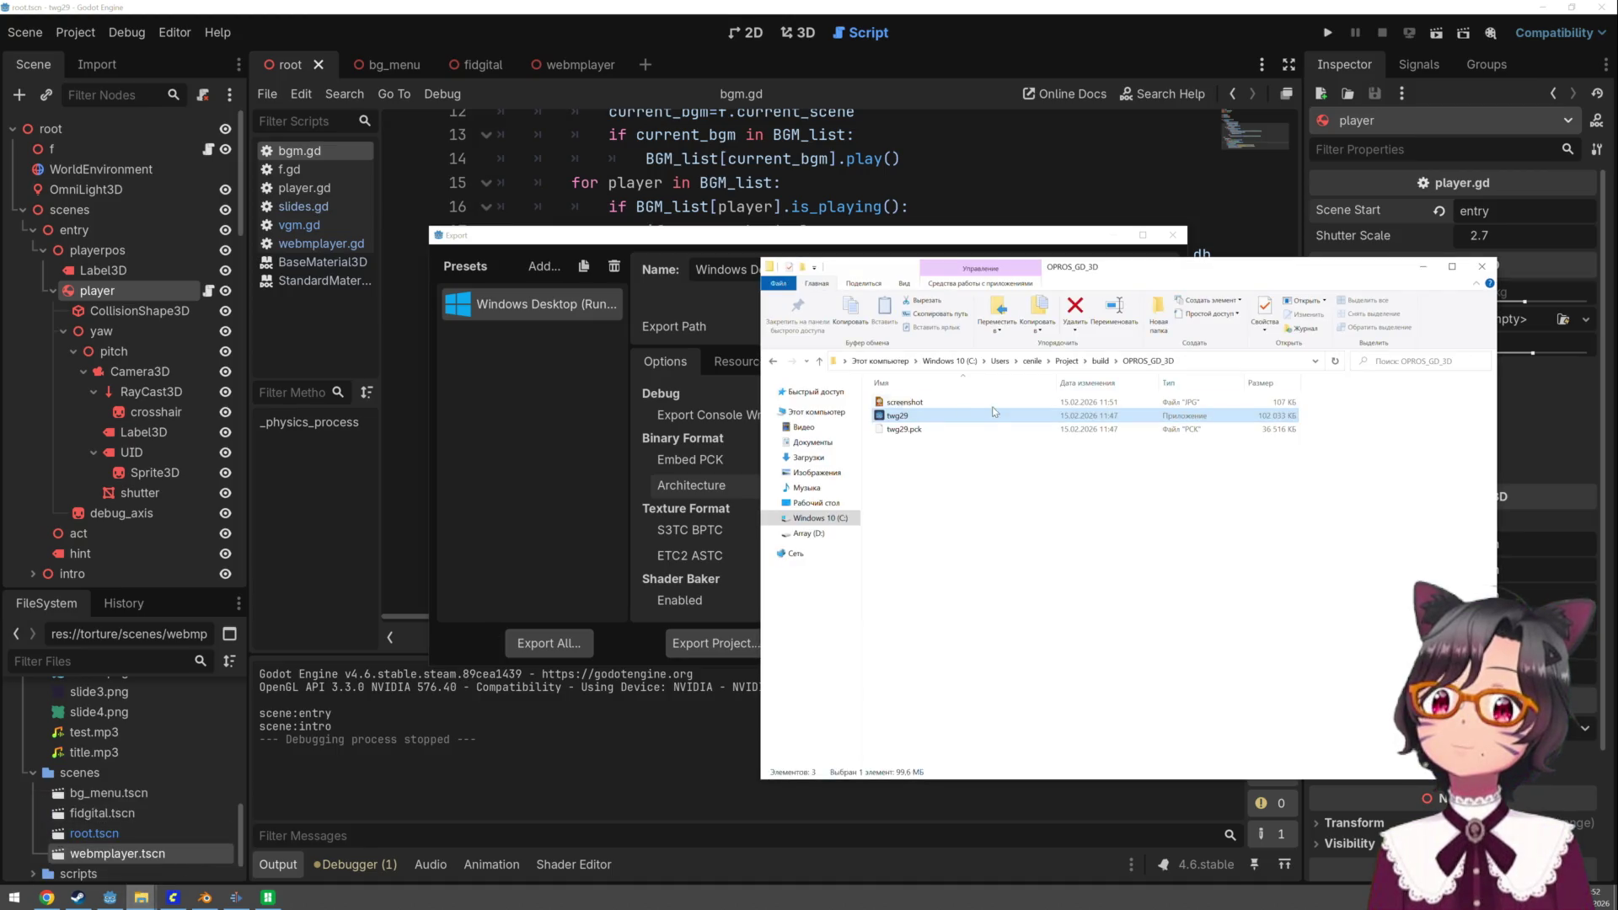
{"action": "left_click", "coordinate": [964, 470]}
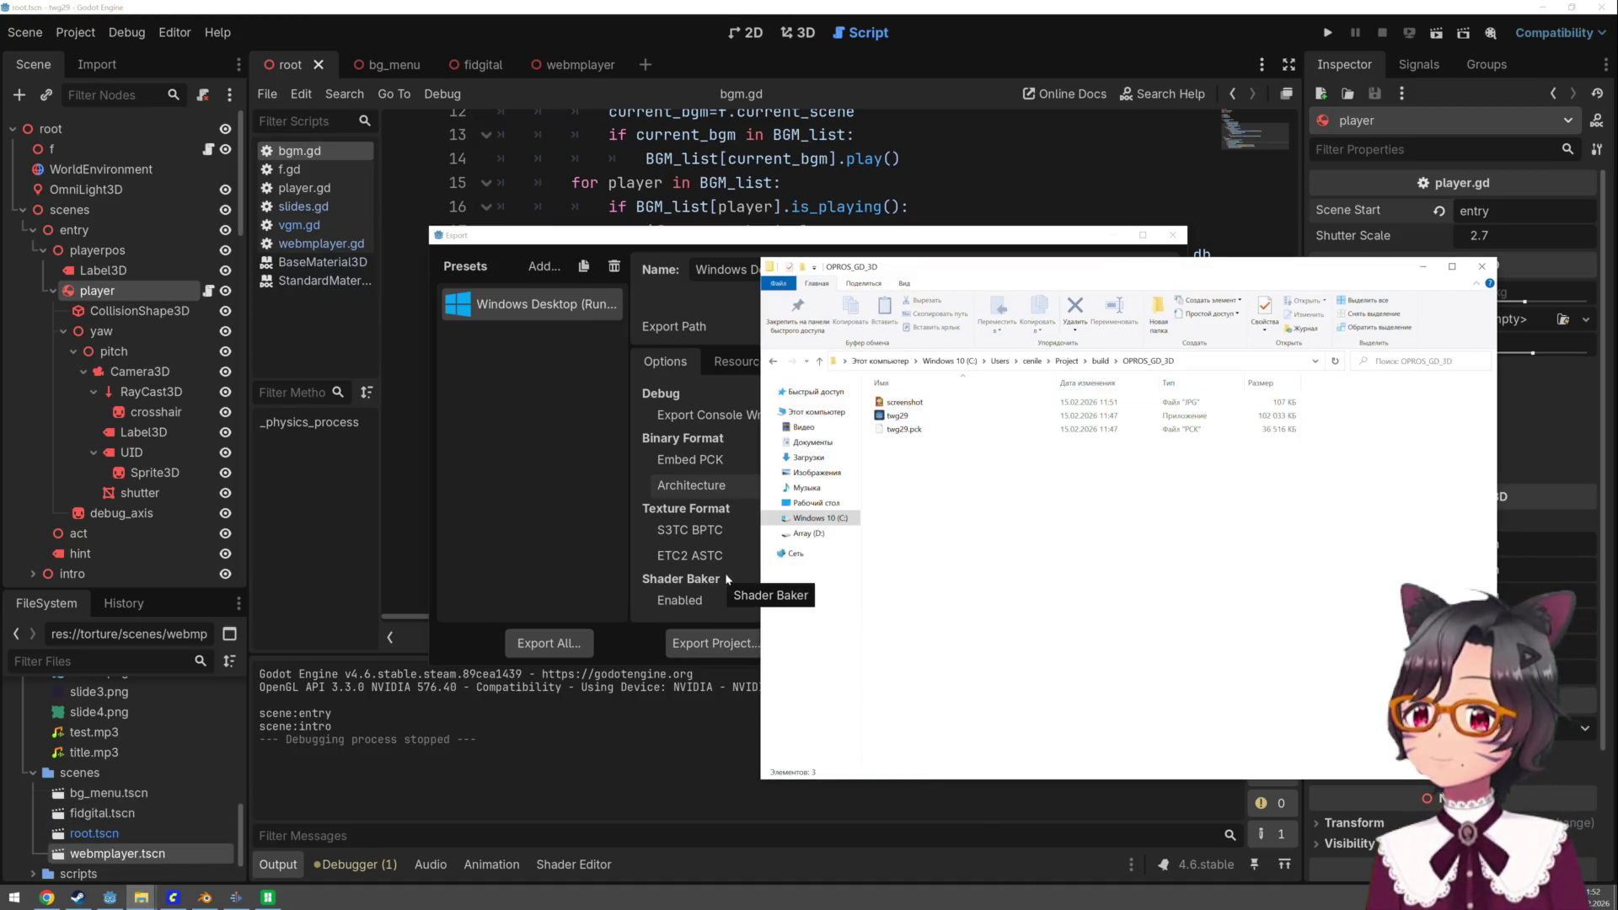
{"action": "key", "text": "super+e"}
{"action": "left_click", "coordinate": [823, 545]}
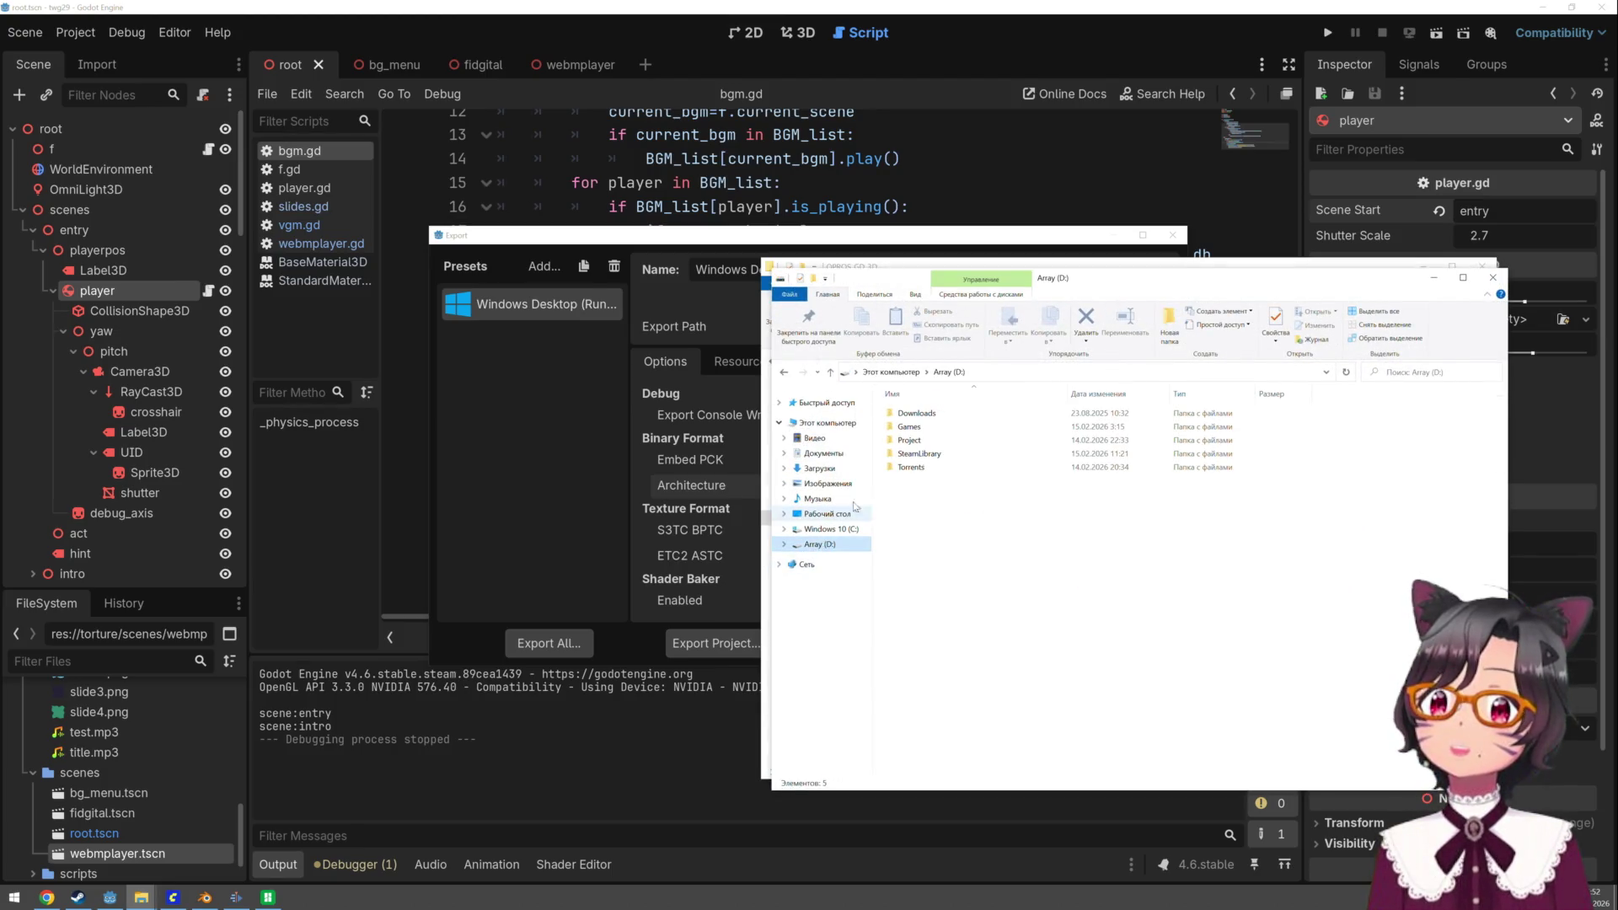
{"action": "double_click", "coordinate": [932, 441]}
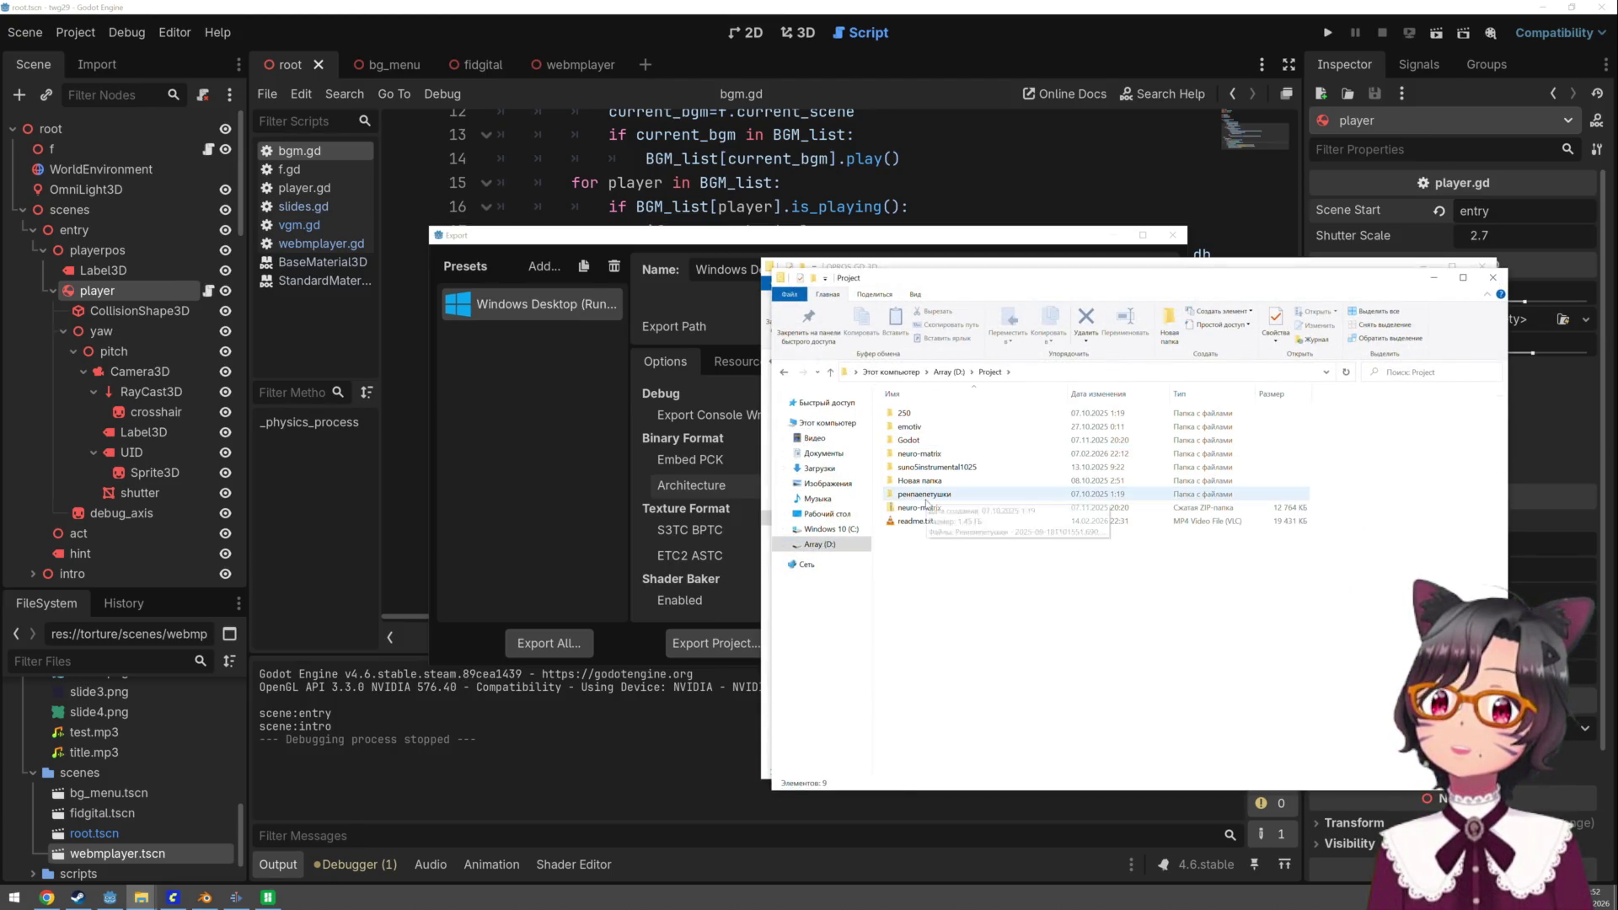
{"action": "mouse_move", "coordinate": [936, 287]}
{"action": "left_mouse_down"}
{"action": "mouse_move", "coordinate": [590, 392]}
{"action": "mouse_move", "coordinate": [290, 427]}
{"action": "mouse_move", "coordinate": [259, 412]}
{"action": "left_mouse_up"}
{"action": "left_click", "coordinate": [253, 645]}
{"action": "left_click_drag", "start_coordinate": [282, 650], "coordinate": [1042, 530]}
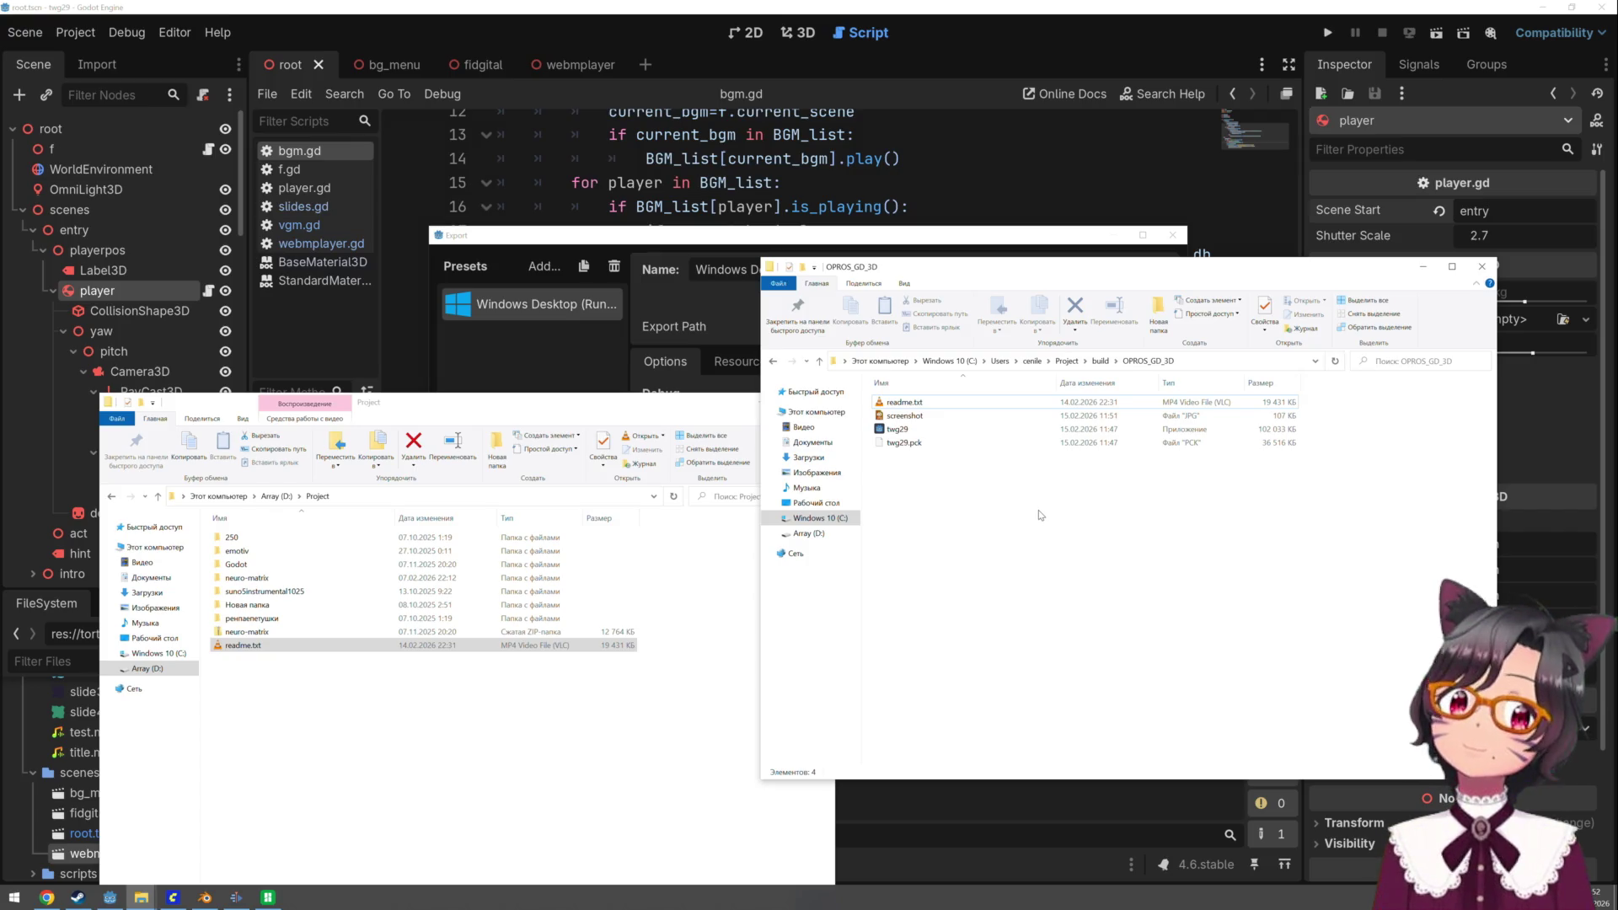
{"action": "left_click", "coordinate": [736, 420]}
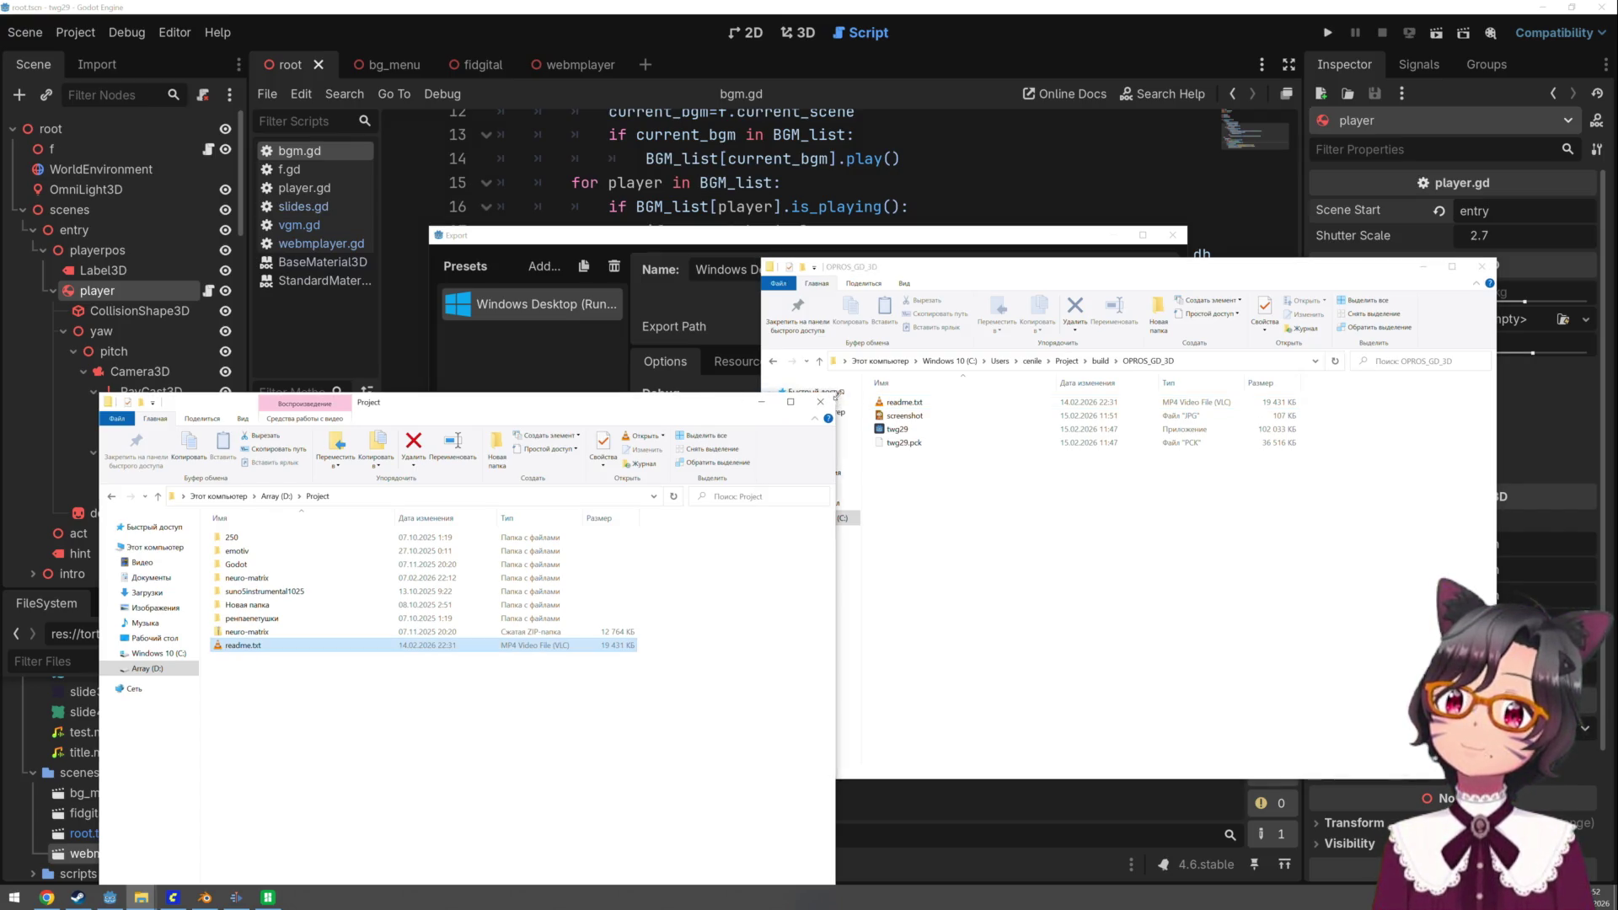
{"action": "left_click", "coordinate": [833, 403]}
{"action": "left_click", "coordinate": [1077, 240]}
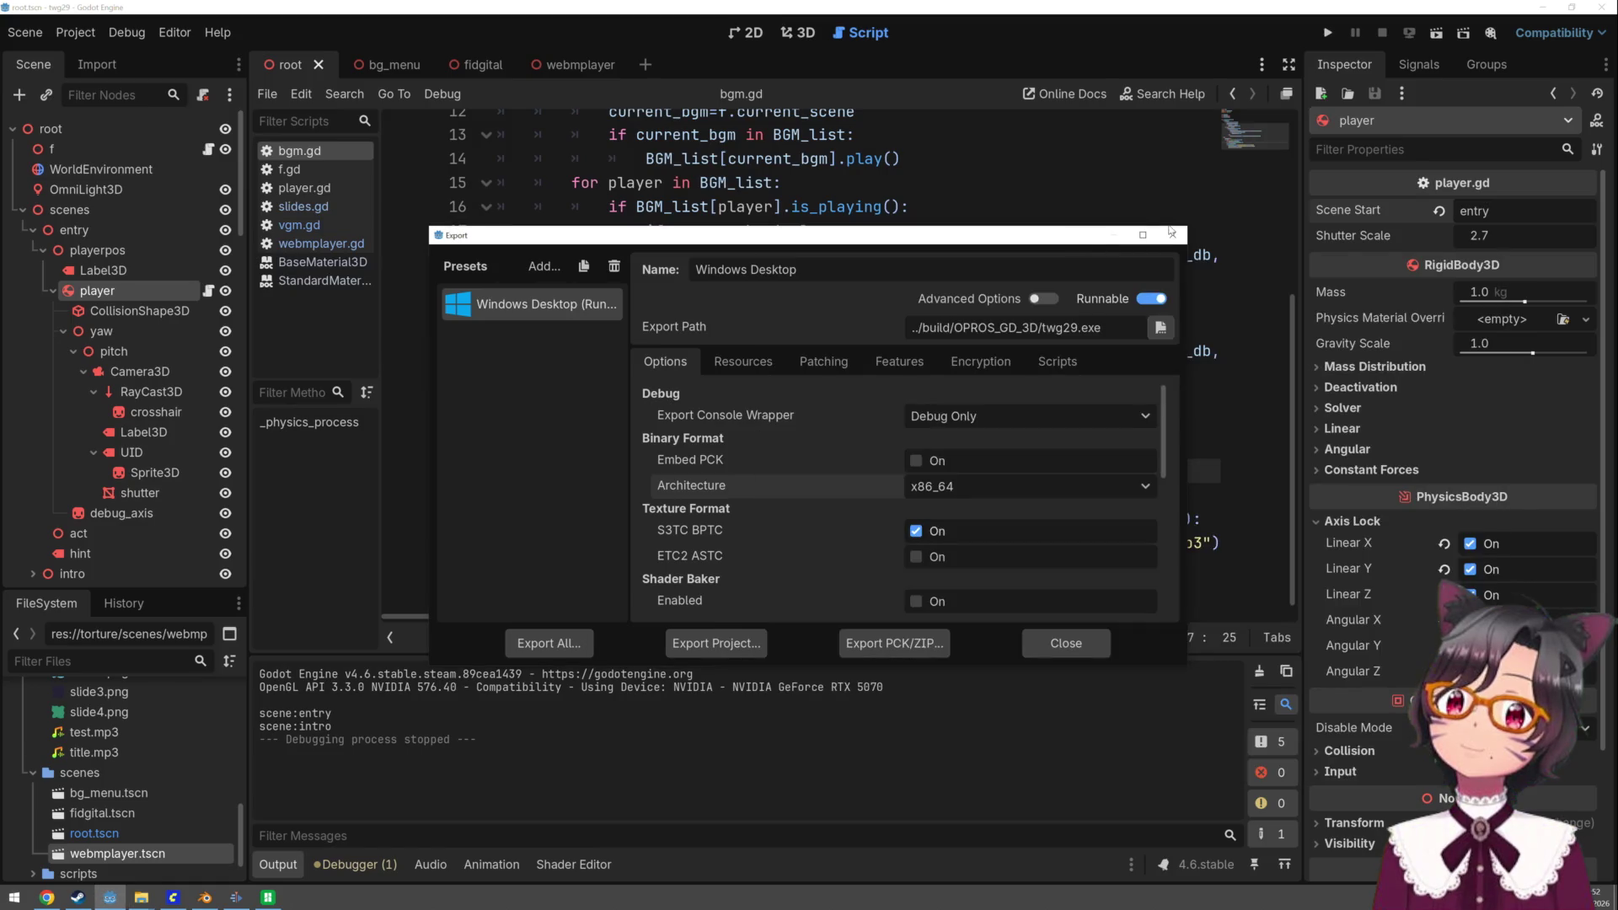
- Close the Export dialog, save the scene with Ctrl+S, and quit the Godot editor
{"action": "left_click", "coordinate": [1172, 237]}
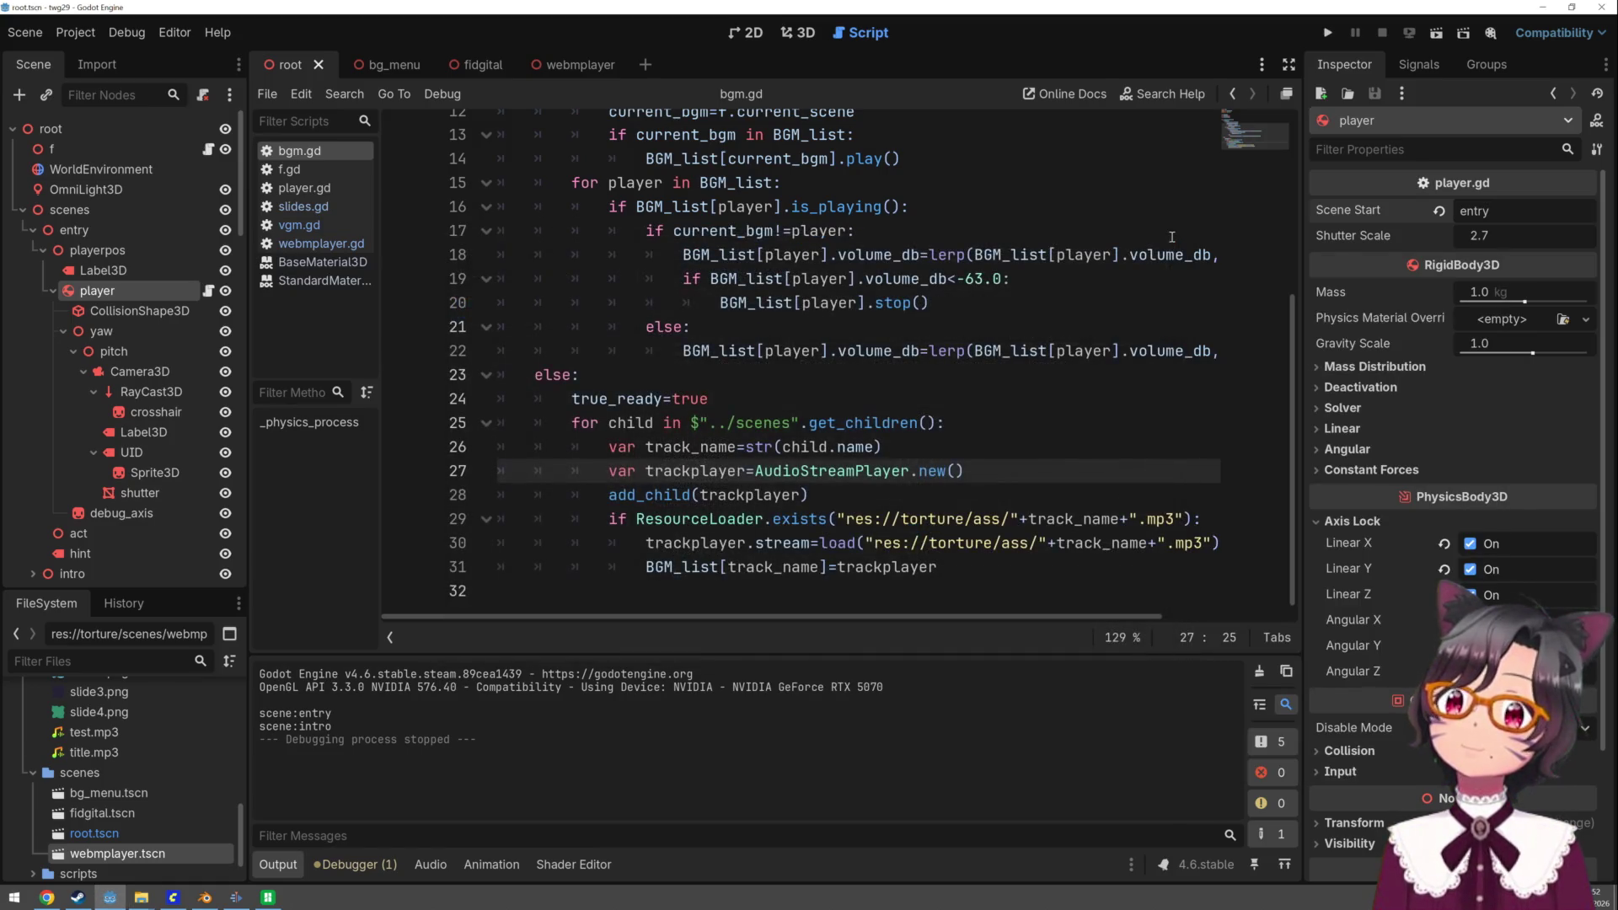
{"action": "left_click", "coordinate": [1047, 403]}
{"action": "key", "text": "ctrl+s"}
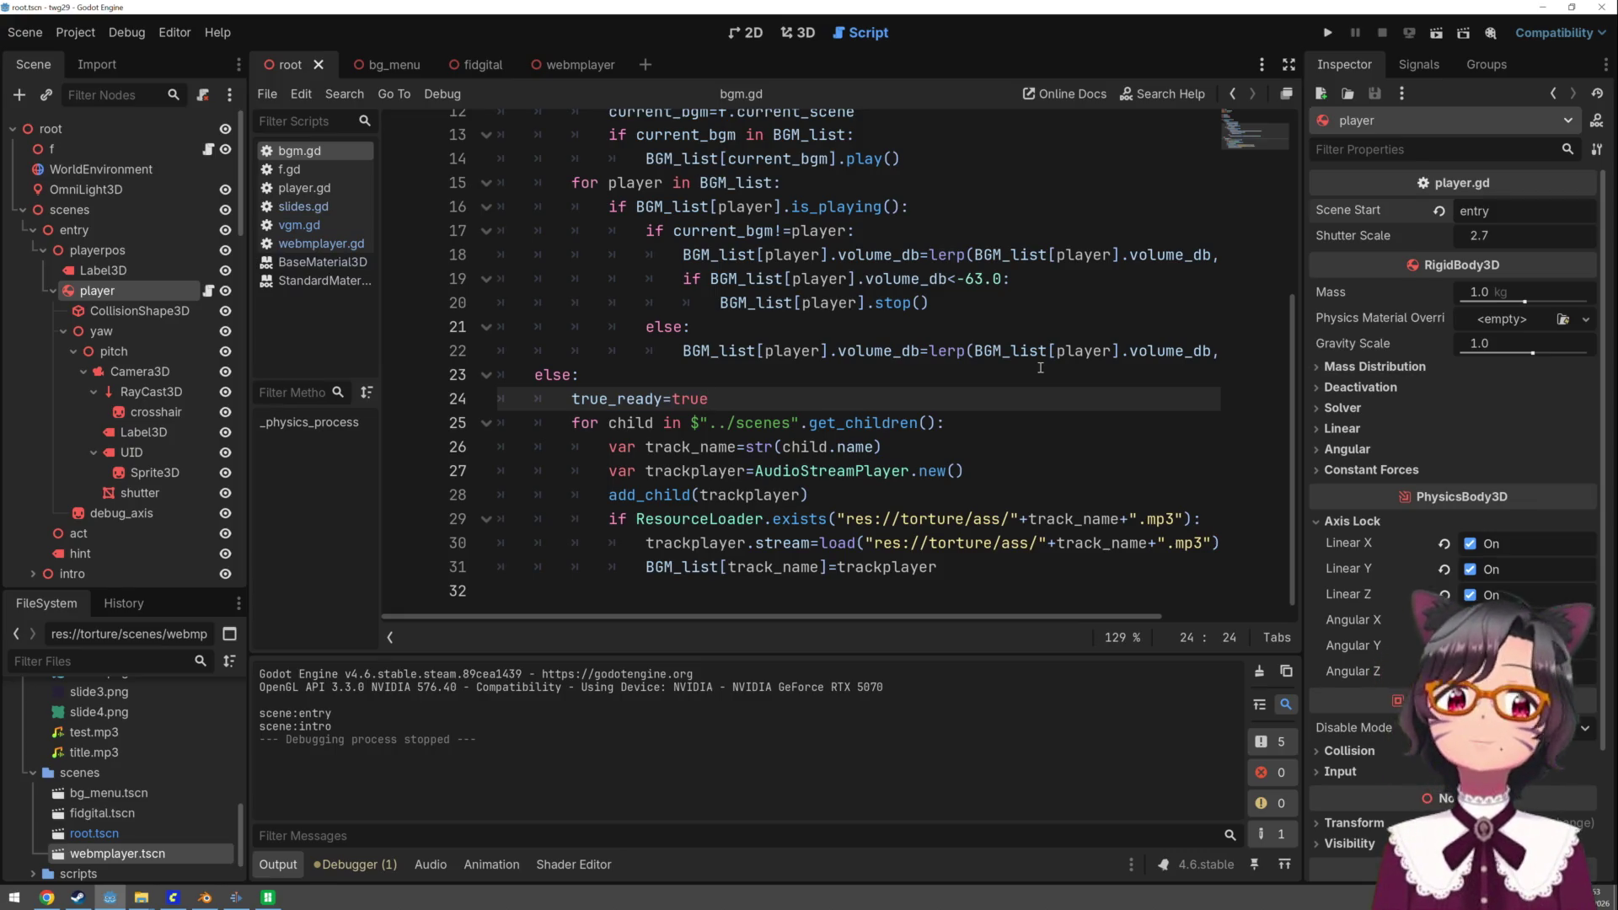
{"action": "left_click", "coordinate": [1035, 445]}
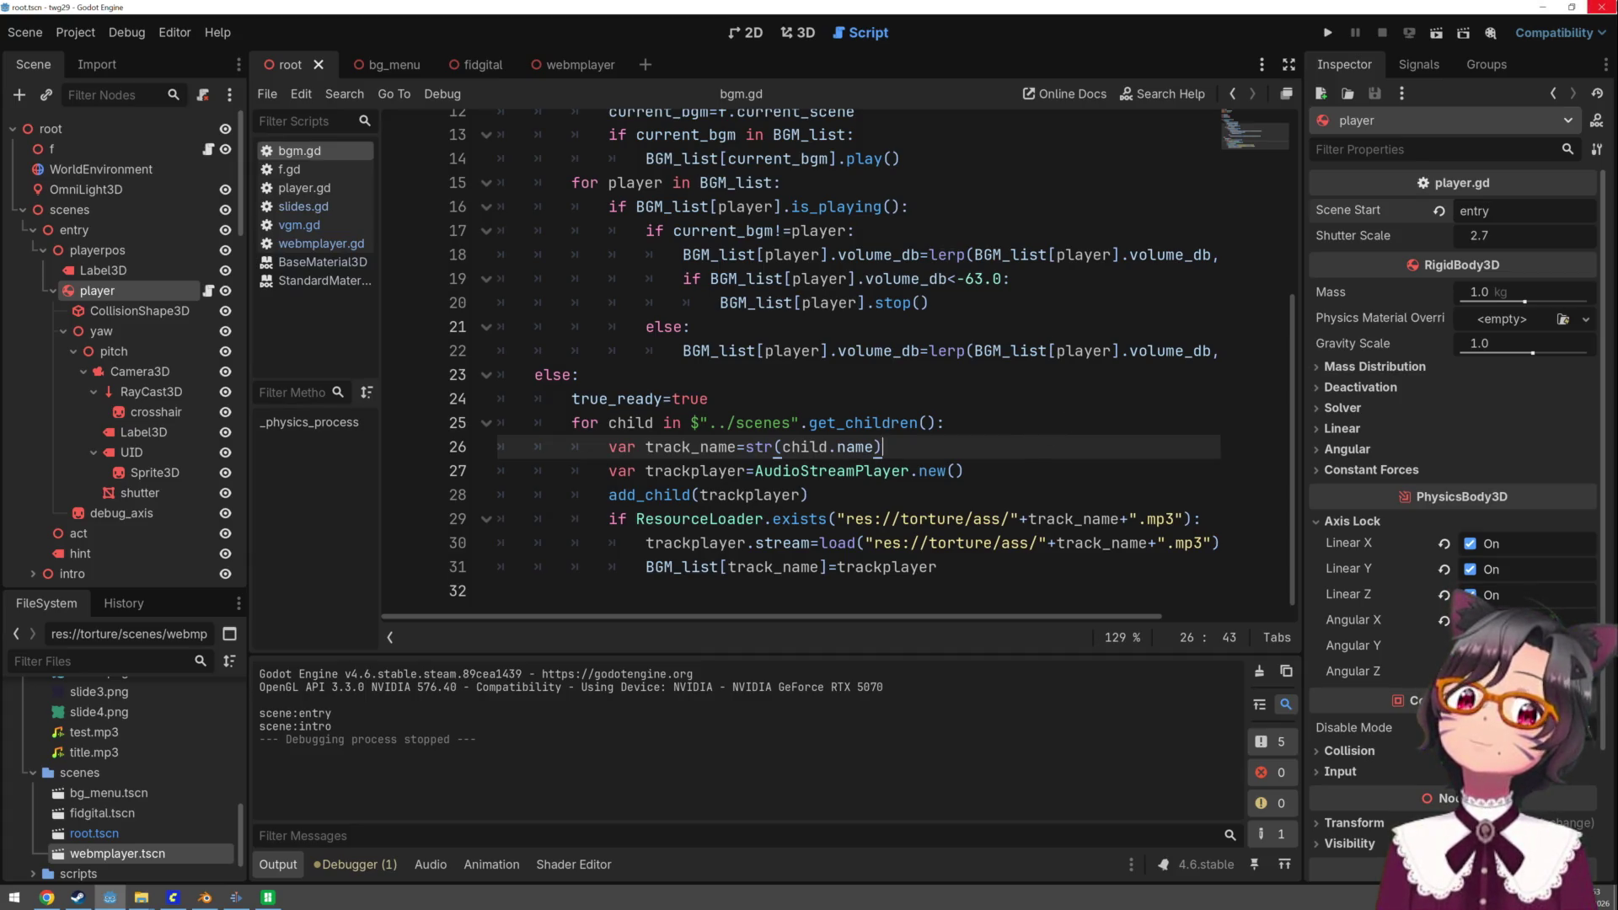
{"action": "left_click", "coordinate": [1599, 8]}
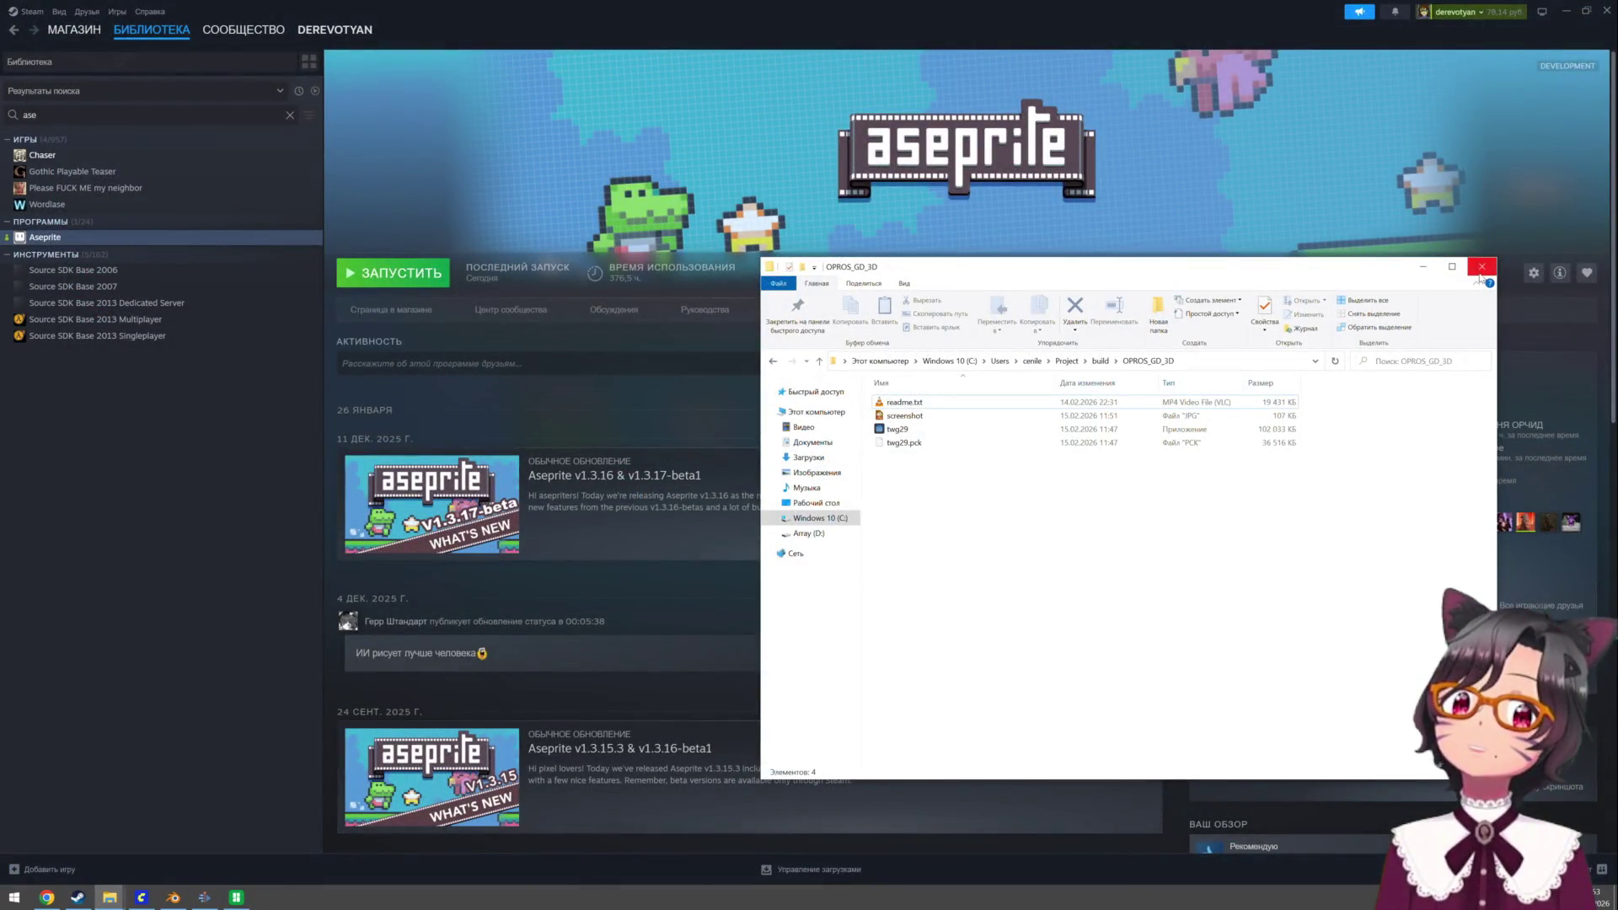
- Confirm quitting Godot and browse File Explorer to C:\Users\…\Project\build
{"action": "left_click", "coordinate": [1478, 271]}
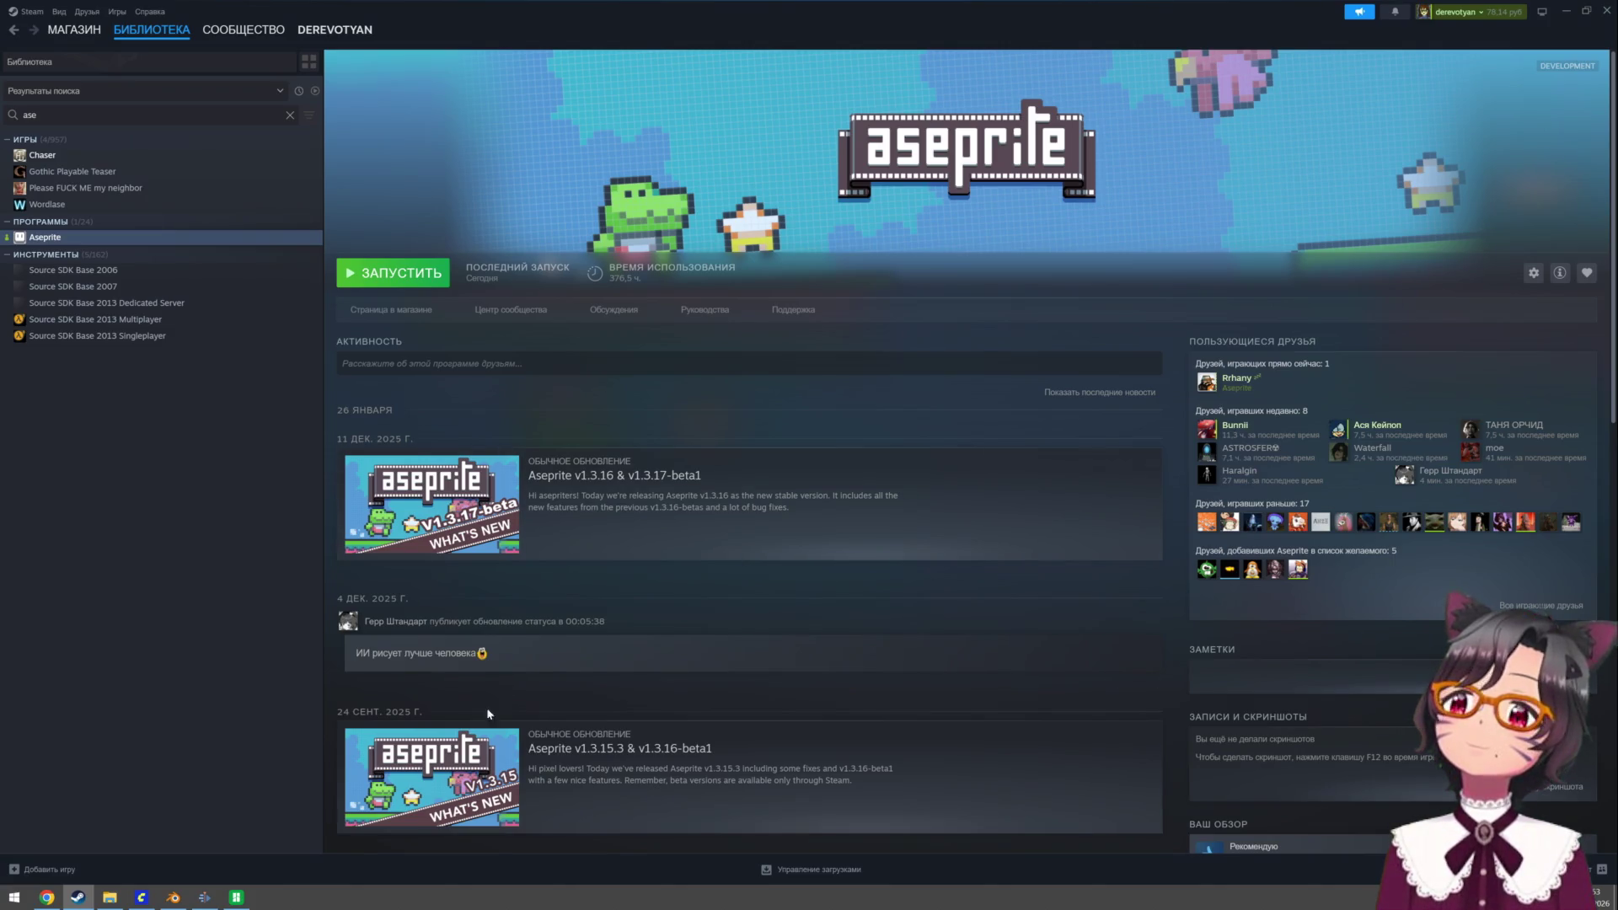
{"action": "left_click", "coordinate": [110, 897]}
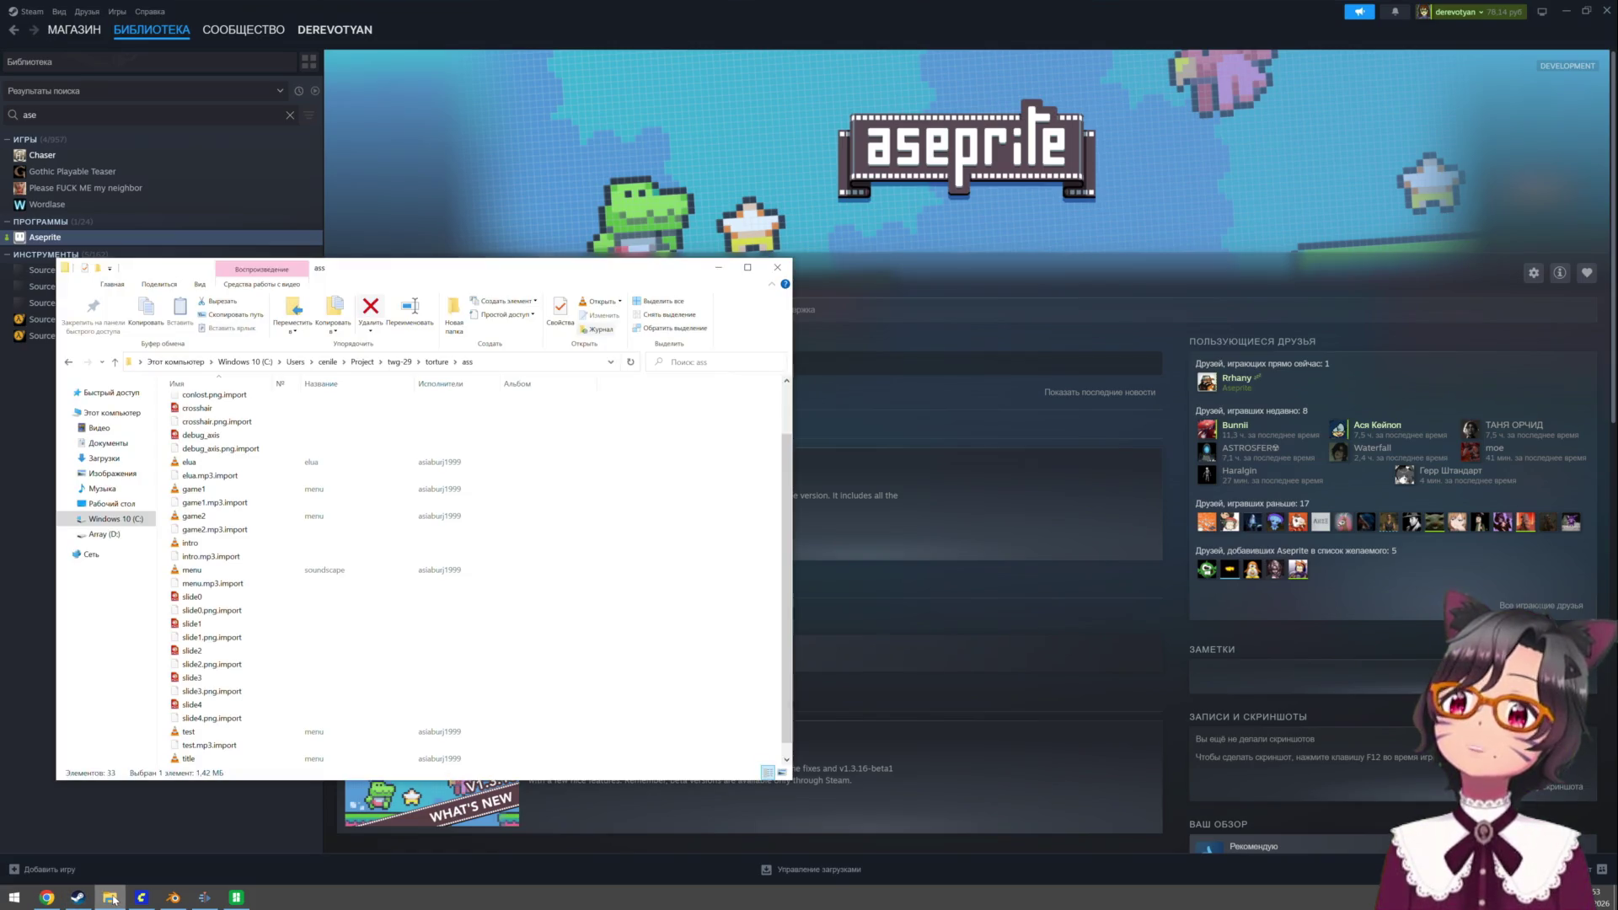
{"action": "left_click", "coordinate": [115, 518]}
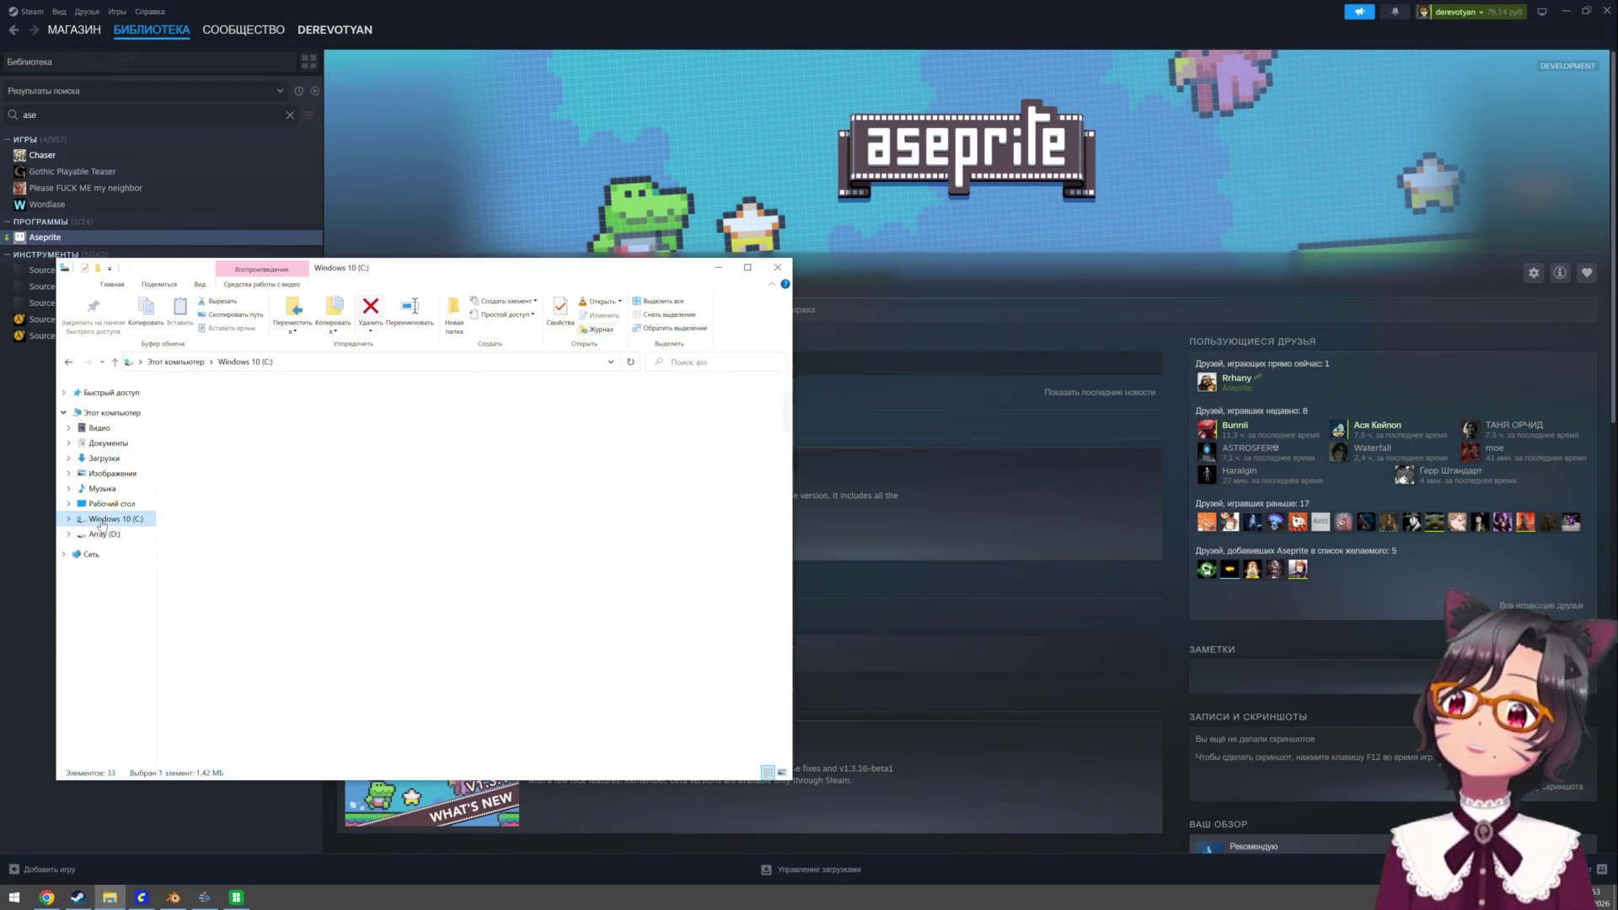
{"action": "double_click", "coordinate": [195, 497]}
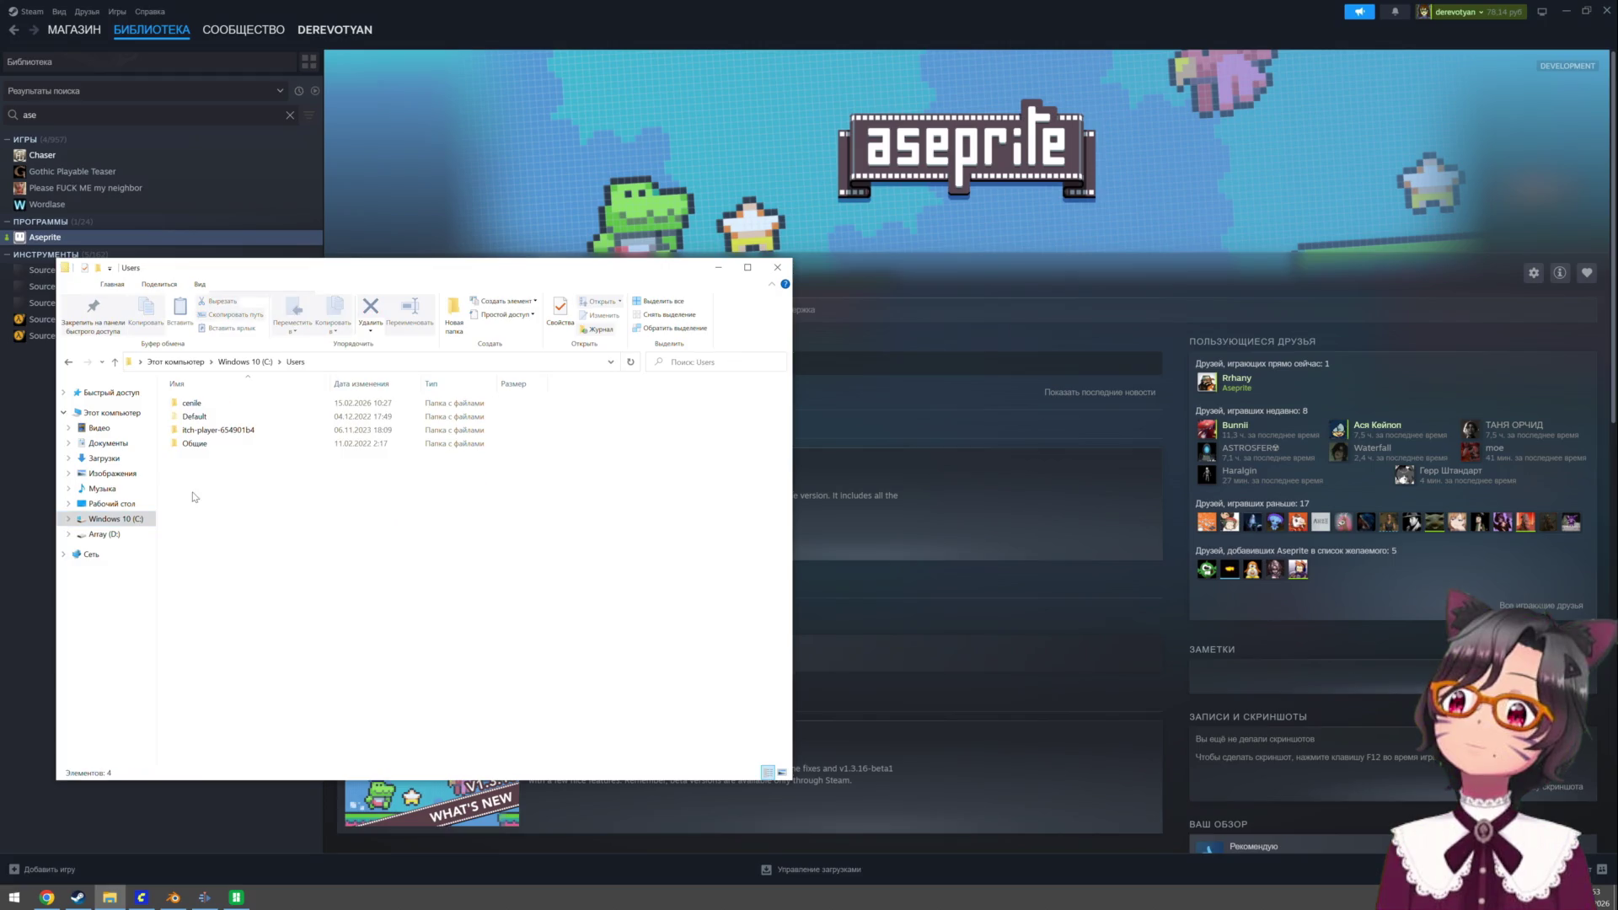
{"action": "double_click", "coordinate": [197, 403]}
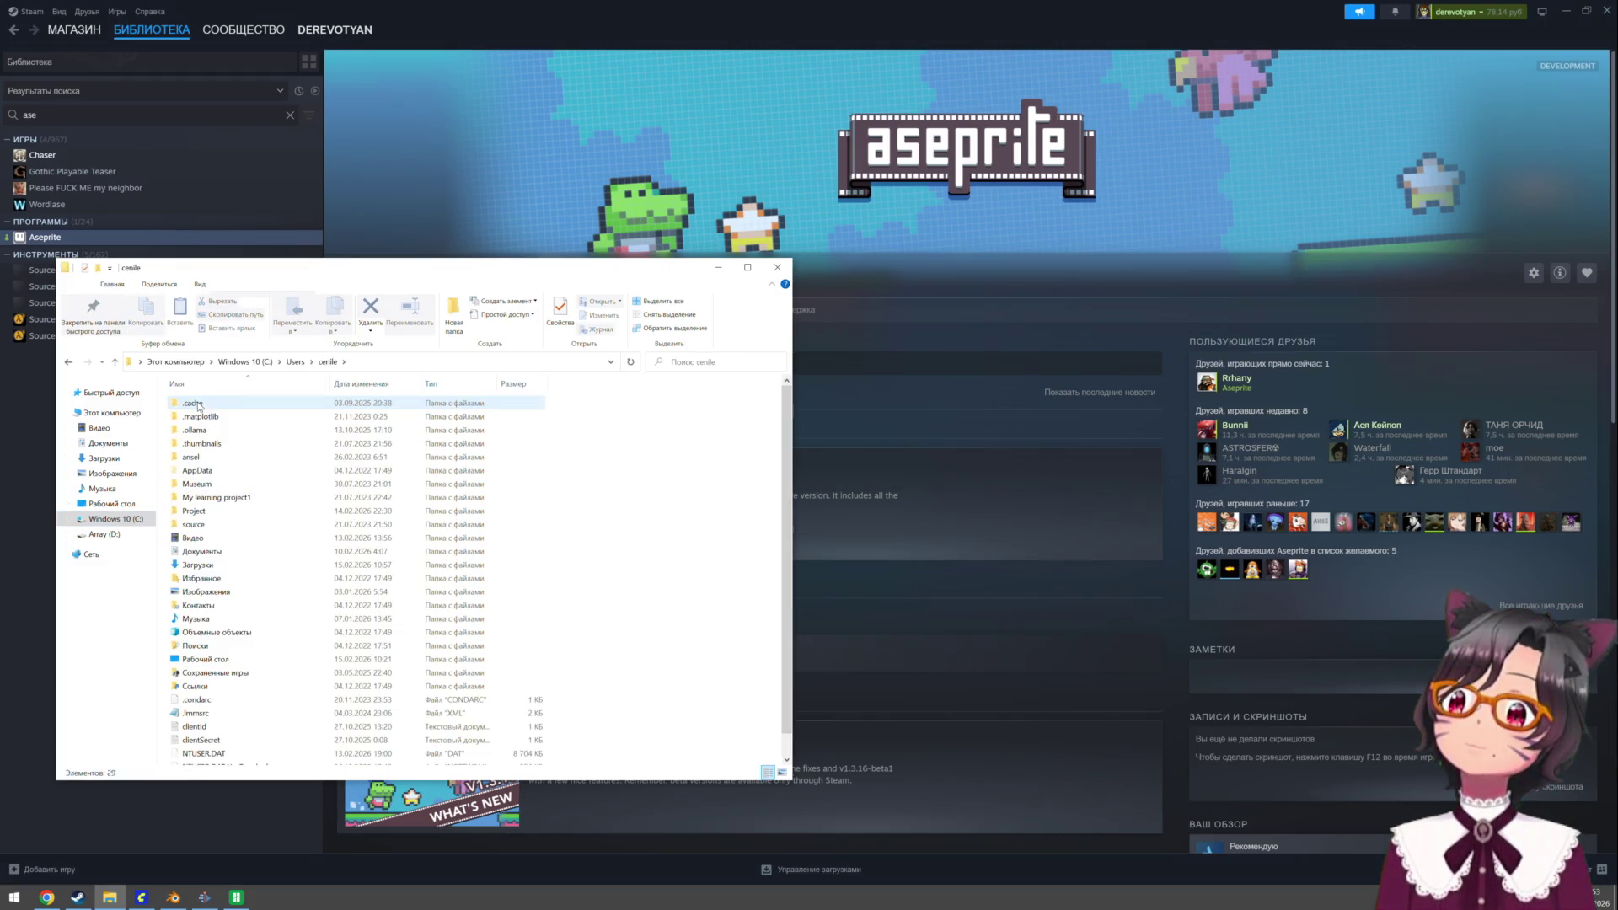
{"action": "double_click", "coordinate": [194, 509]}
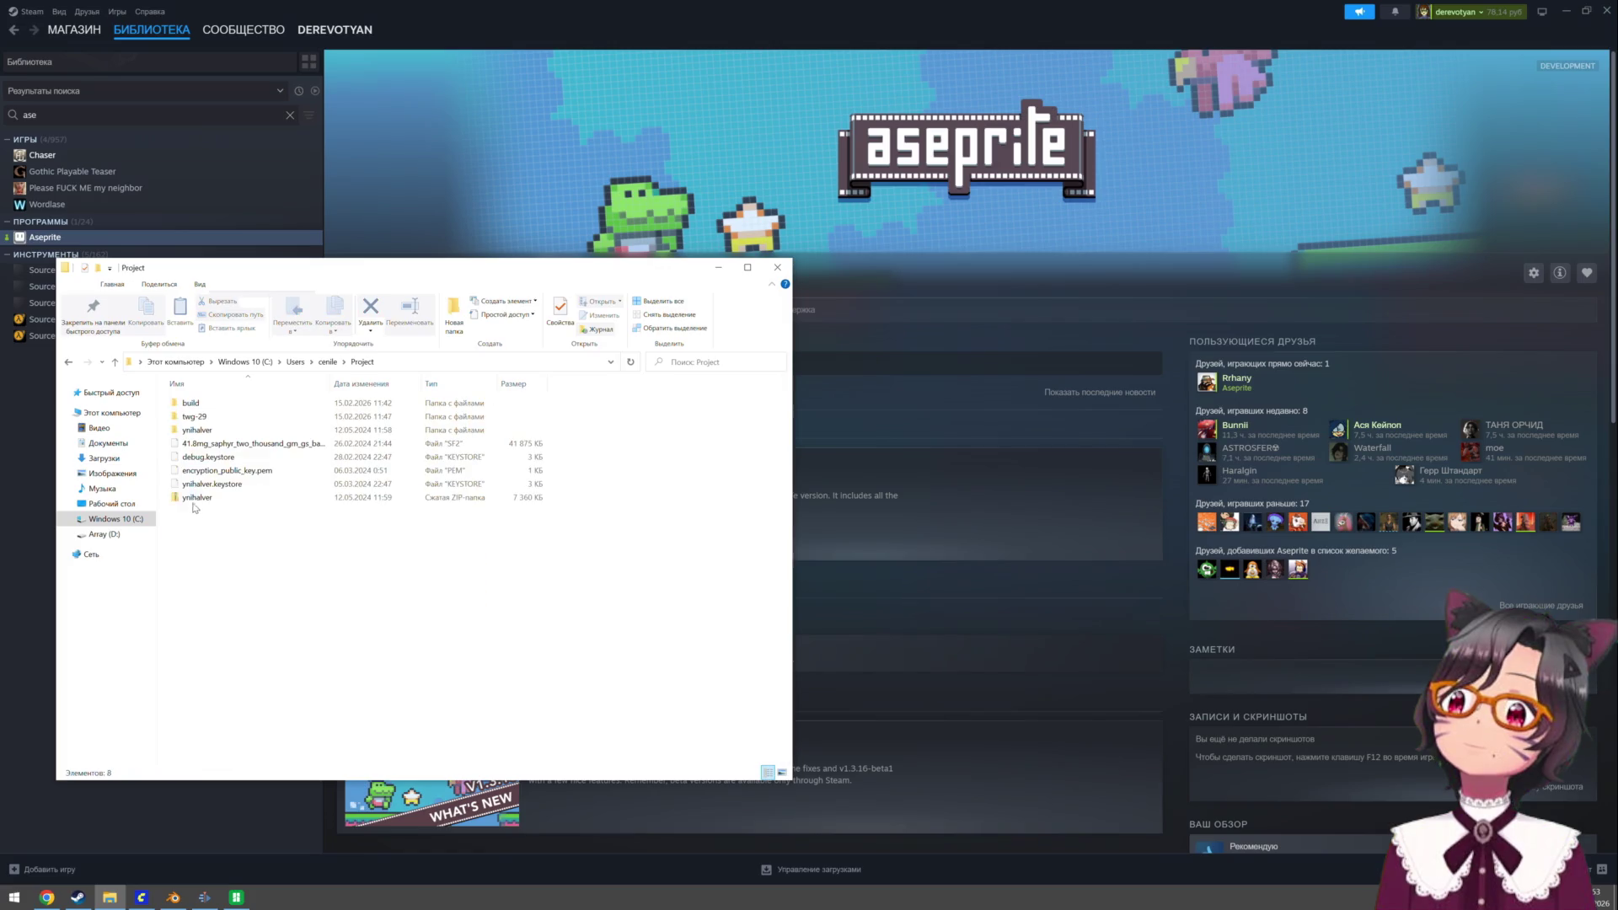
{"action": "double_click", "coordinate": [207, 416]}
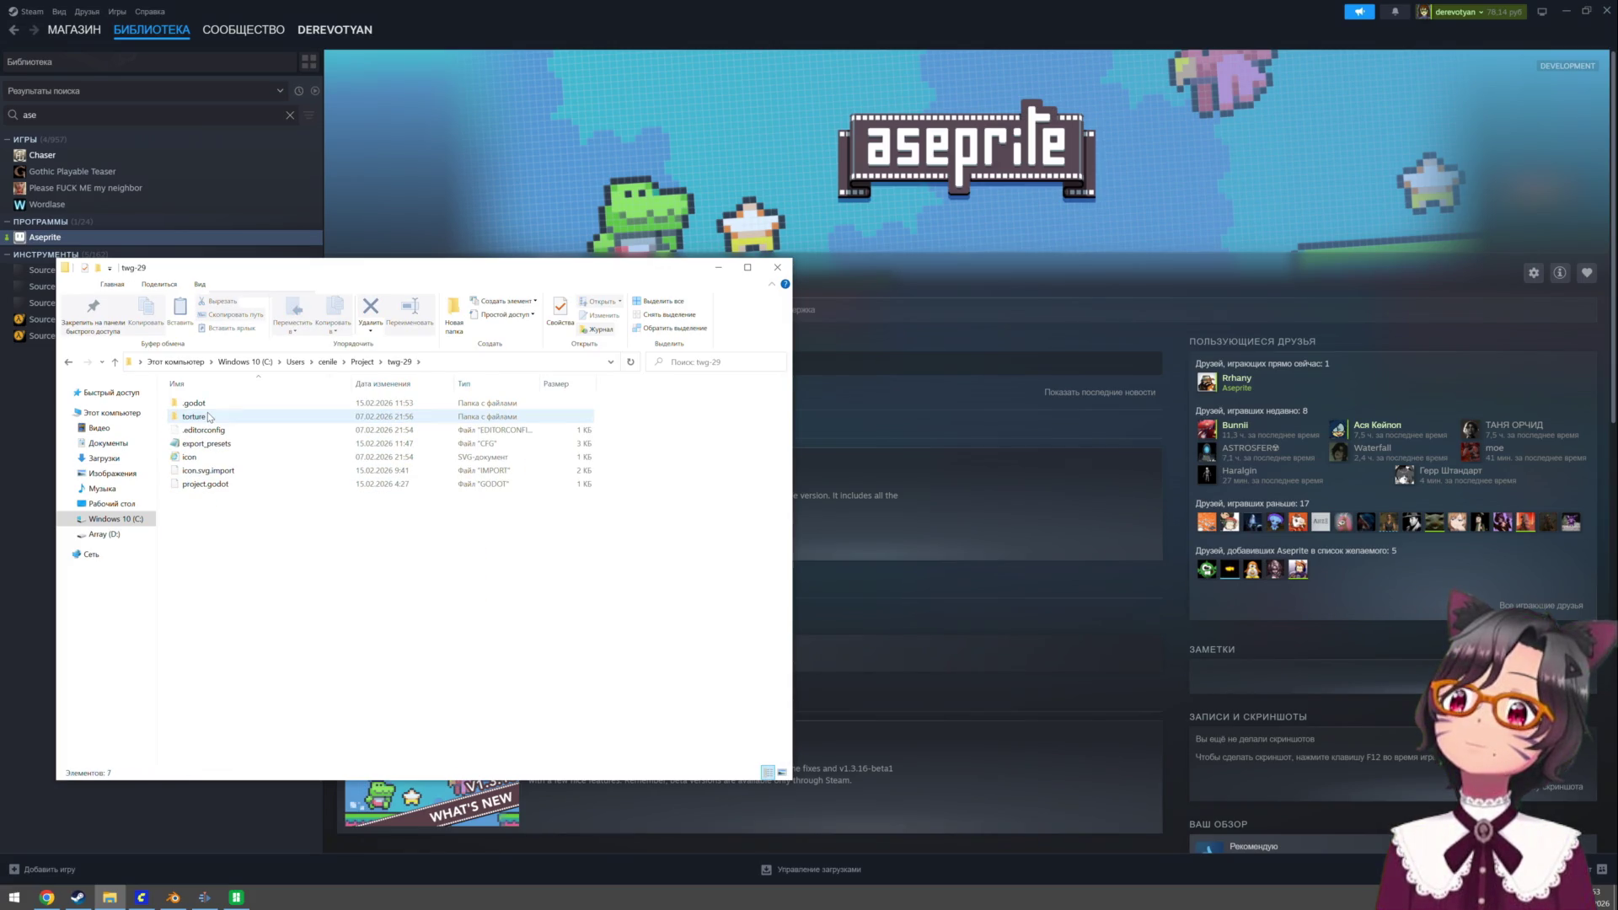
{"action": "left_click", "coordinate": [368, 361]}
{"action": "double_click", "coordinate": [251, 403]}
{"action": "double_click", "coordinate": [228, 404]}
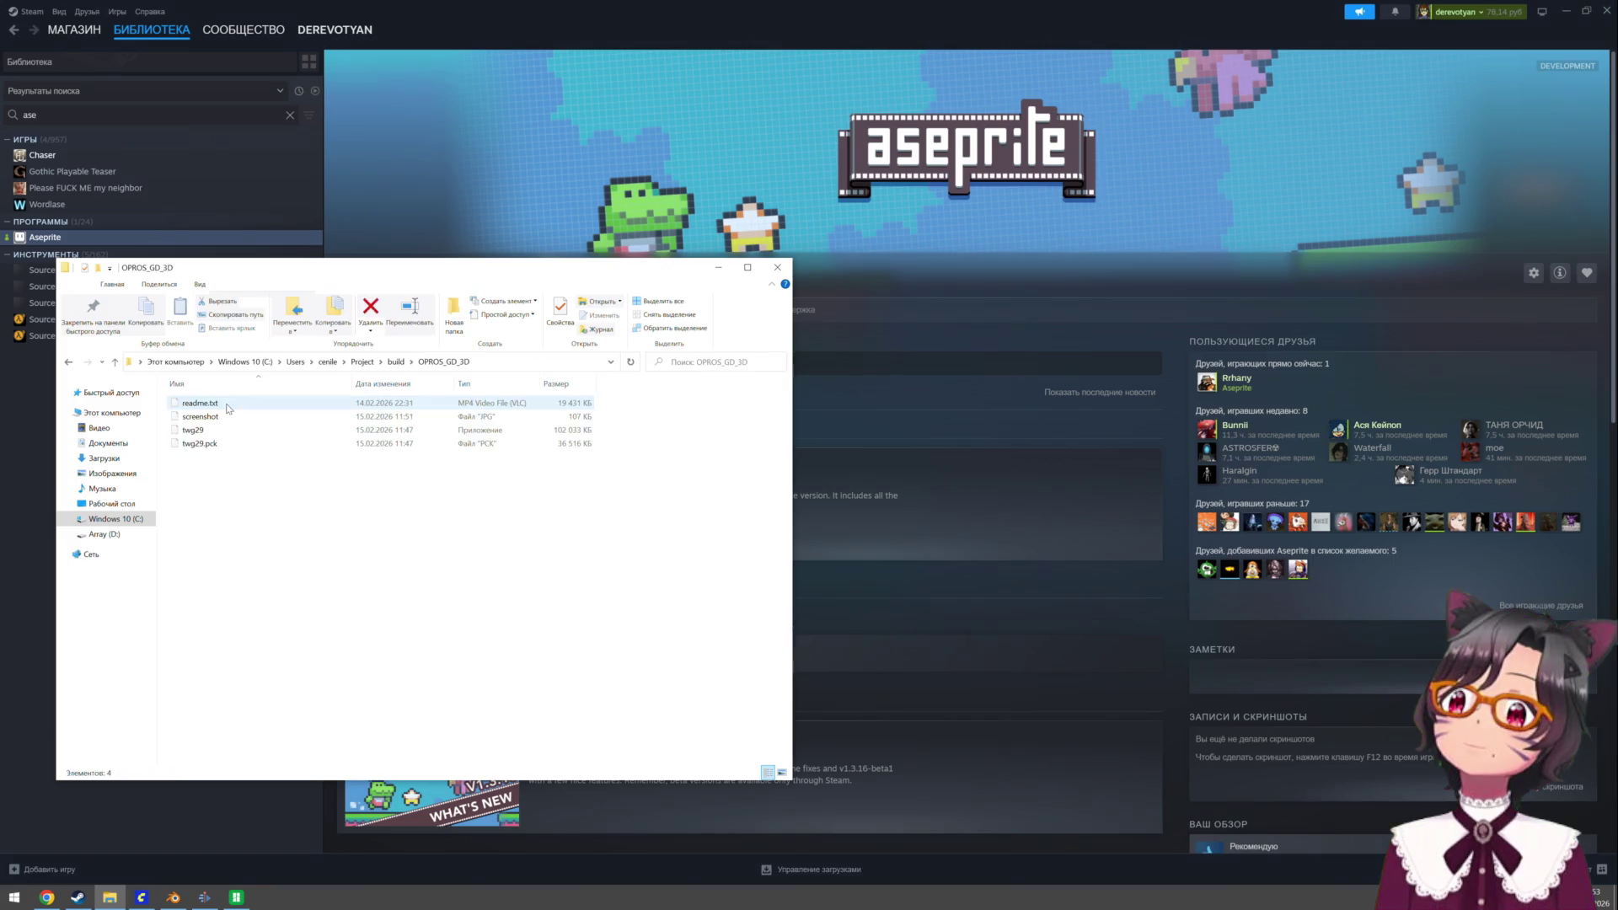
{"action": "key", "text": "BackSpace"}
- Rename OPROS_GD_3D to OPROS_GD_3D_demo and open it to show its four files
{"action": "right_click", "coordinate": [225, 402]}
{"action": "right_click", "coordinate": [226, 402]}
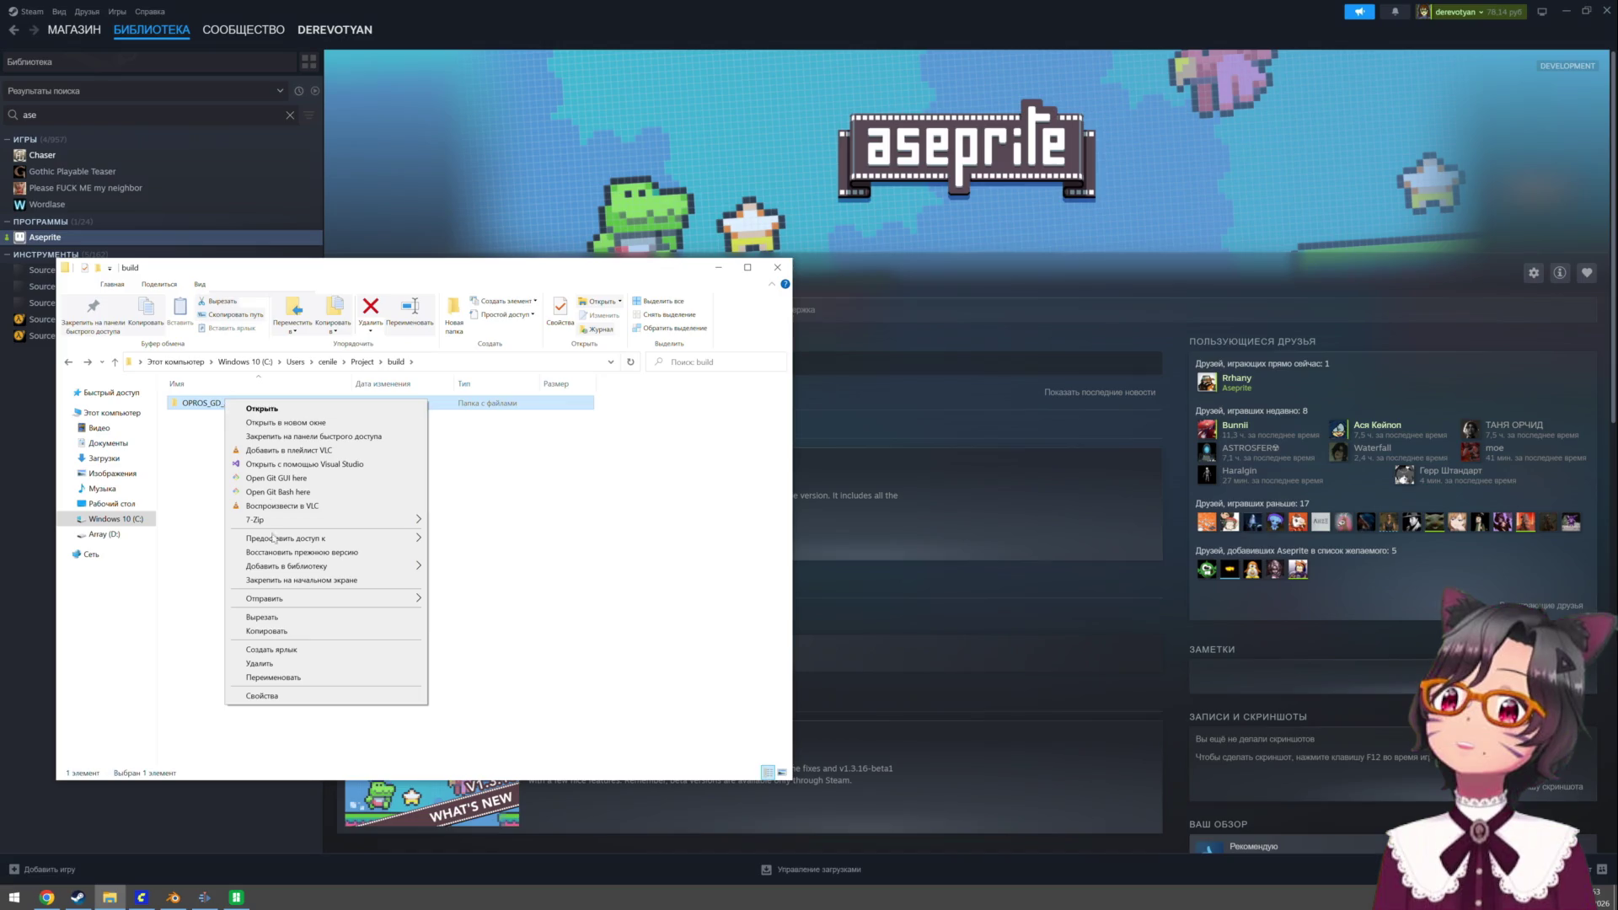
{"action": "left_click", "coordinate": [305, 679]}
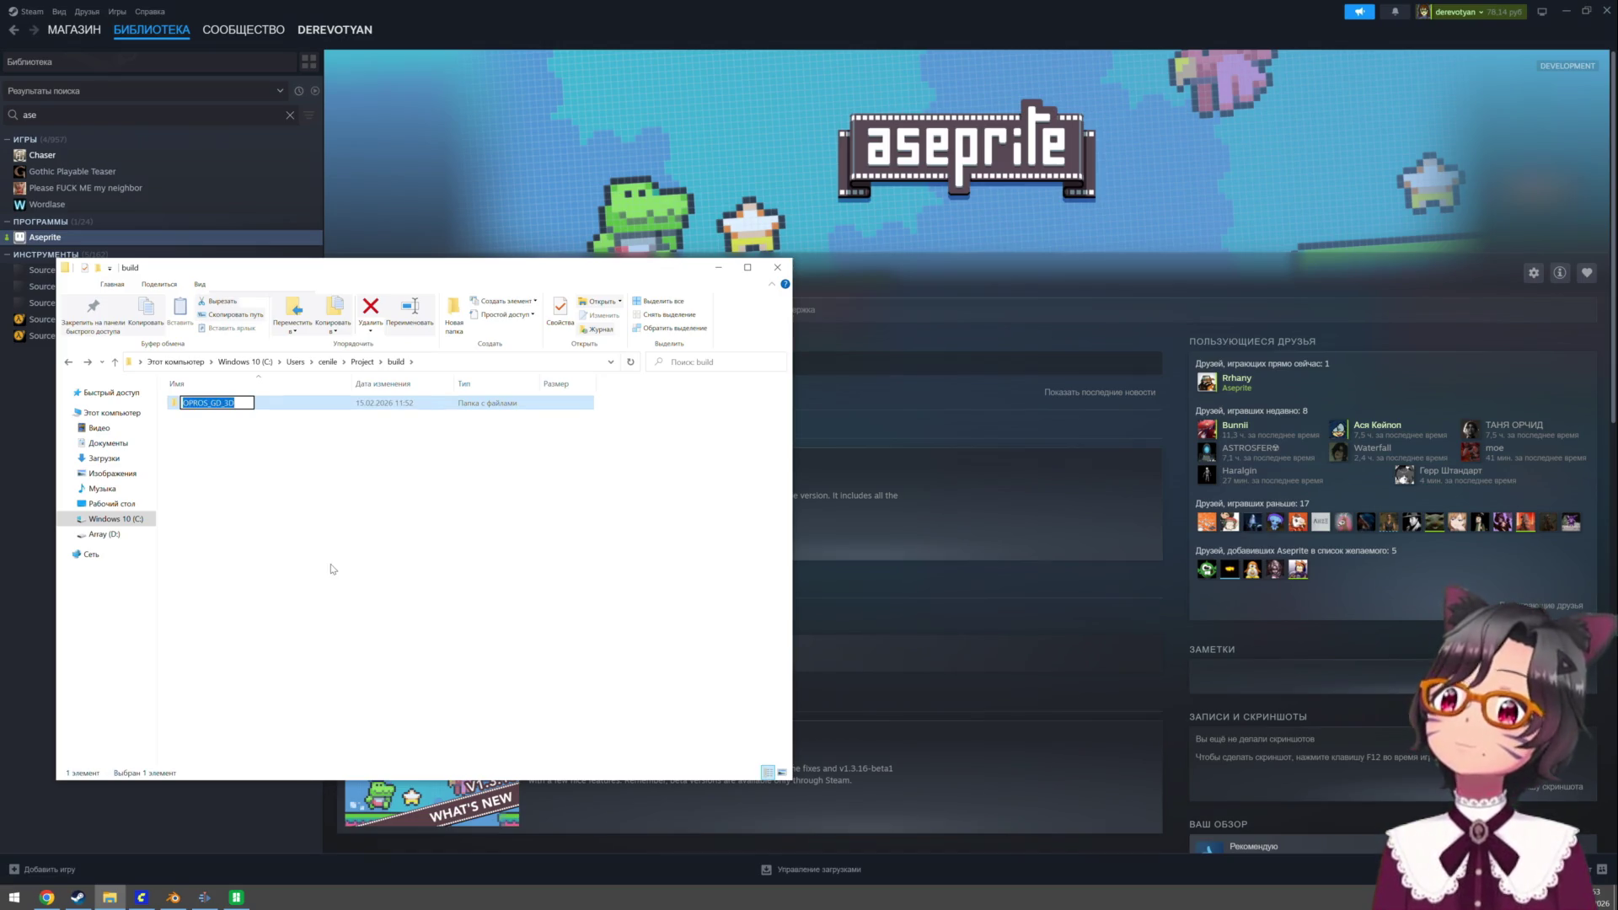
{"action": "key", "text": "End"}
{"action": "type", "text": "_demo"}
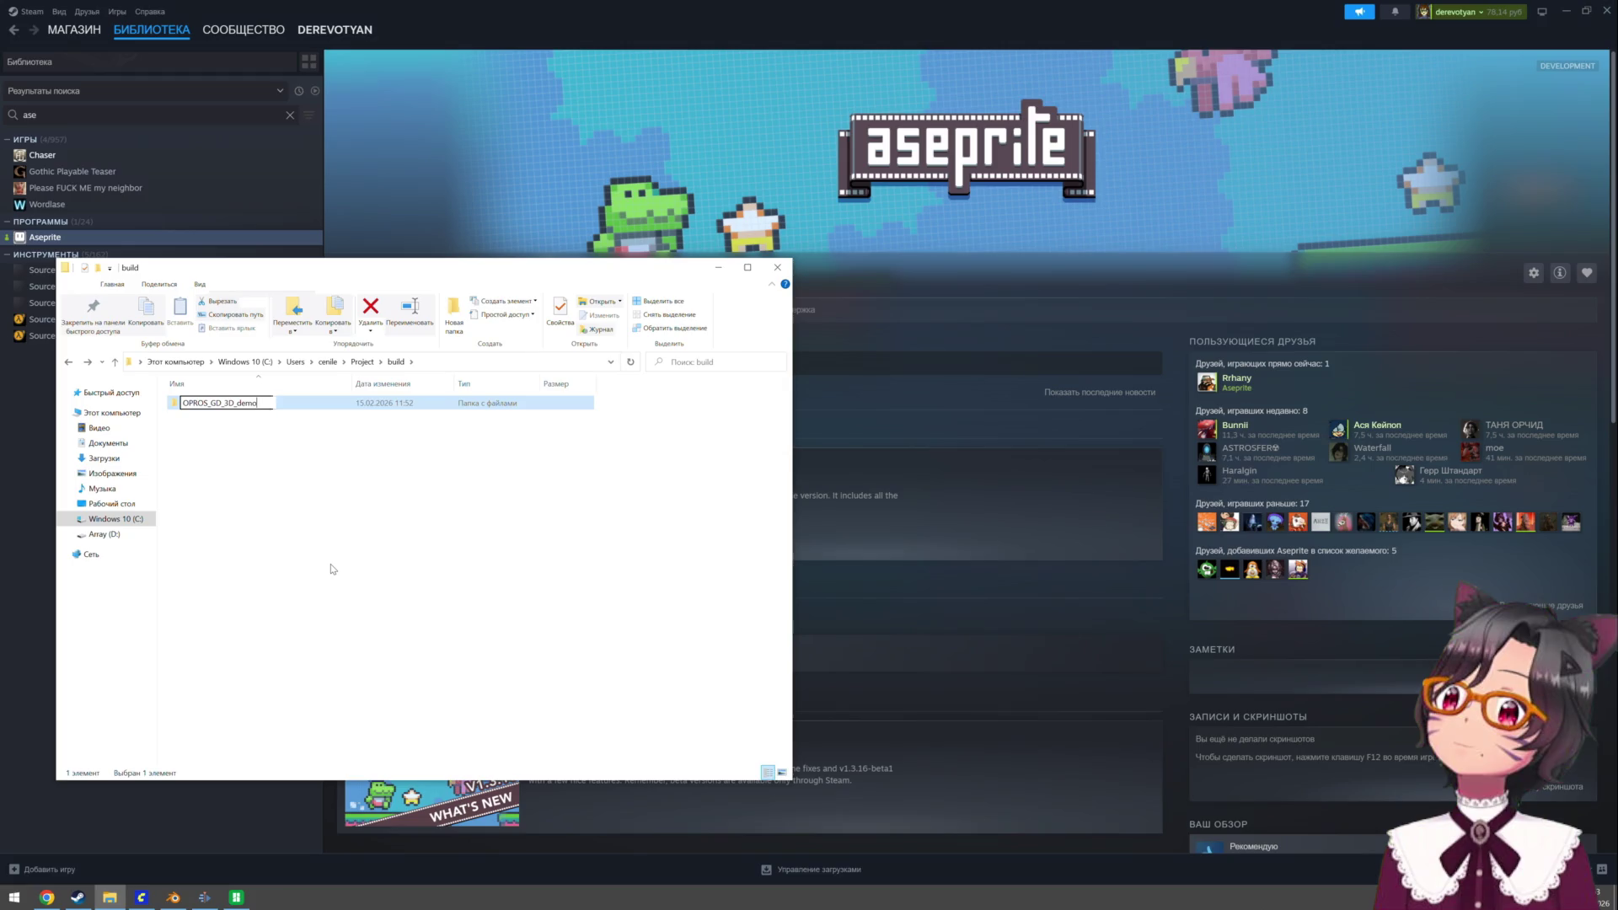
{"action": "key", "text": "Return"}
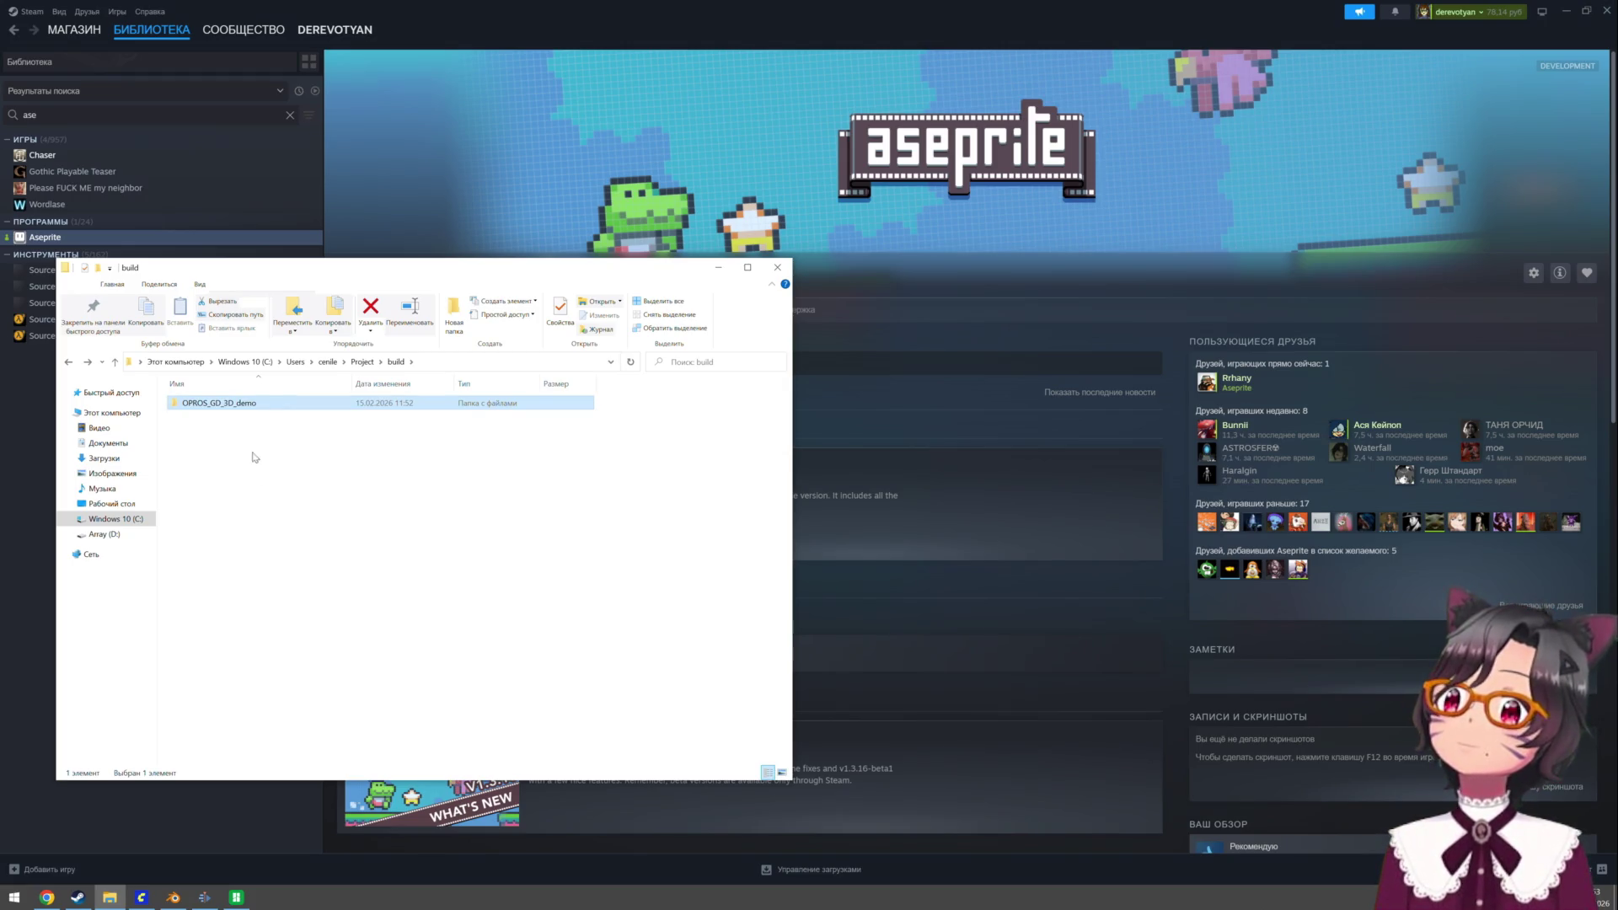
{"action": "double_click", "coordinate": [263, 401]}
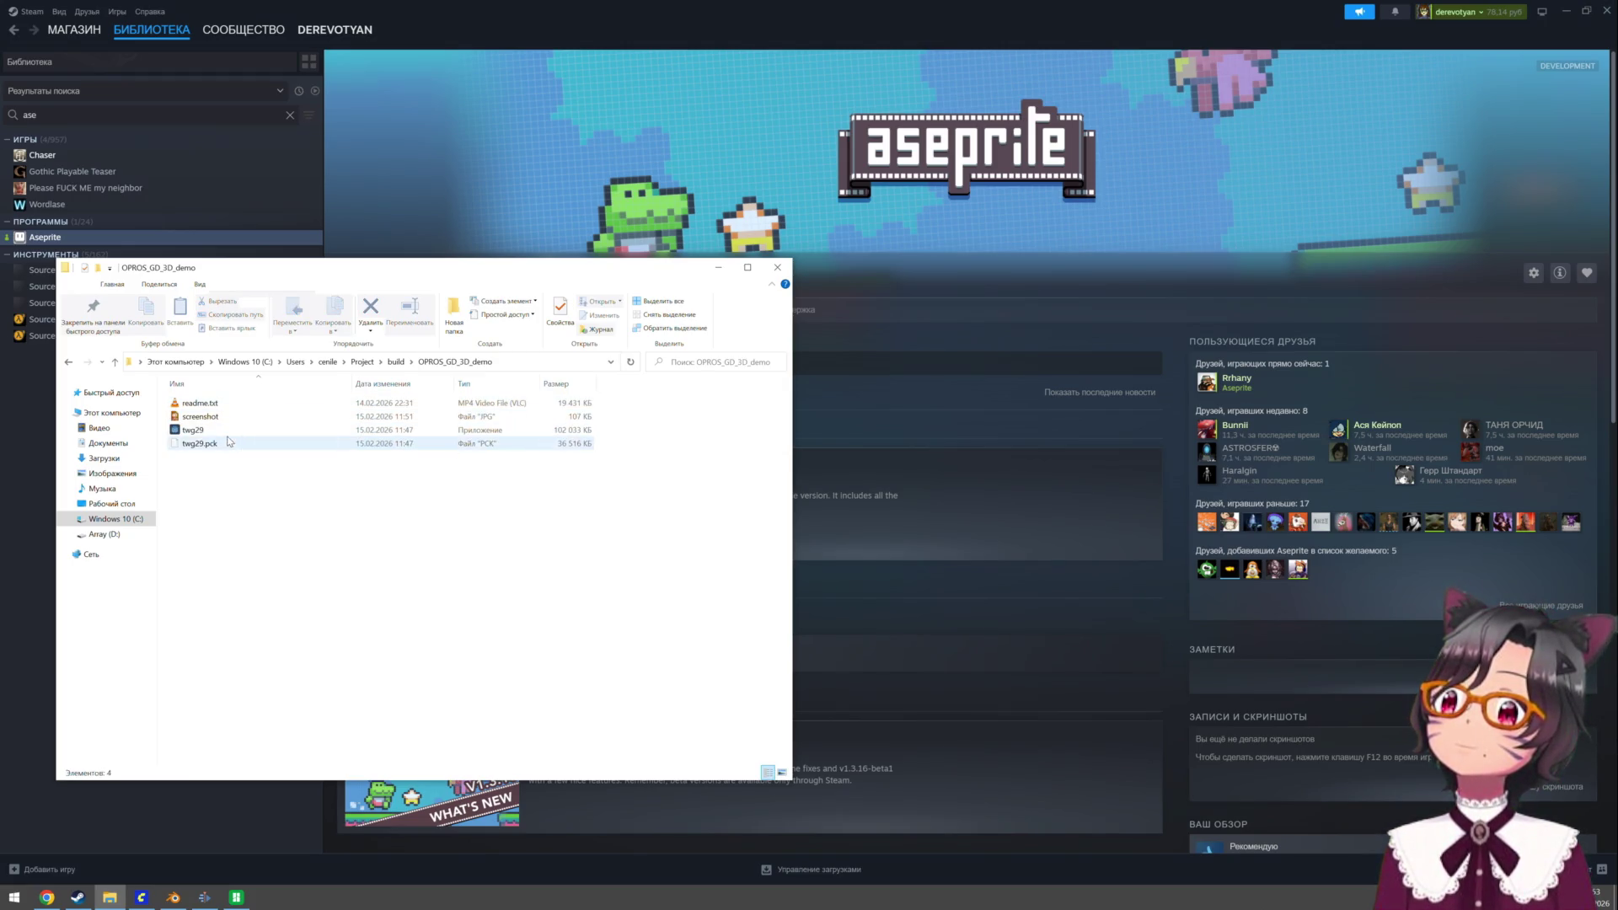
{"action": "double_click", "coordinate": [227, 432]}
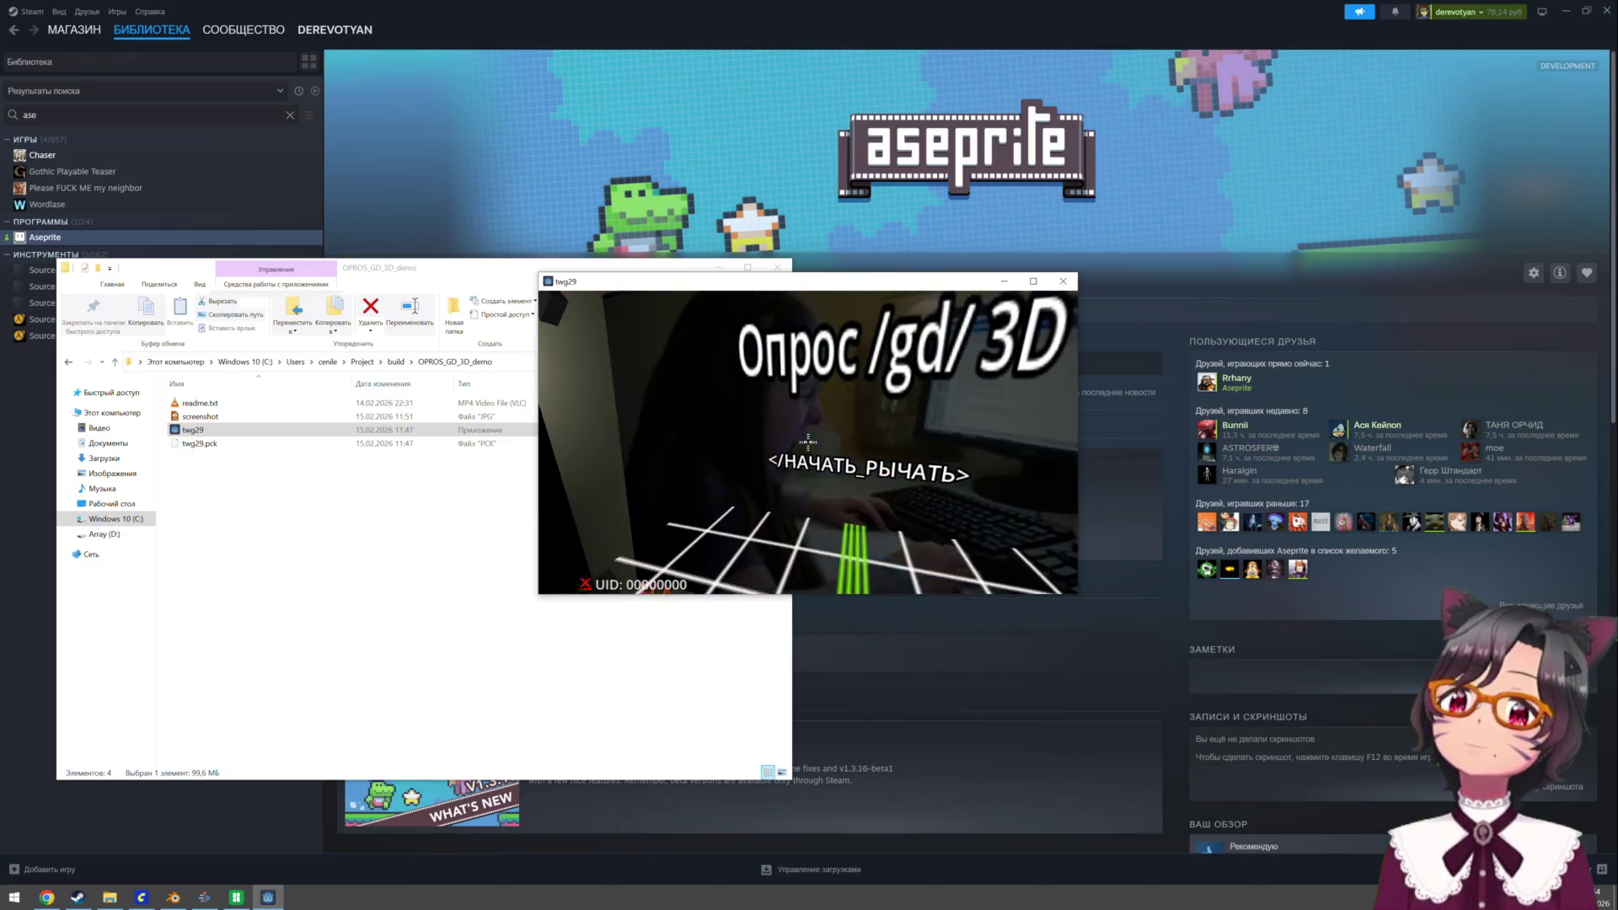
{"action": "left_click", "coordinate": [809, 440]}
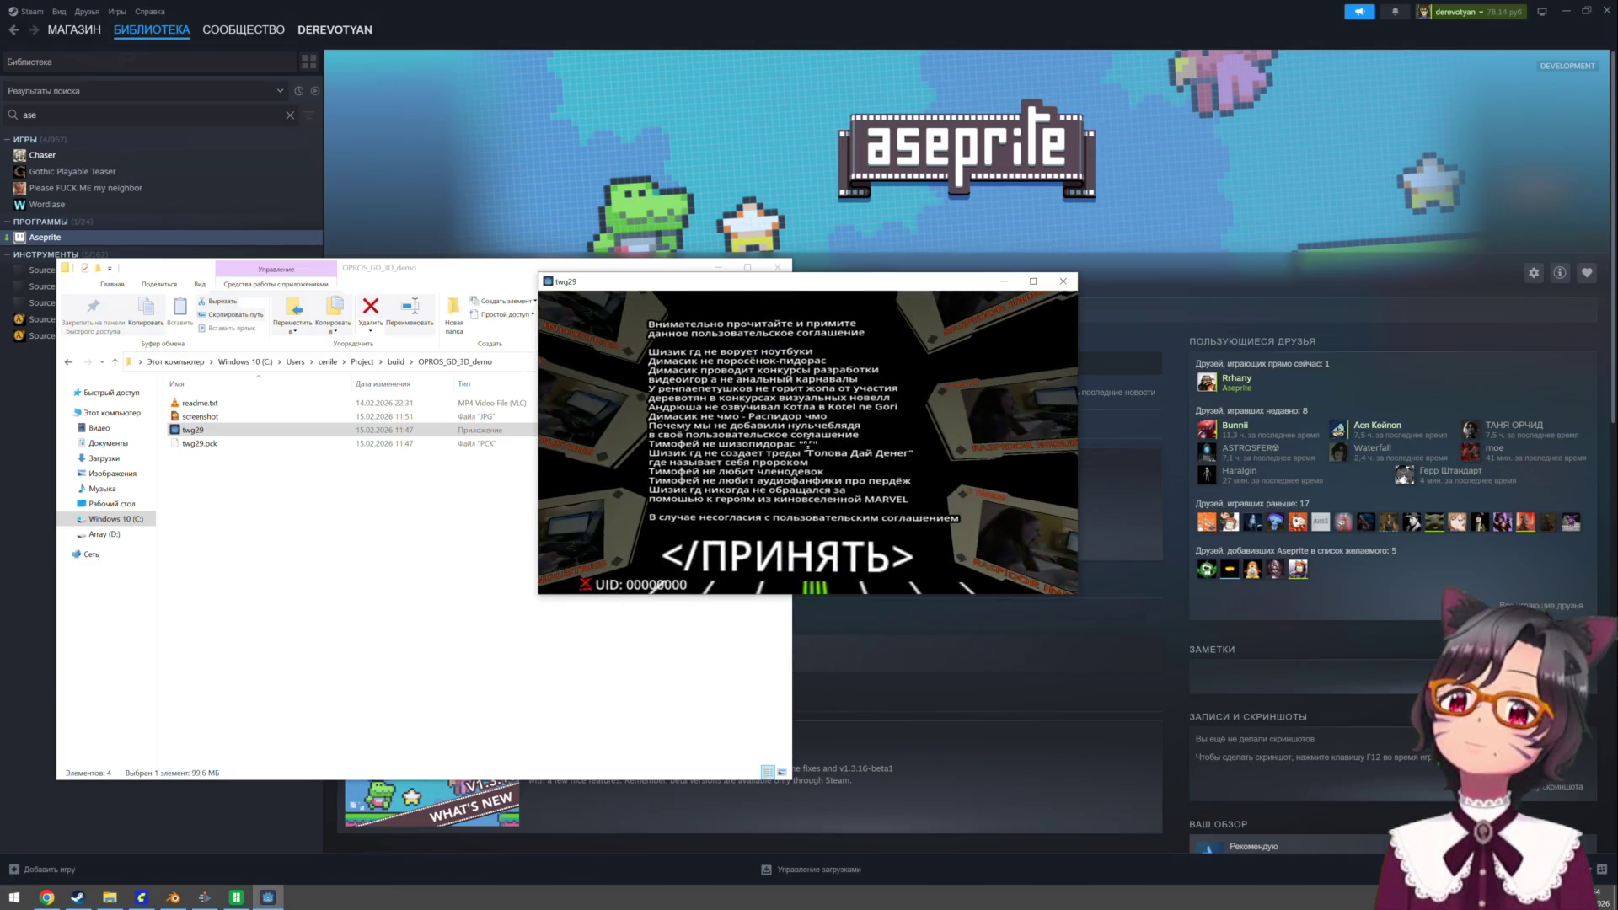
{"action": "key", "text": "alt+Tab"}
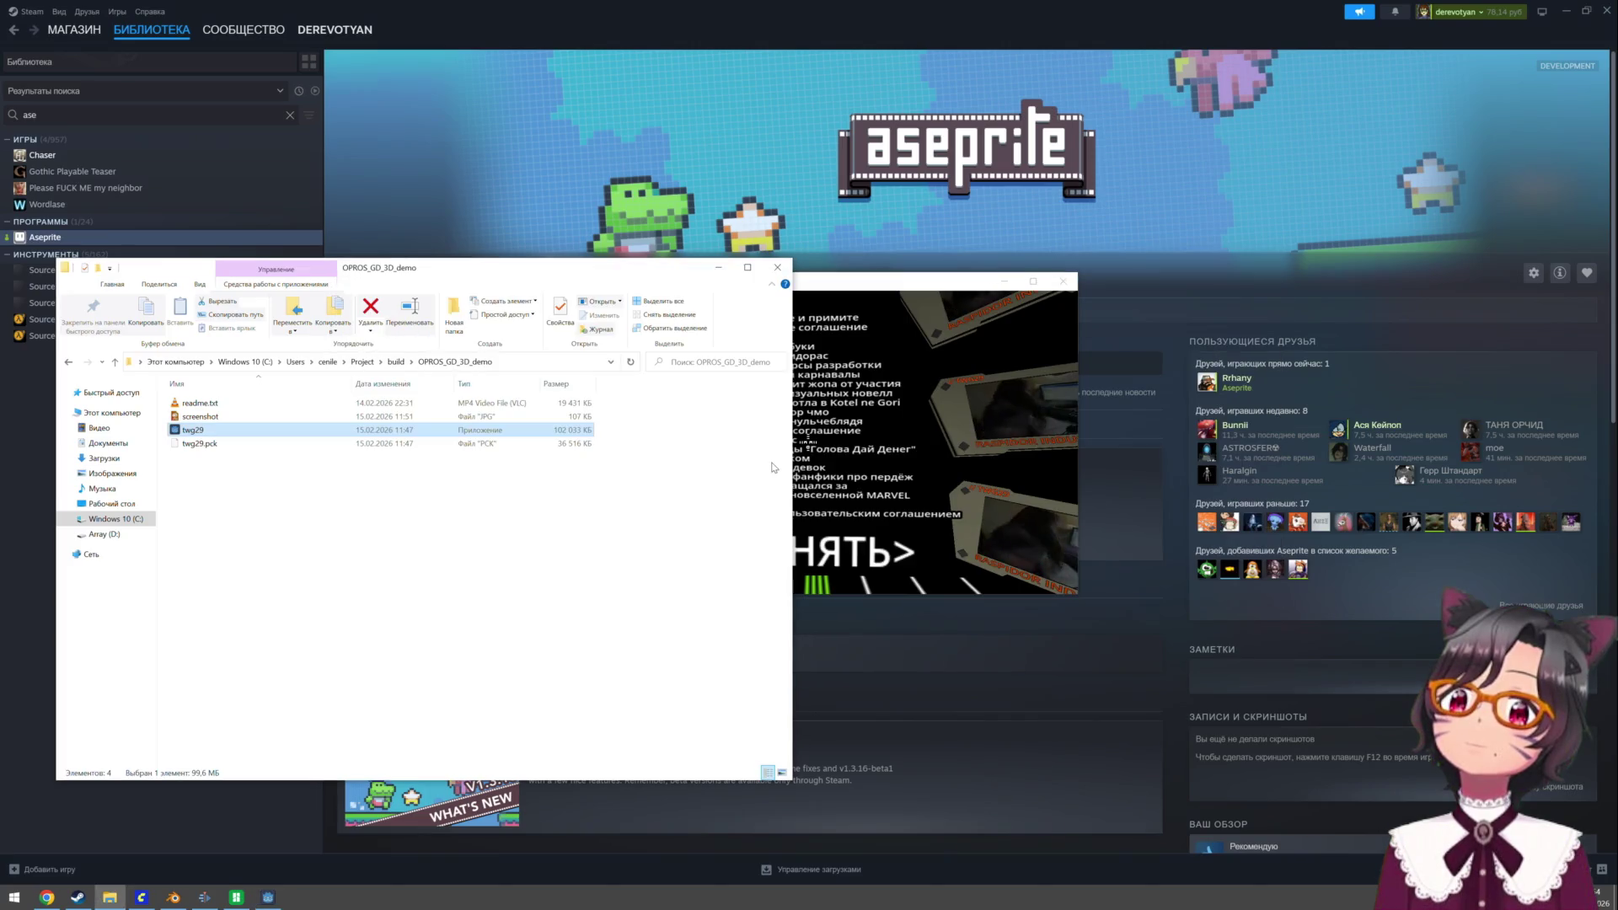
{"action": "left_click", "coordinate": [901, 438]}
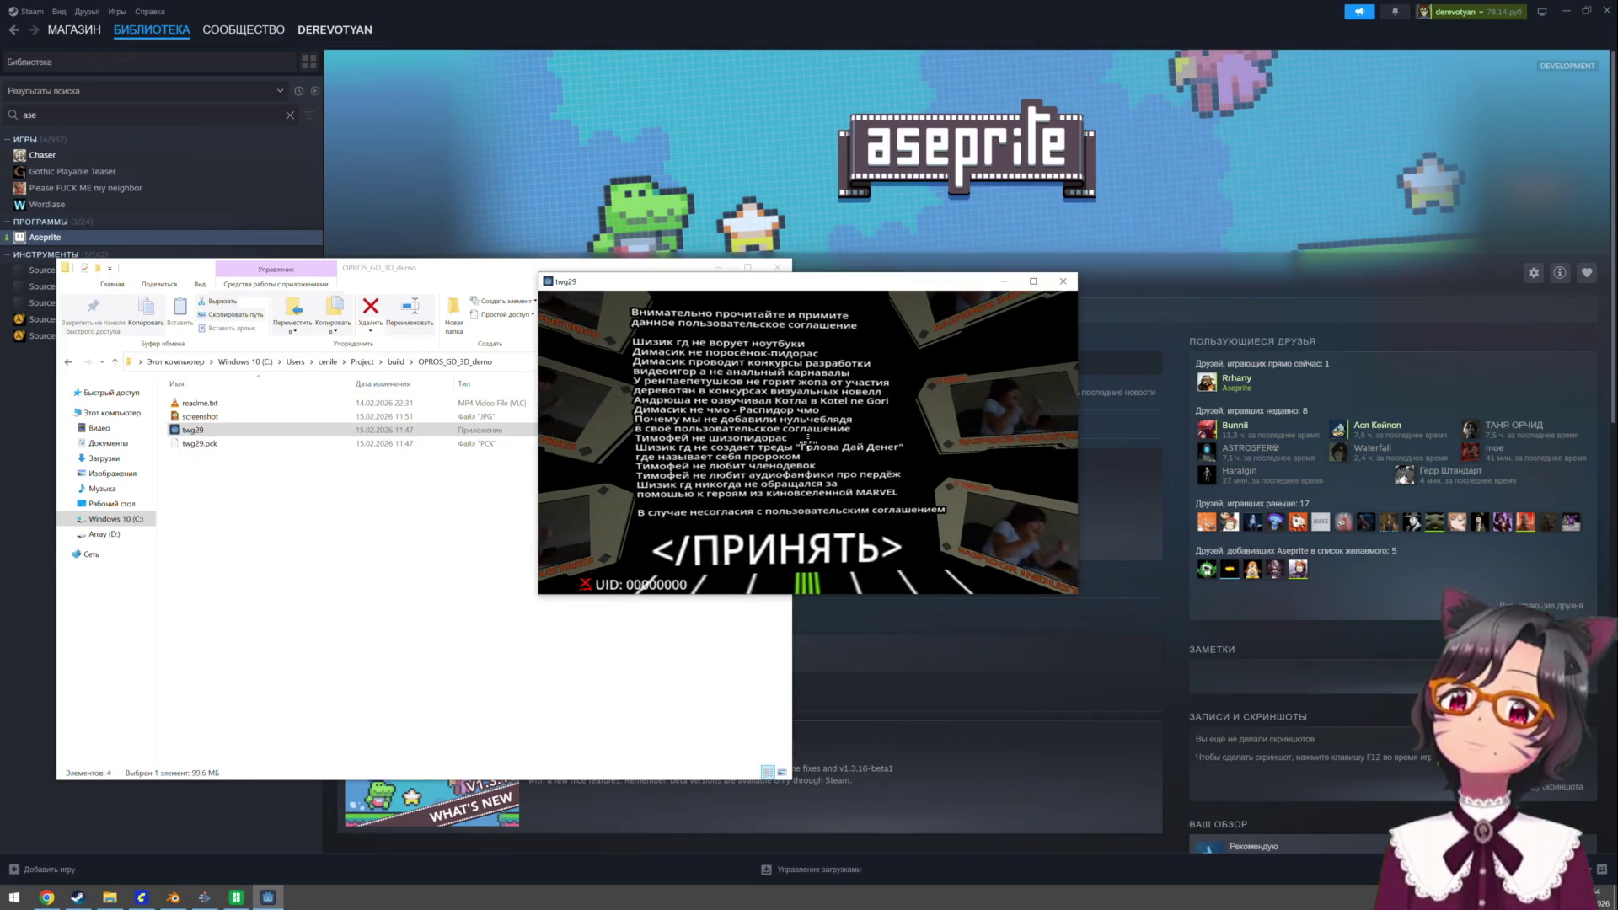
{"action": "key", "text": "Return"}
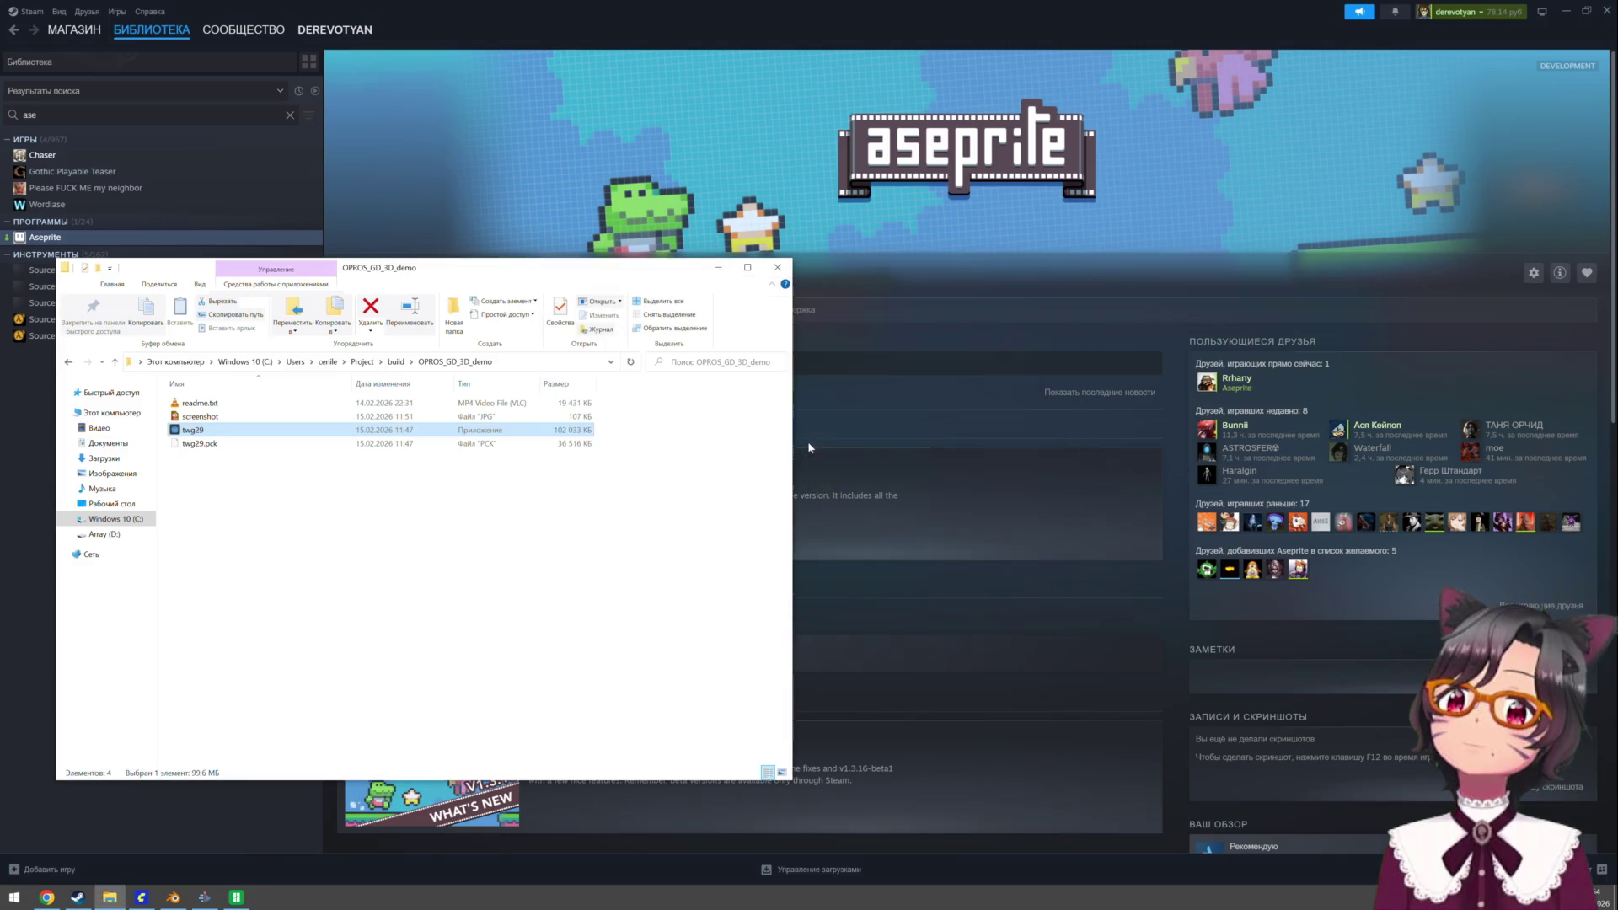
{"action": "left_click", "coordinate": [701, 480]}
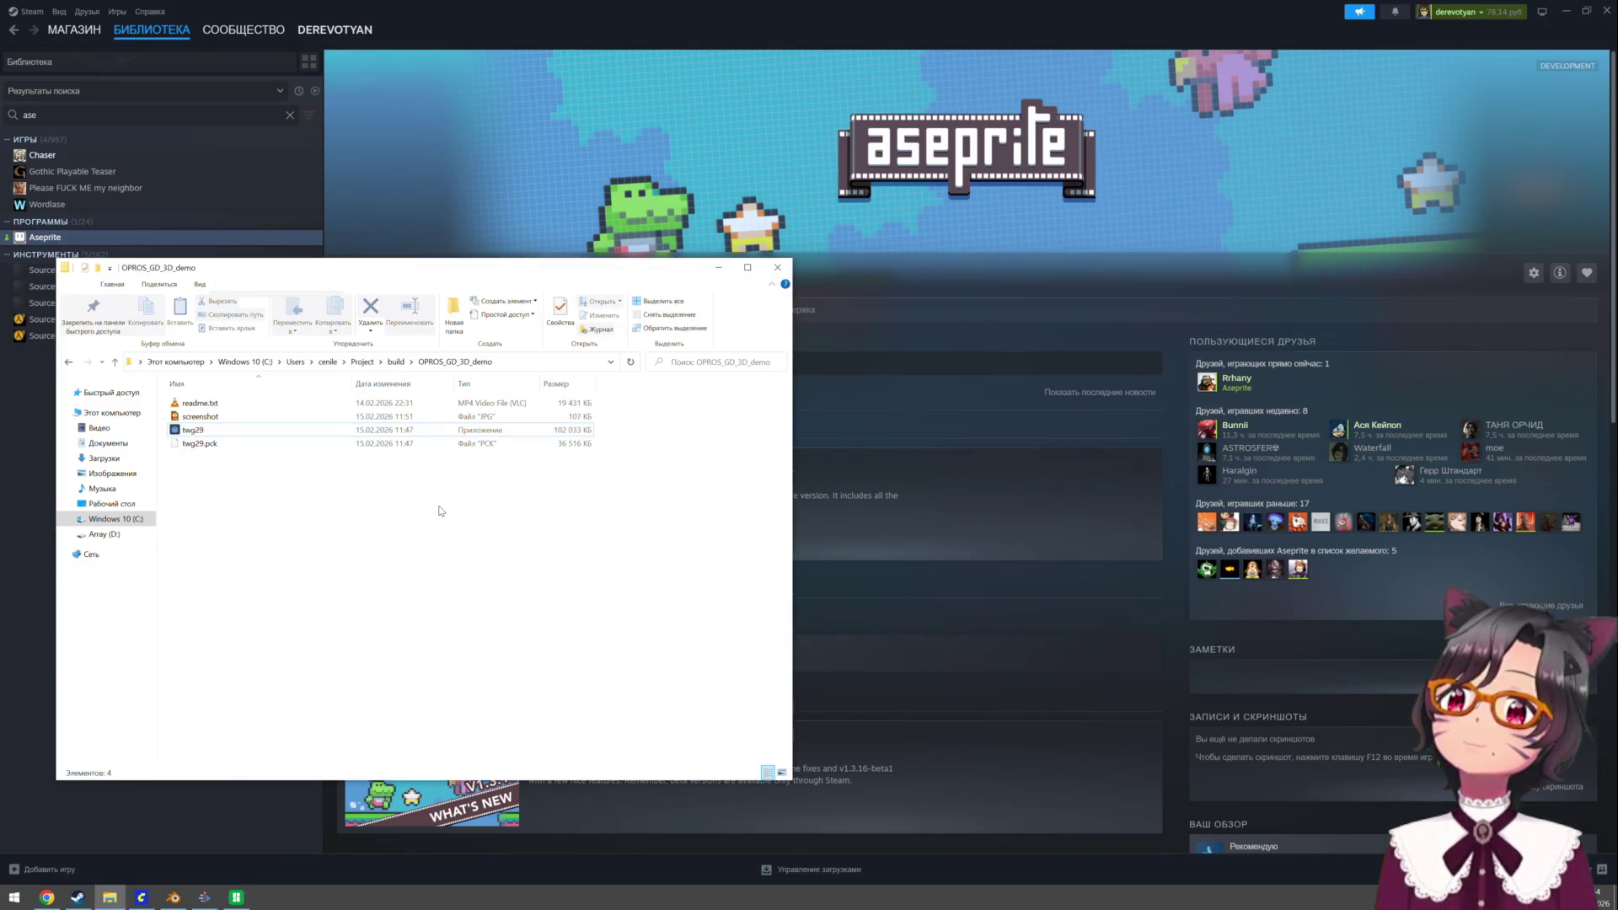
- Pack OPROS_GD_3D_demo into OPROS_GD_3D_demo.zip with 7-Zip, then switch to the Twitch Stream Manager
{"action": "key", "text": "alt+Up"}
{"action": "right_click", "coordinate": [253, 404]}
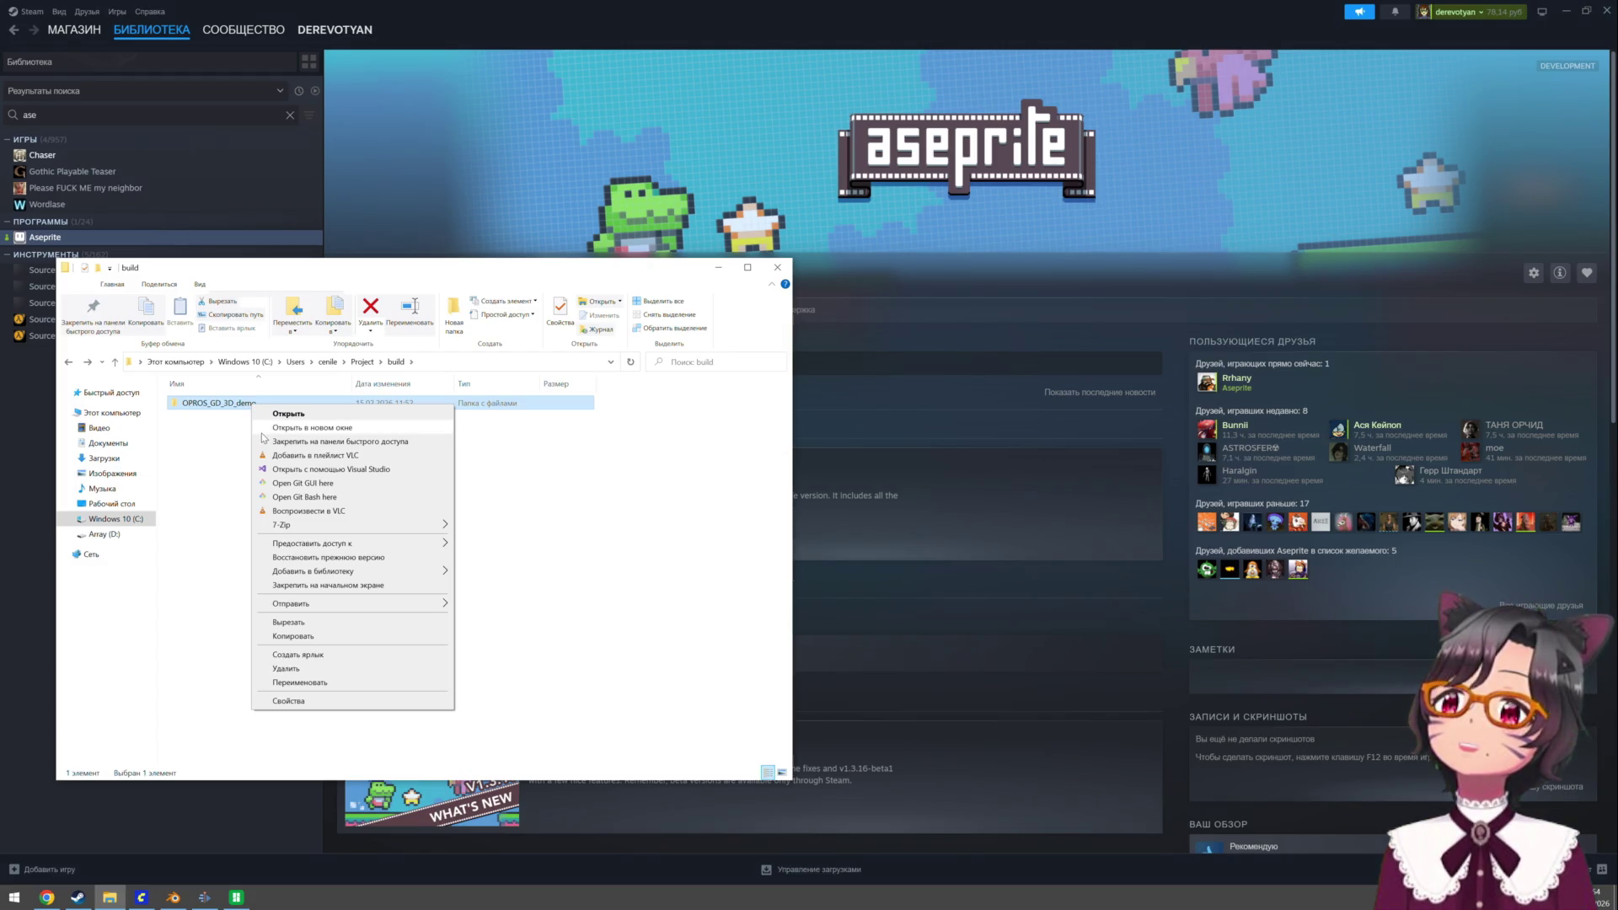
{"action": "mouse_move", "coordinate": [407, 524]}
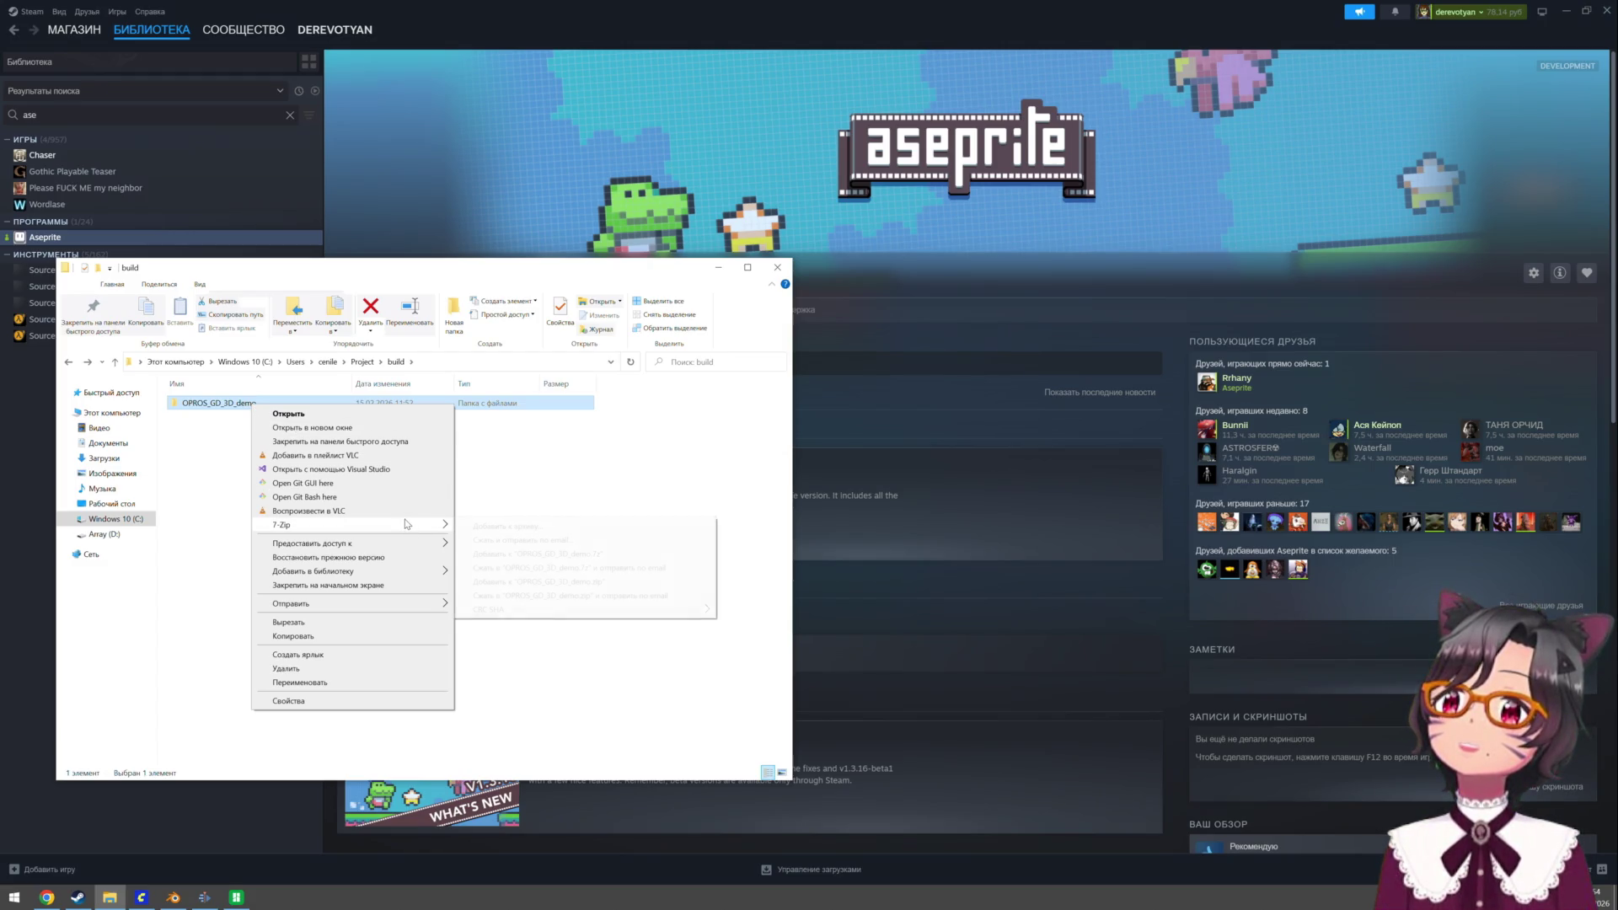
{"action": "left_click", "coordinate": [568, 582]}
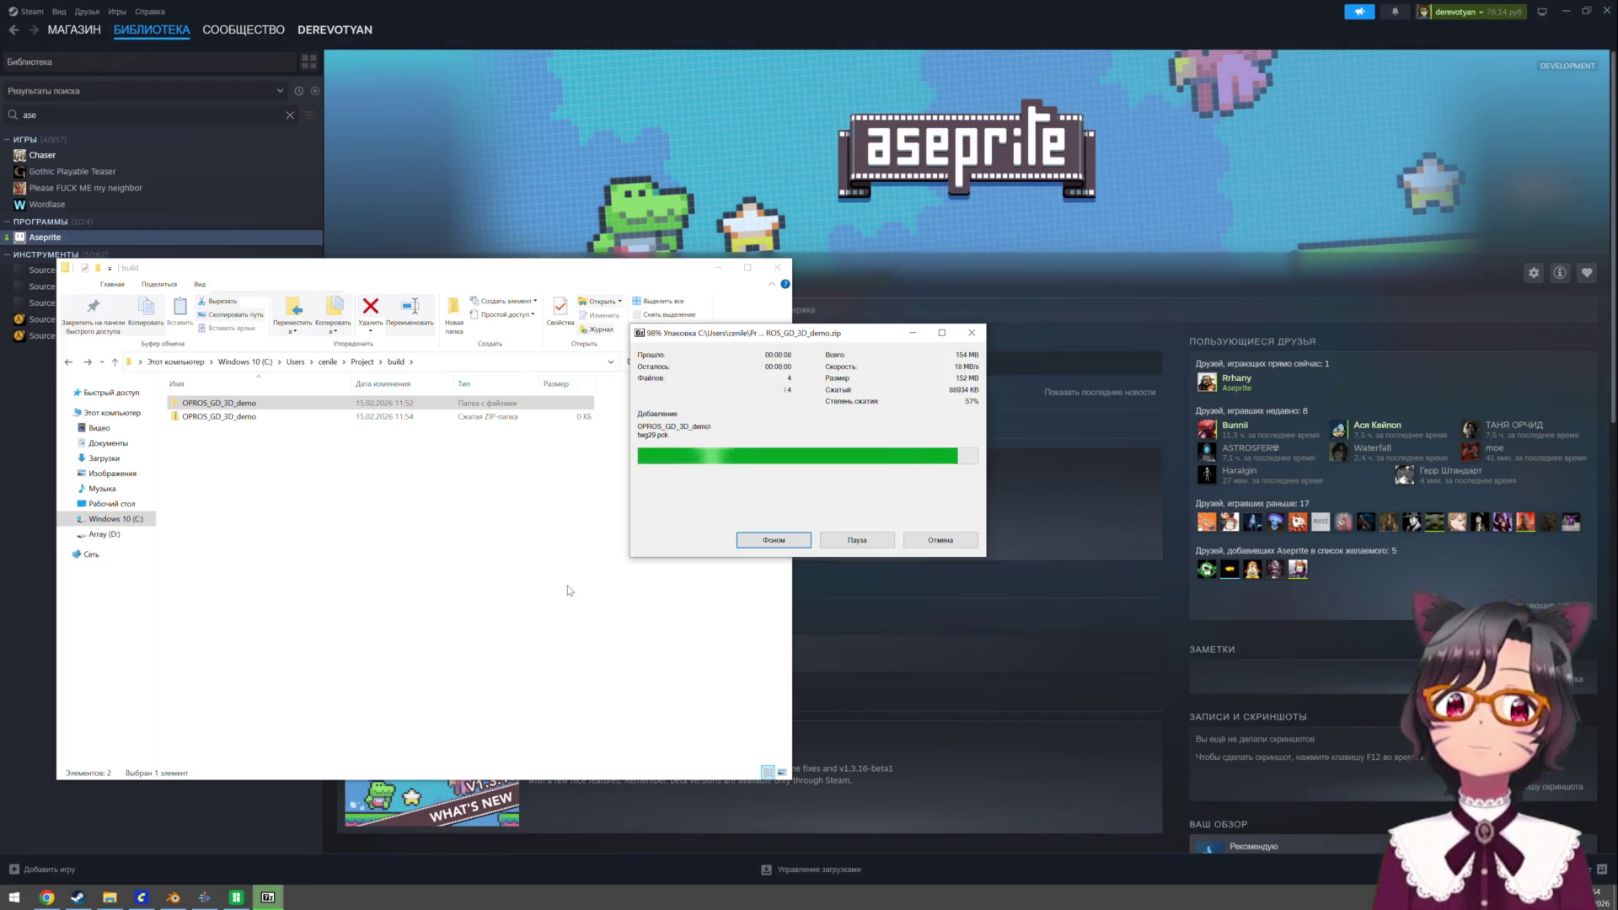
{"action": "left_click", "coordinate": [47, 898]}
{"action": "left_click", "coordinate": [126, 14]}
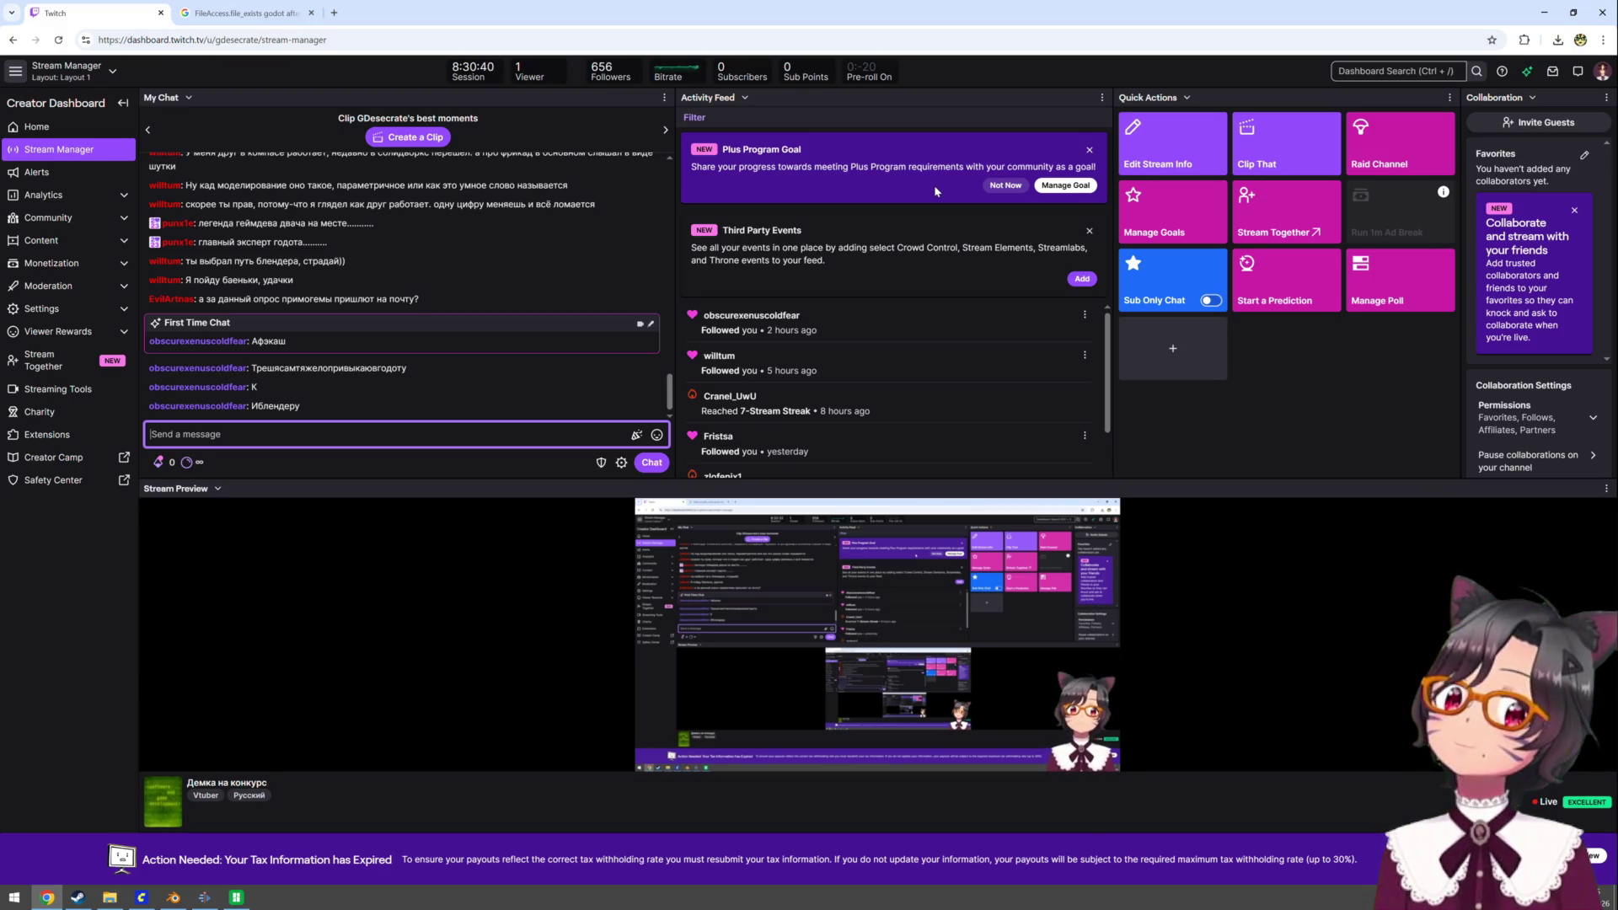
- Bring up Bambu Studio's printer view, showing fidigital_zero_top printing at 93%, layer 23/25
{"action": "left_click", "coordinate": [248, 898]}
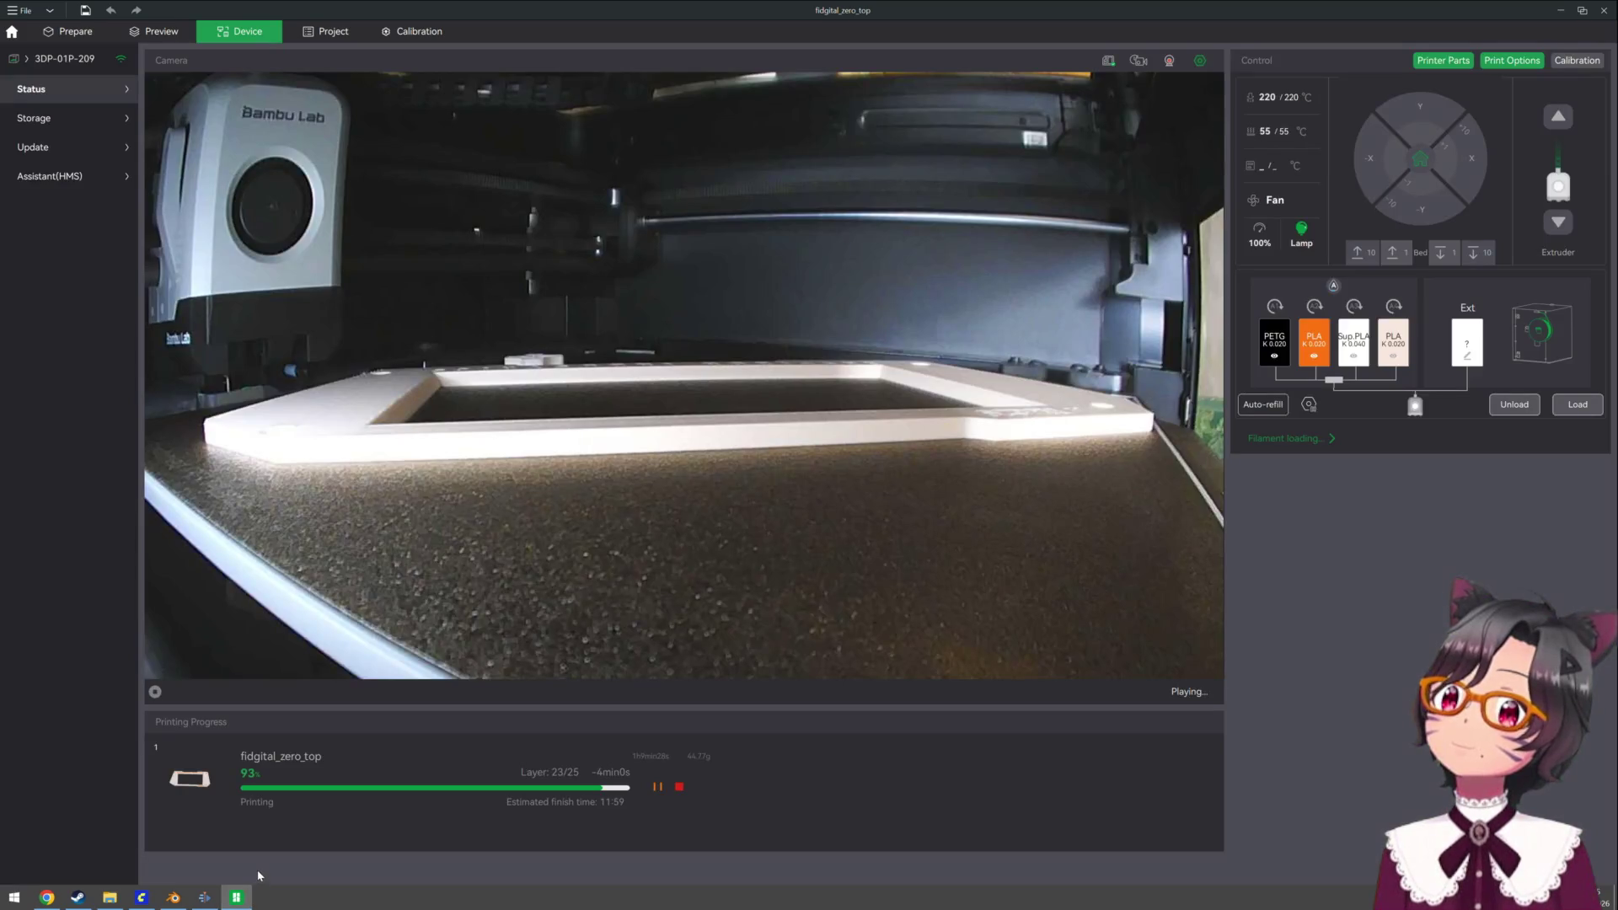